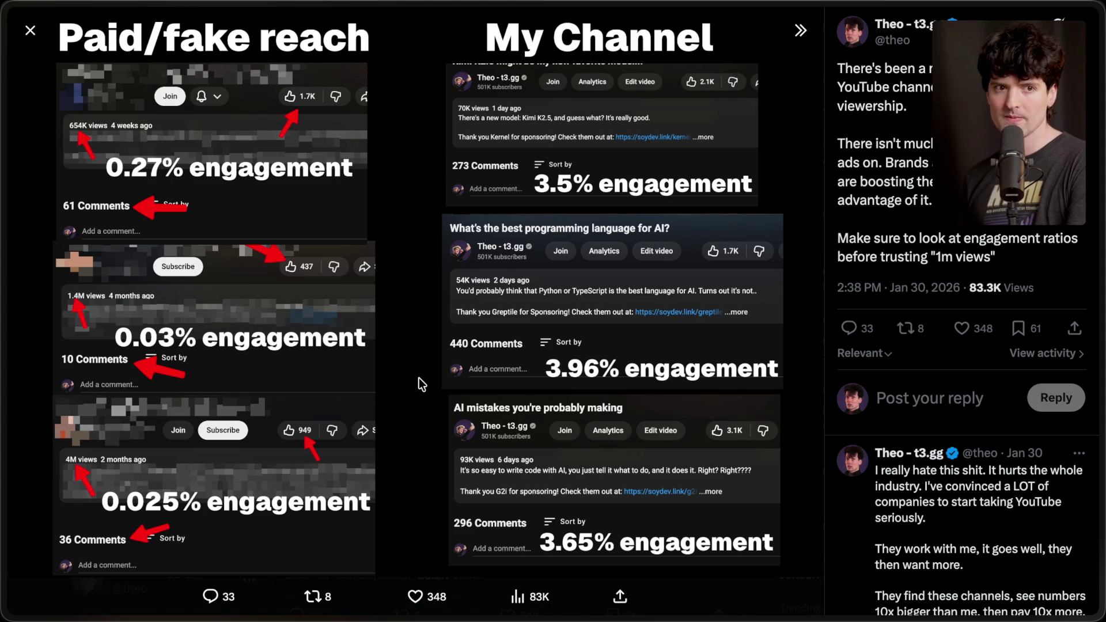
# Switch from the X engagement post to the 'Inside GitHub's Fake Star Economy' article tab.
pyautogui.moveTo(1101, 345)
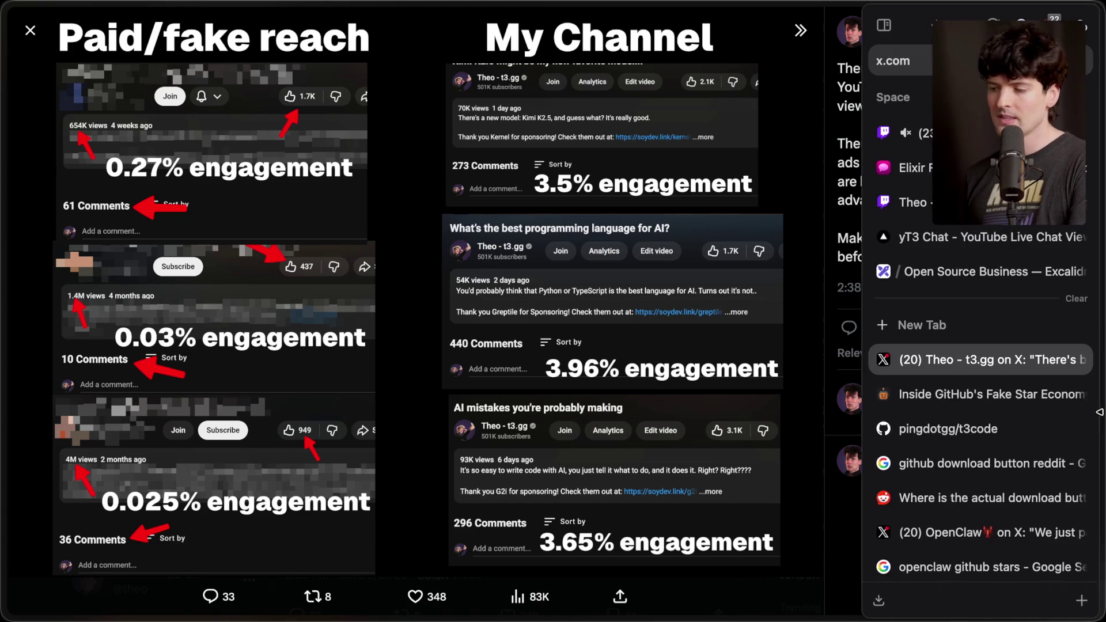
pyautogui.click(956, 396)
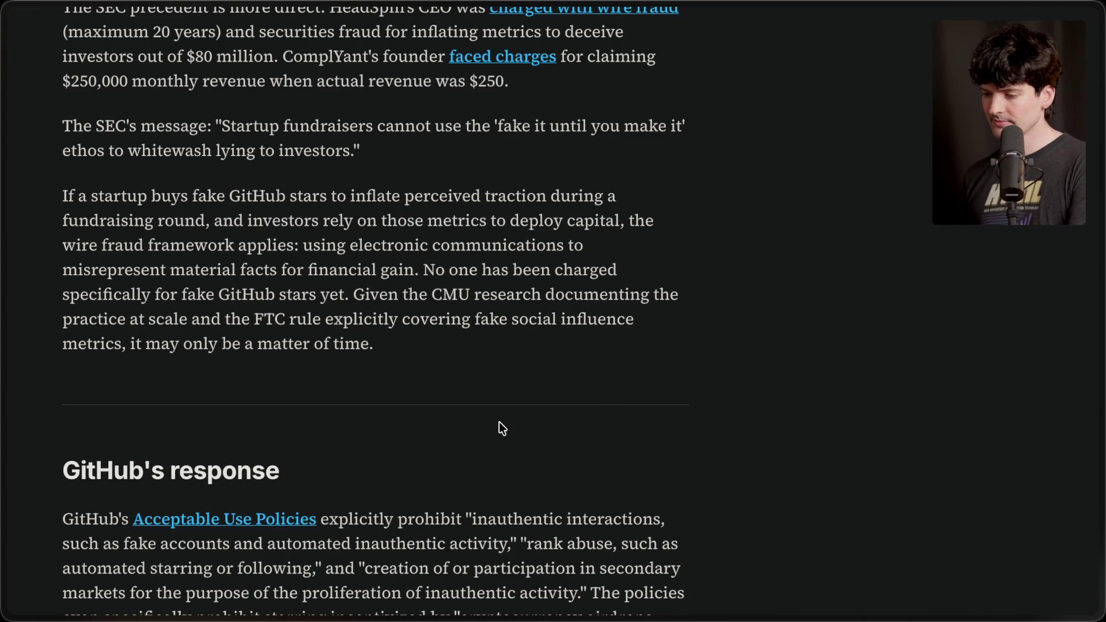
# Scroll the article down to the GitHub's response section and highlight its heading.
pyautogui.scroll(-3, 500, 424)
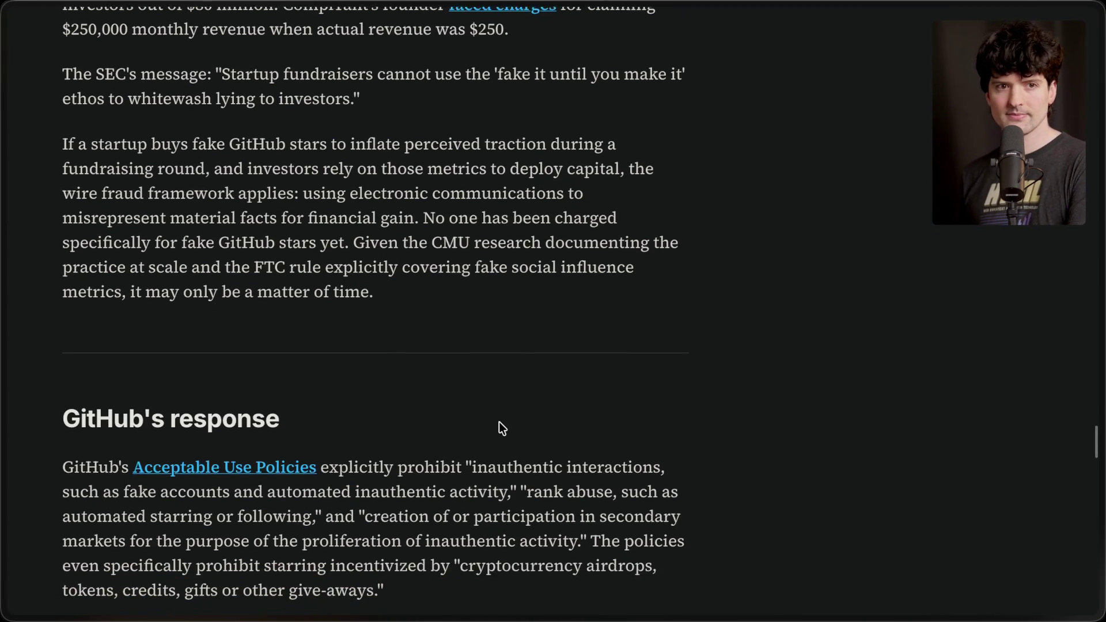
pyautogui.scroll(-5, 498, 422)
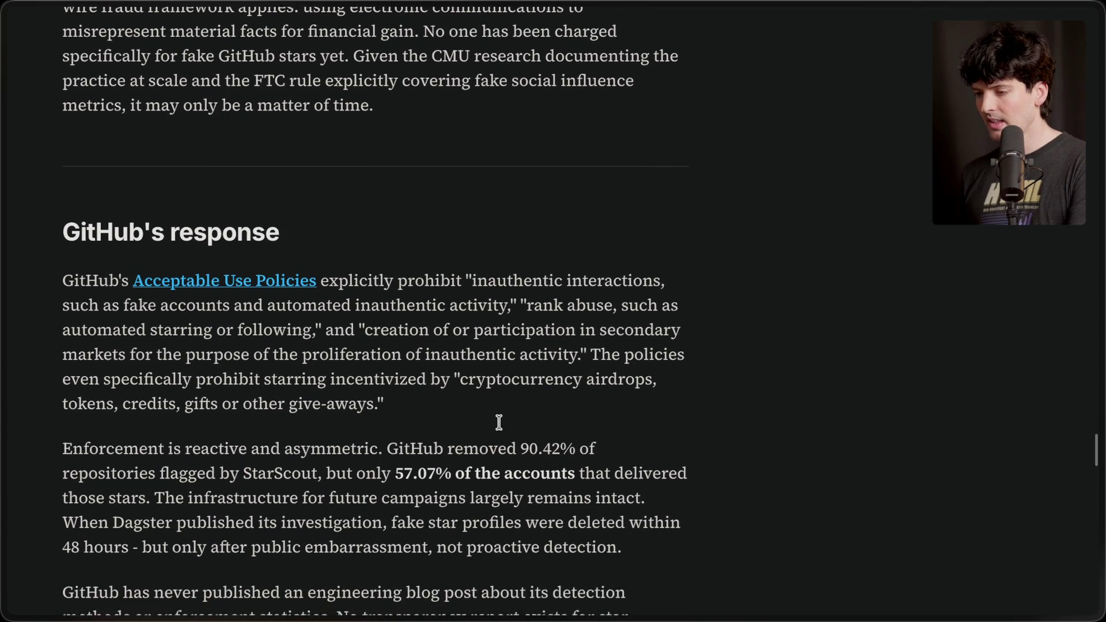
pyautogui.scroll(5, 498, 422)
pyautogui.scroll(-10, 498, 422)
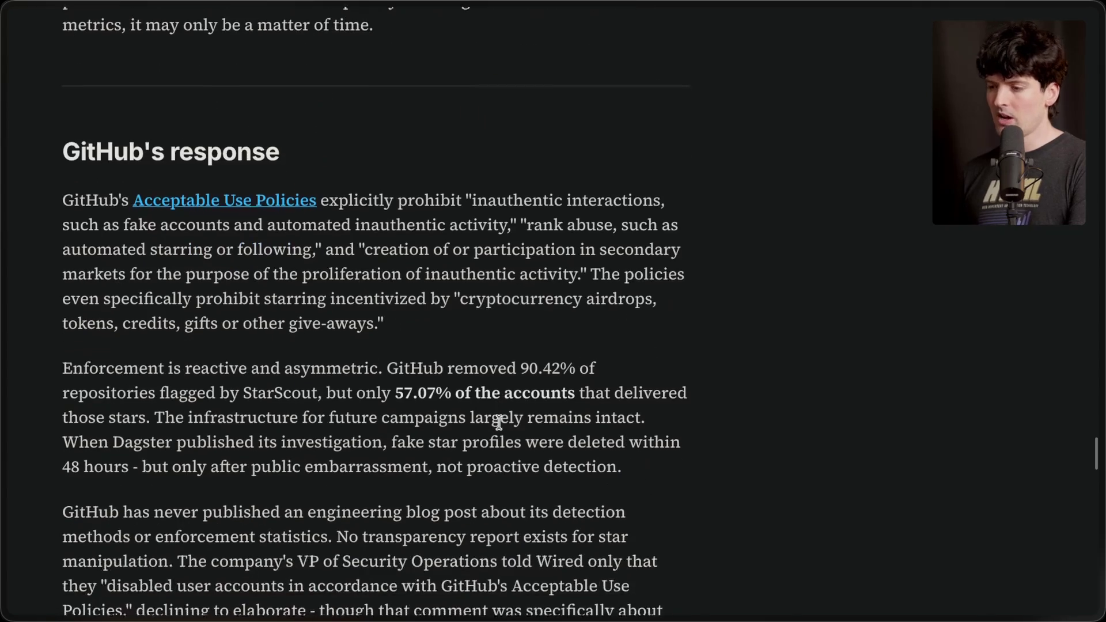
pyautogui.moveTo(60, 67); pyautogui.dragTo(357, 70)
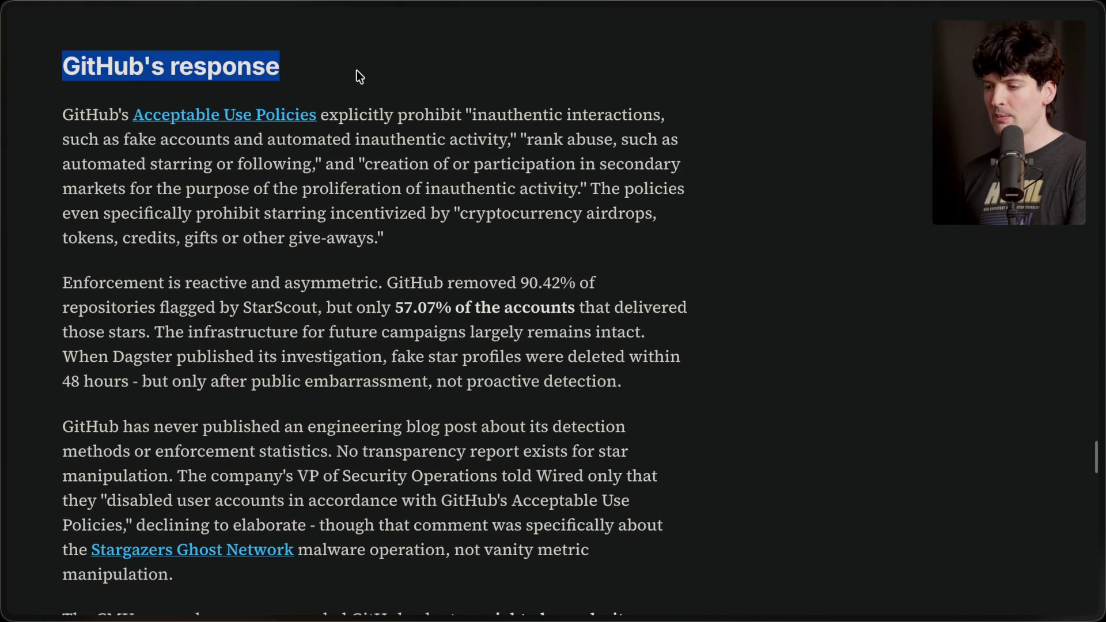
pyautogui.click(360, 76)
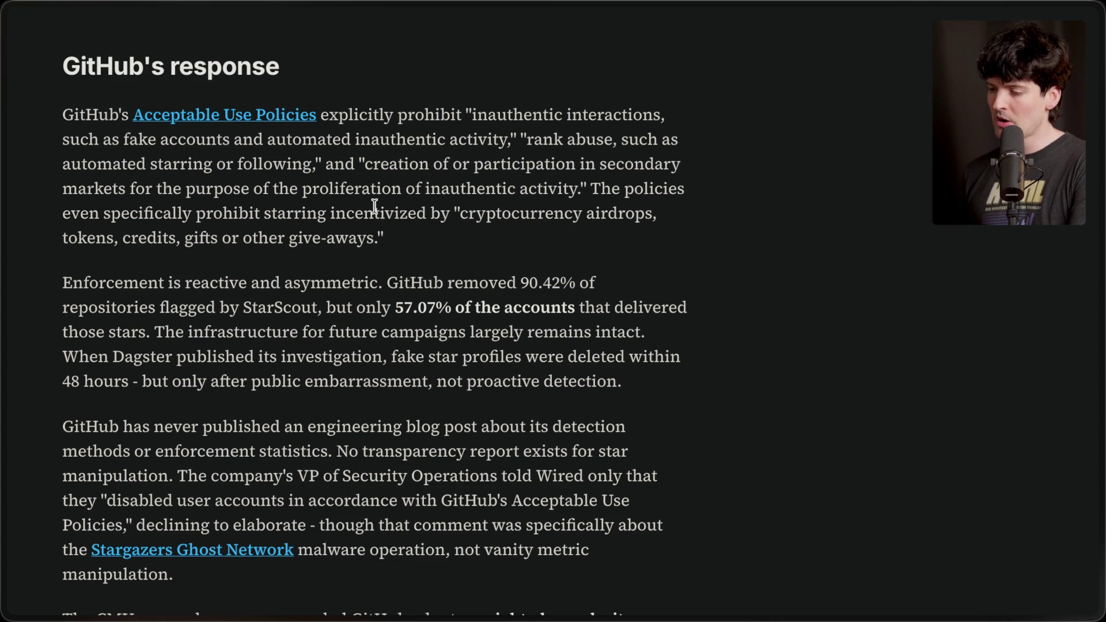
# Highlight the cryptocurrency airdrops quote, then the line about public embarrassment, not detection.
pyautogui.moveTo(453, 212); pyautogui.dragTo(458, 233)
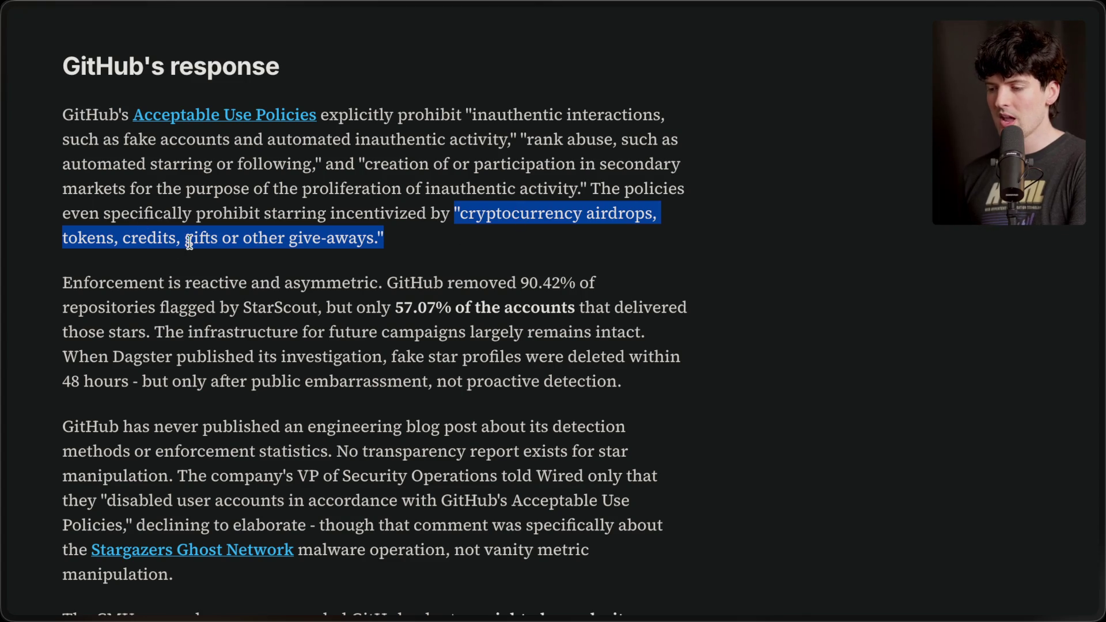
pyautogui.click(406, 240)
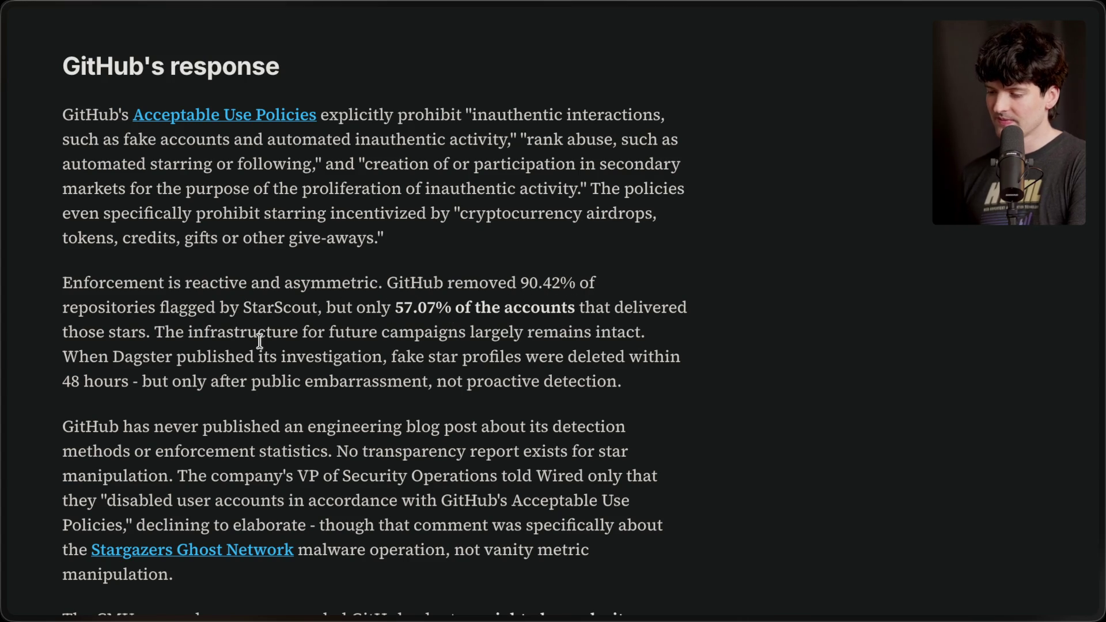
pyautogui.scroll(-3, 317, 329)
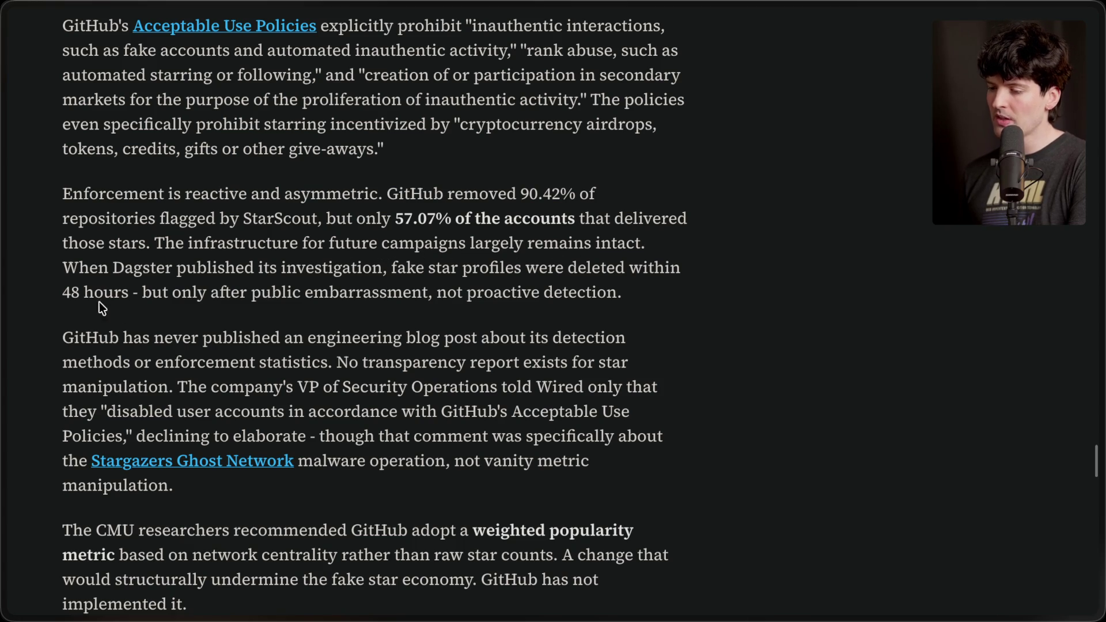
pyautogui.moveTo(142, 292); pyautogui.dragTo(658, 303)
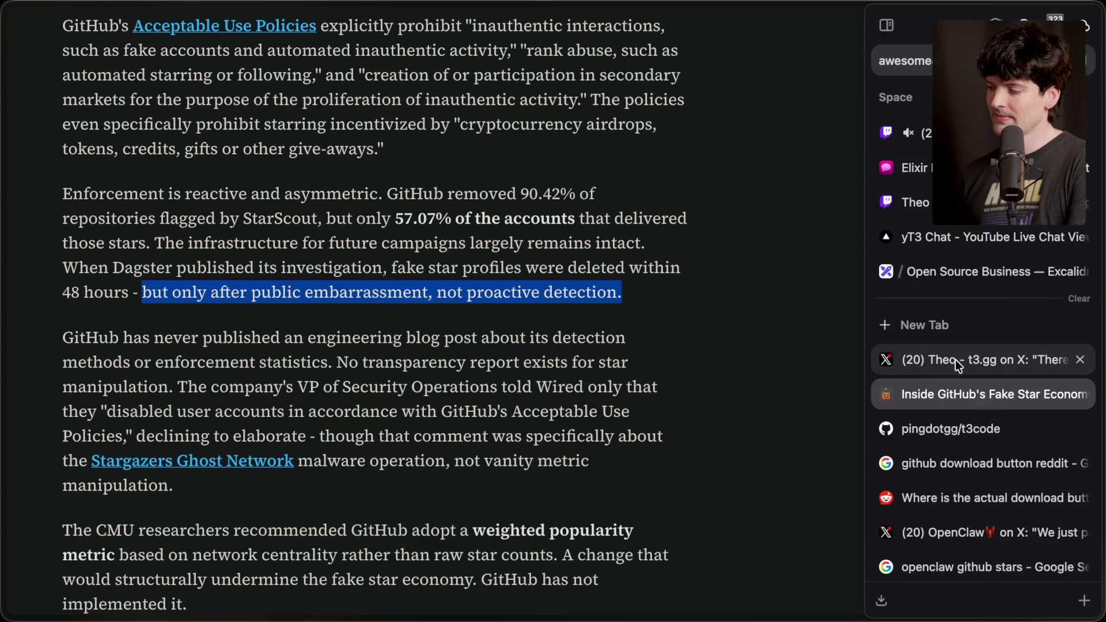
# Glance at the X engagement post, then return to the fake-star article and keep reading.
pyautogui.click(955, 360)
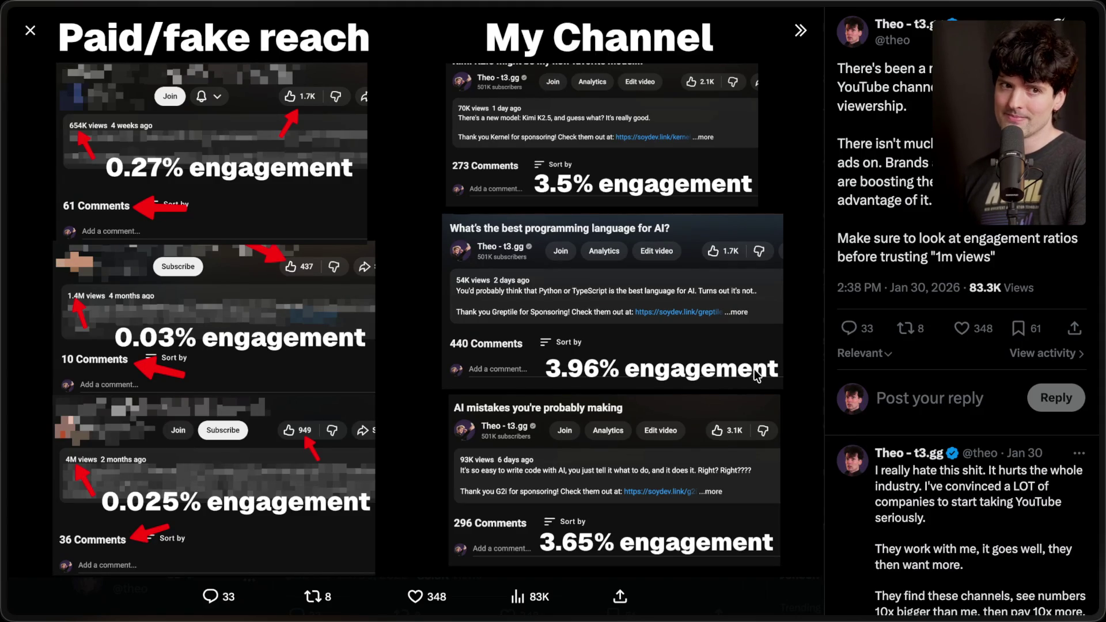
pyautogui.hotkey('ctrl', 'w')
pyautogui.click(334, 408)
pyautogui.scroll(-2, 334, 407)
pyautogui.scroll(-1, 334, 408)
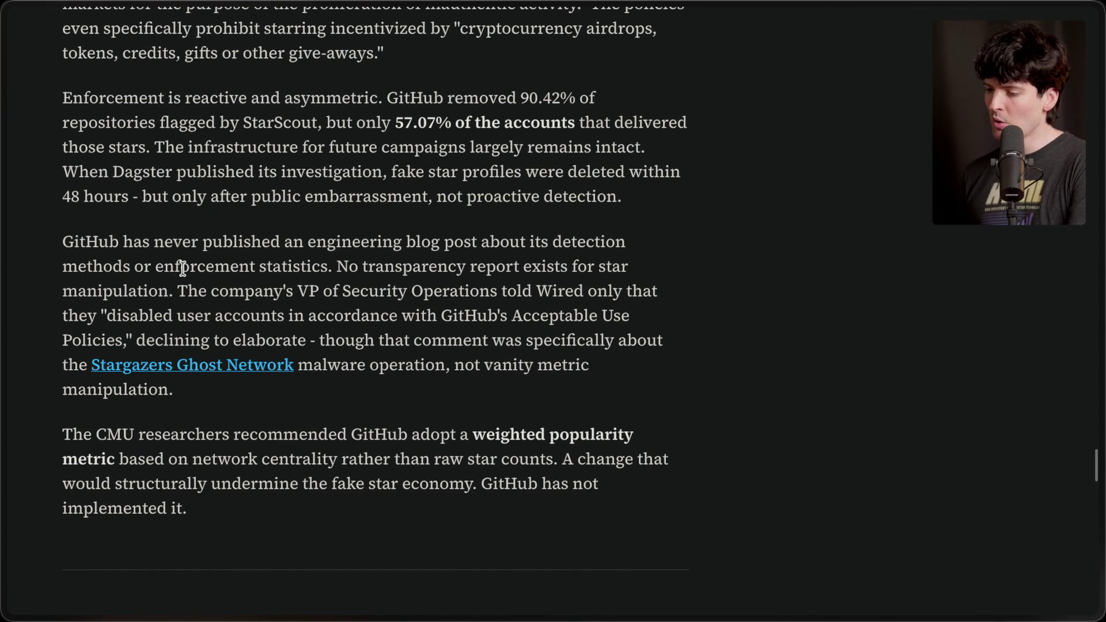
# Highlight the no-transparency-report passage, 'declining to elaborate', and 'not vanity metric manipulation'.
pyautogui.moveTo(330, 265); pyautogui.dragTo(341, 395)
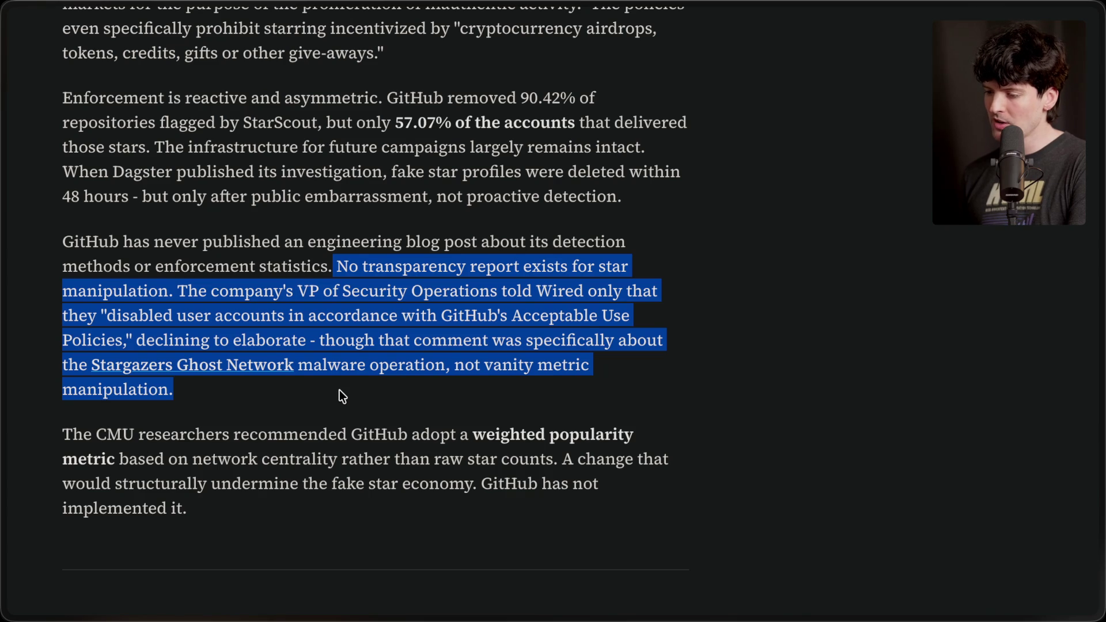
pyautogui.click(340, 390)
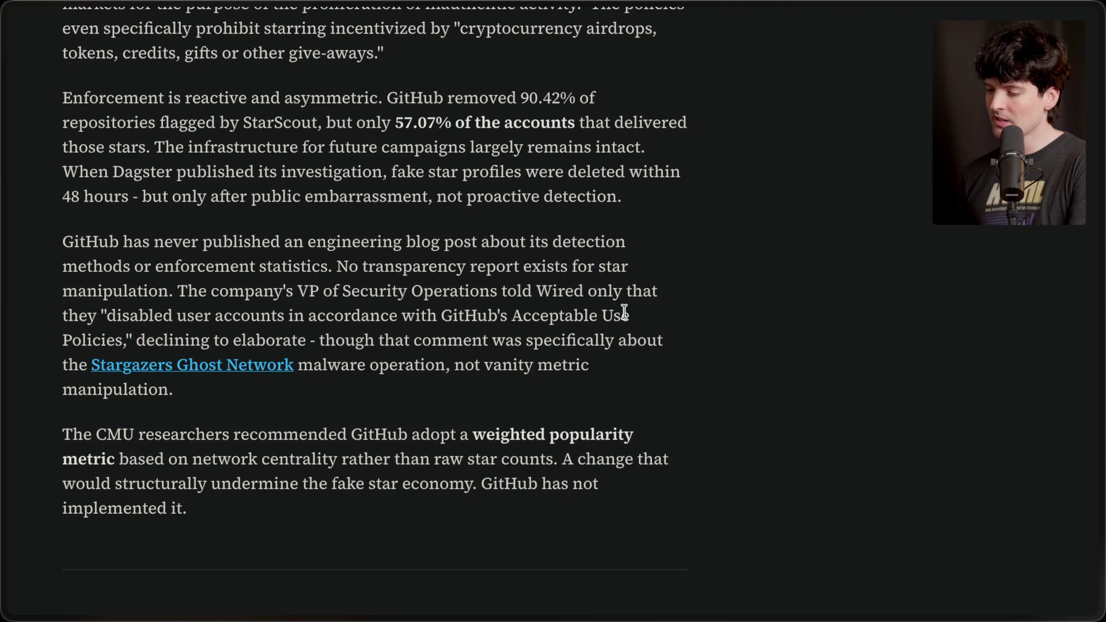
pyautogui.moveTo(137, 340); pyautogui.dragTo(306, 344)
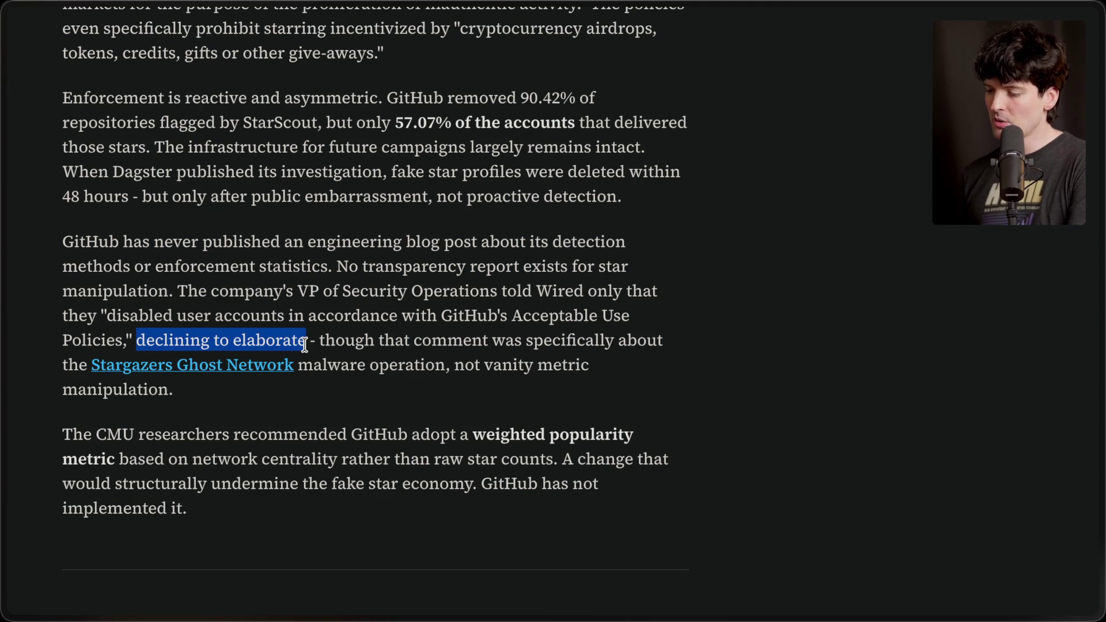
pyautogui.click(305, 344)
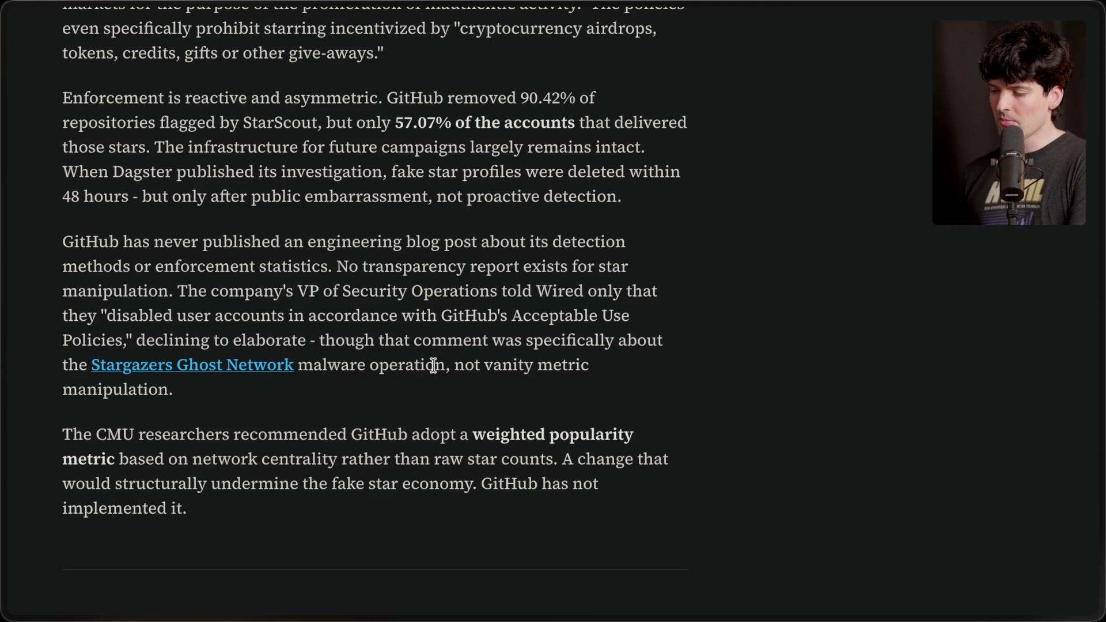
pyautogui.moveTo(454, 367); pyautogui.dragTo(458, 413)
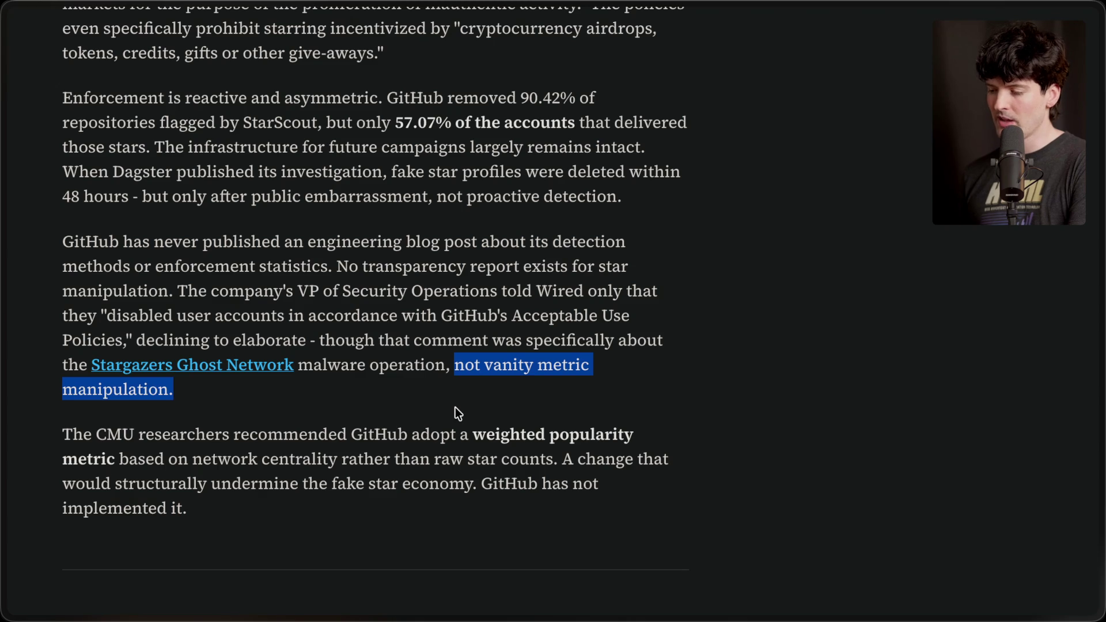
pyautogui.click(458, 413)
# Highlight the sentence saying GitHub has not implemented it, then scroll further down.
pyautogui.scroll(-3, 458, 413)
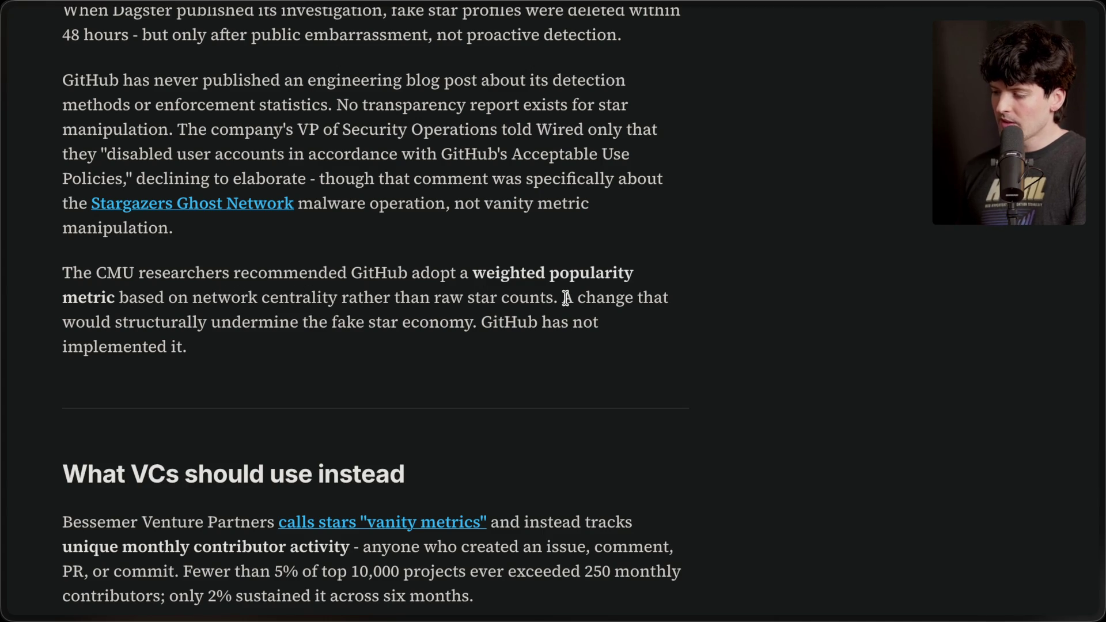
pyautogui.moveTo(562, 297); pyautogui.dragTo(570, 350)
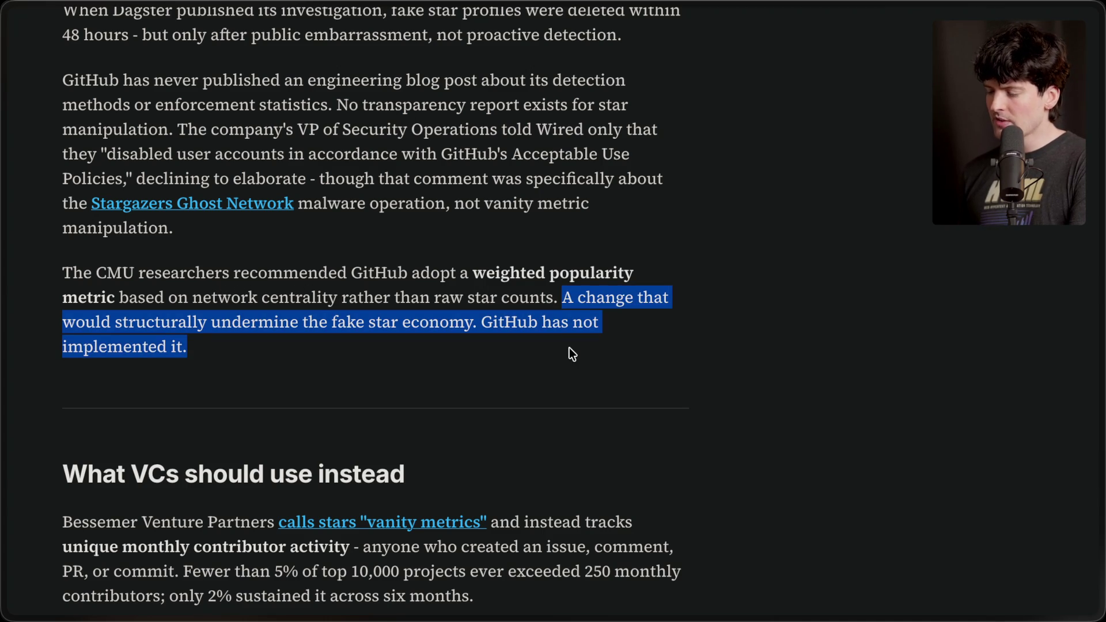
pyautogui.click(570, 349)
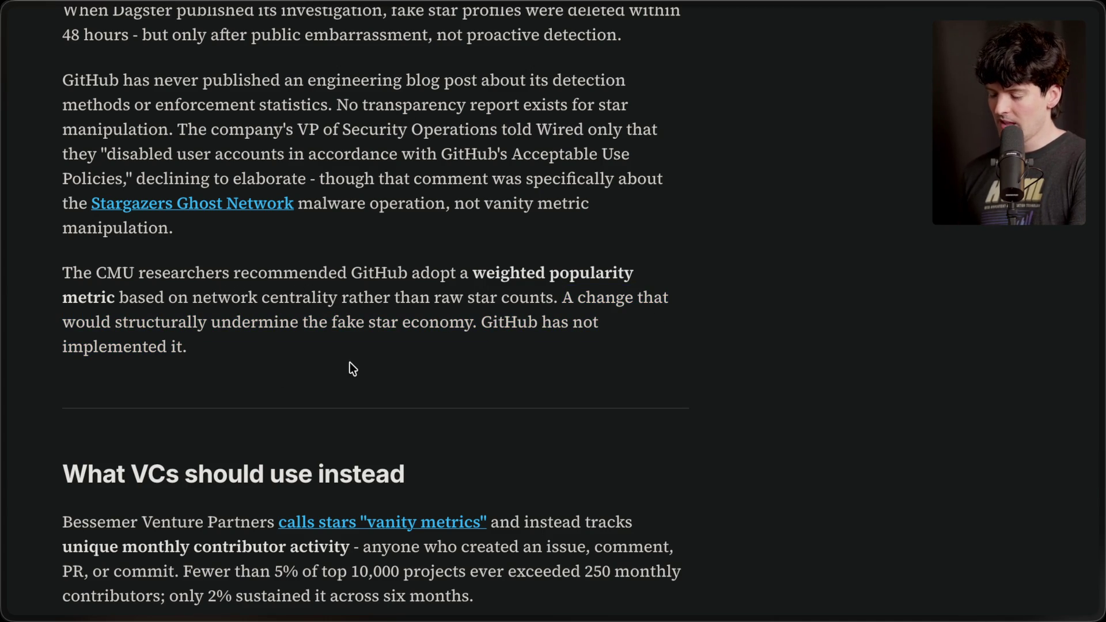
pyautogui.scroll(-2, 350, 362)
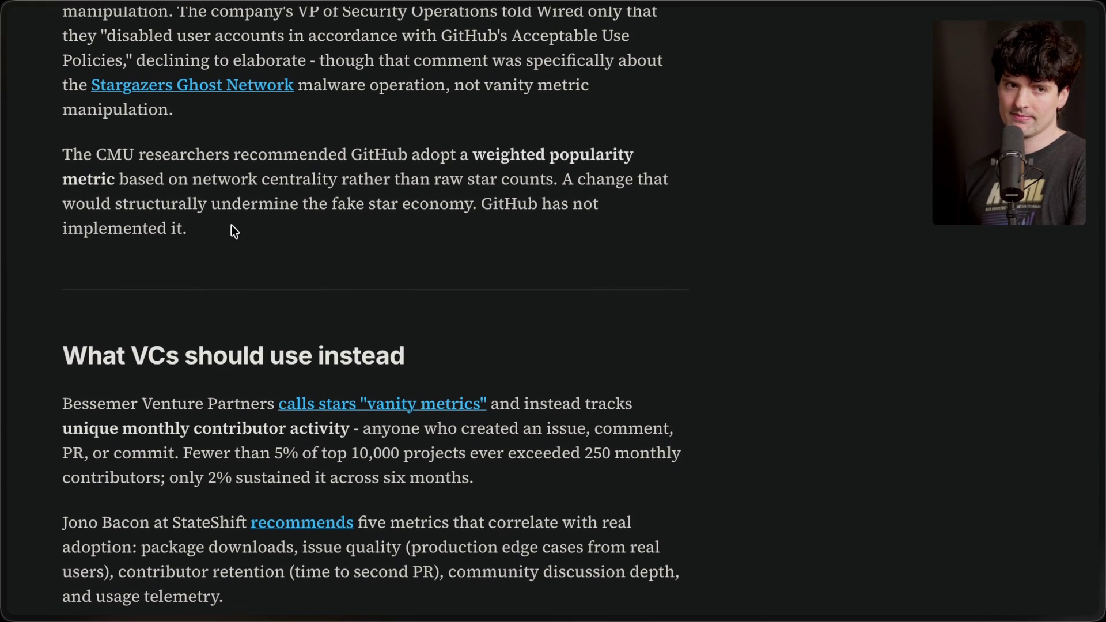
# Highlight the 'What VCs should use instead' heading and the monthly-contributor statistics.
pyautogui.scroll(-2, 231, 225)
pyautogui.scroll(-2, 230, 224)
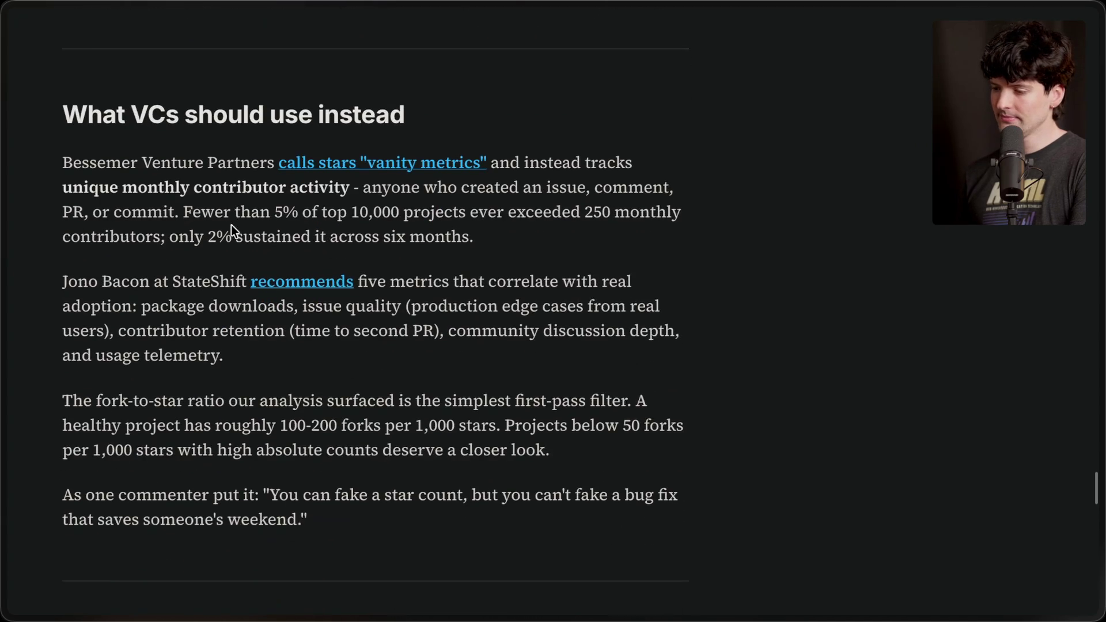
pyautogui.moveTo(54, 92); pyautogui.dragTo(563, 98)
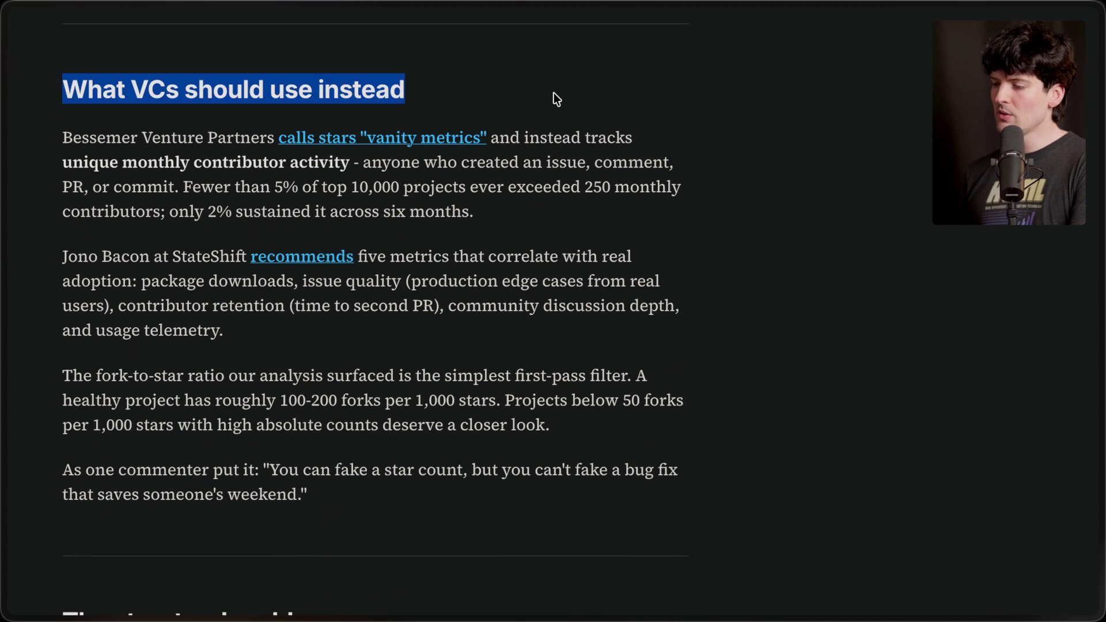
pyautogui.click(553, 93)
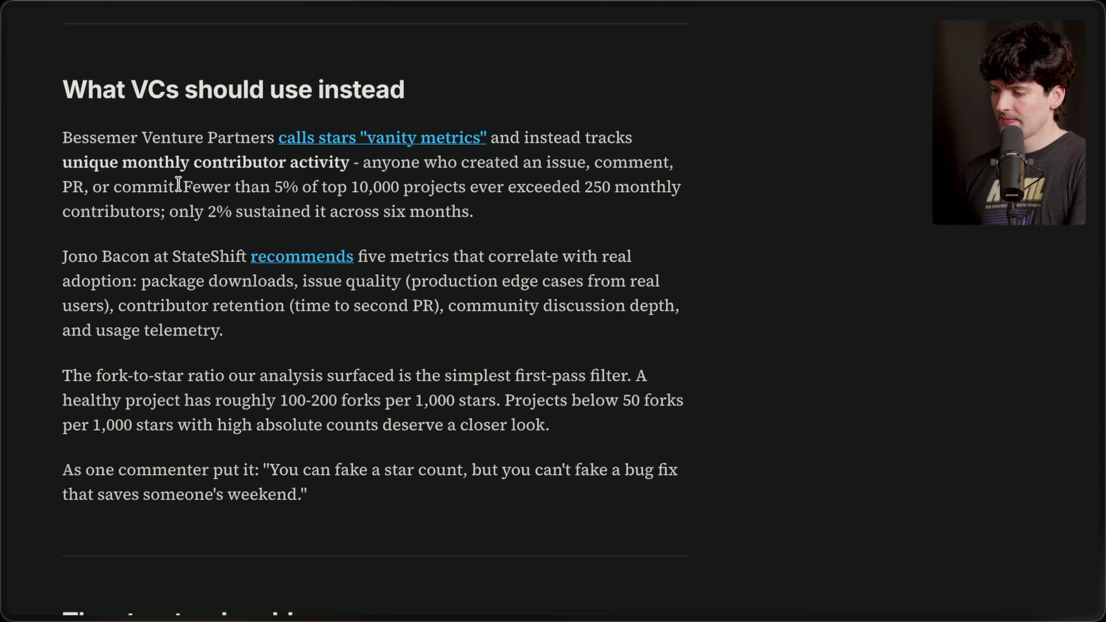
pyautogui.moveTo(178, 183); pyautogui.dragTo(551, 213)
pyautogui.click(462, 205)
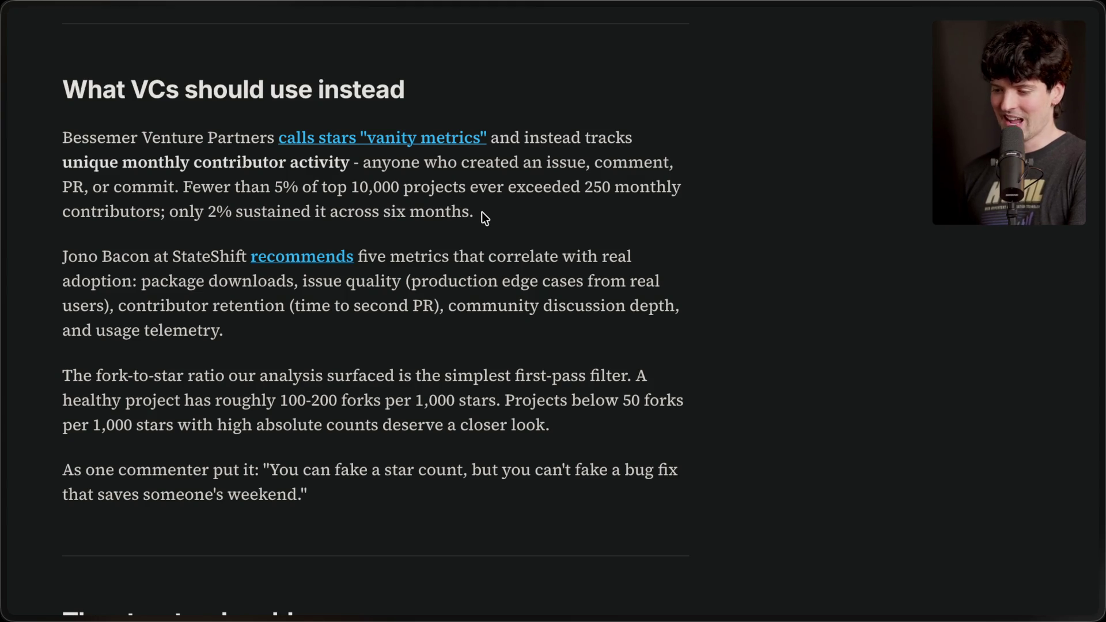
# Highlight the paragraph listing five adoption metrics and read on.
pyautogui.scroll(-2, 481, 212)
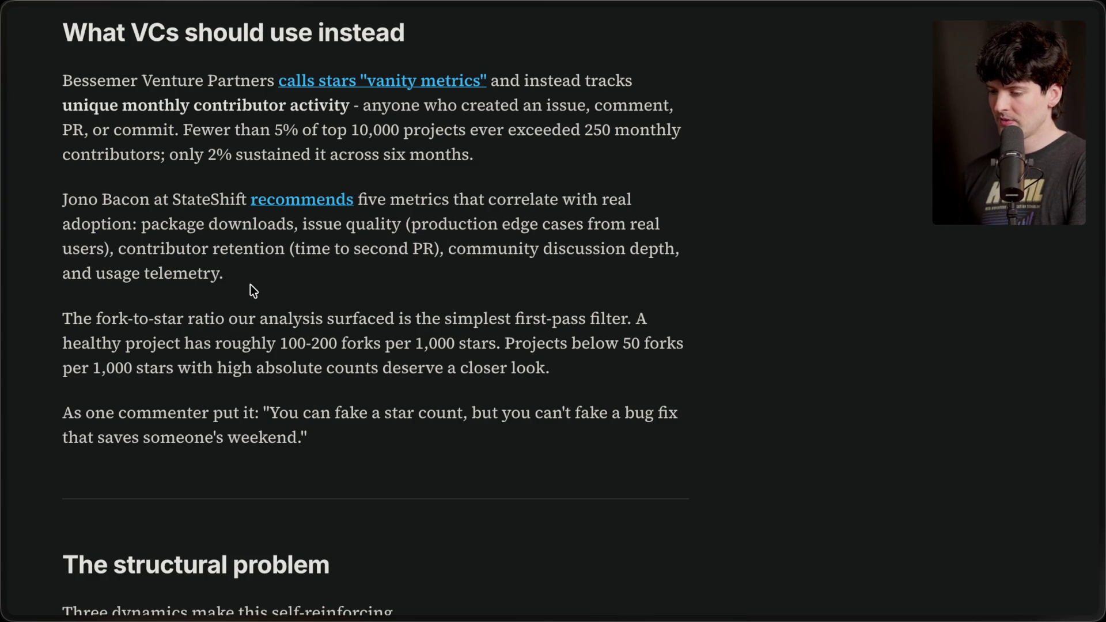
pyautogui.moveTo(250, 282); pyautogui.dragTo(78, 202)
pyautogui.click(242, 259)
pyautogui.scroll(-2, 243, 260)
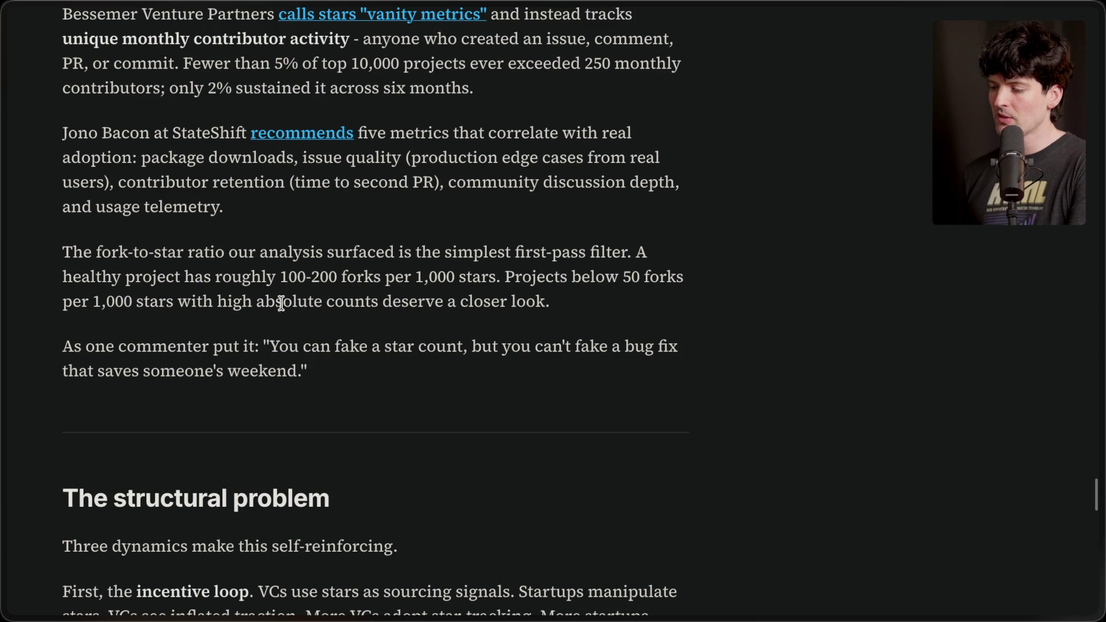
pyautogui.scroll(-1, 329, 410)
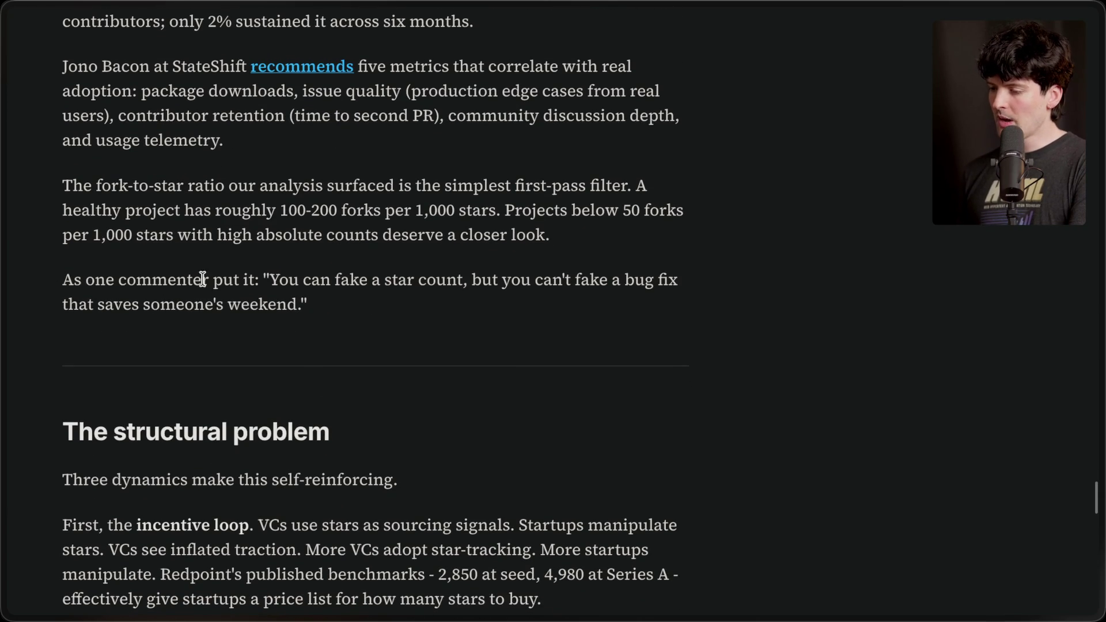
# Highlight the commenter's quote about faking stars, then scroll to 'The structural problem'.
pyautogui.moveTo(265, 280); pyautogui.dragTo(362, 316)
pyautogui.click(381, 309)
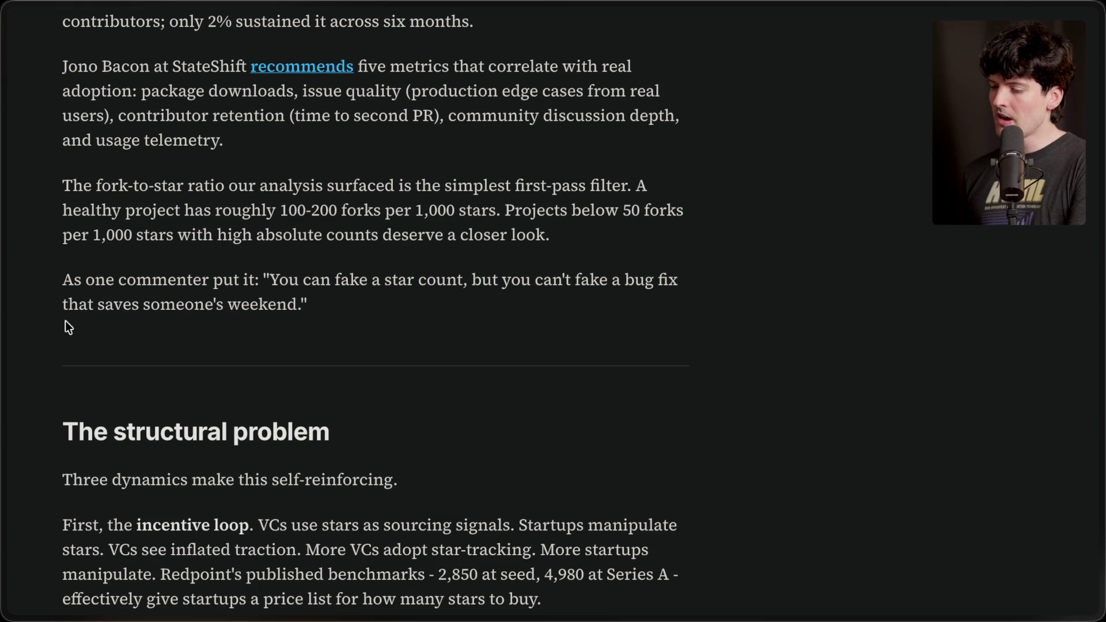
pyautogui.moveTo(316, 309); pyautogui.dragTo(35, 289)
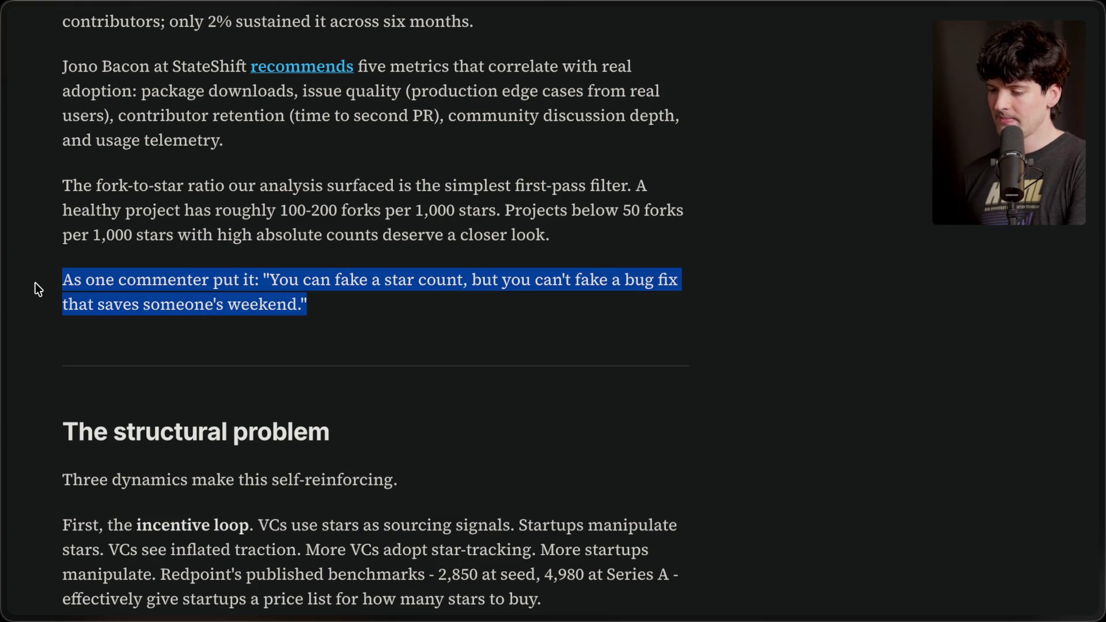
pyautogui.click(333, 347)
pyautogui.scroll(-5, 332, 347)
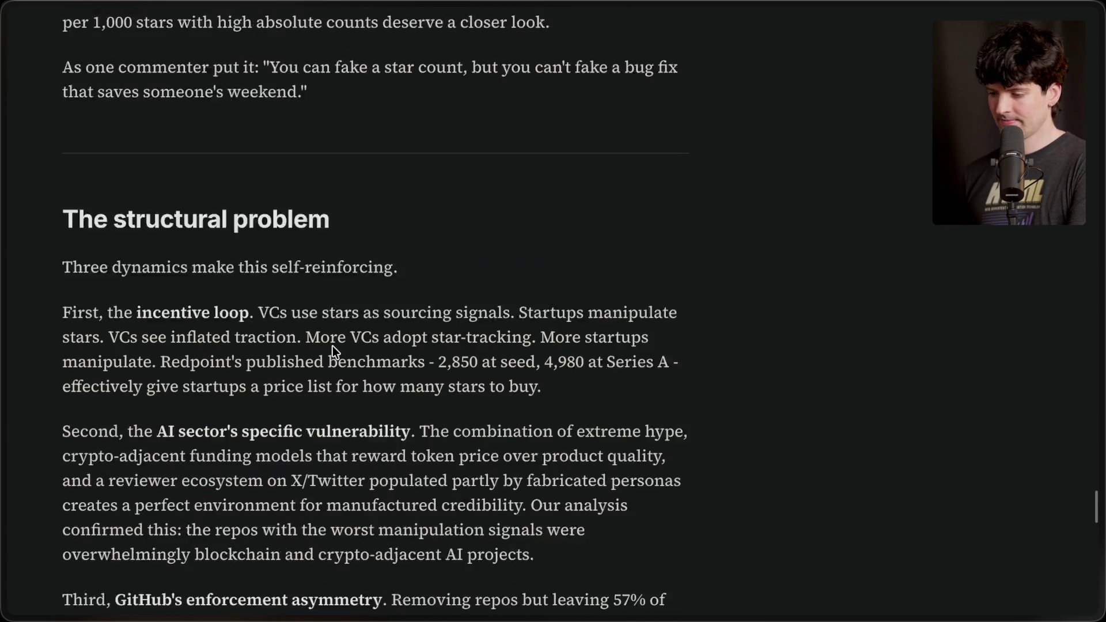
# Highlight the Redpoint benchmark figures and the line about a price list for stars.
pyautogui.scroll(-3, 332, 346)
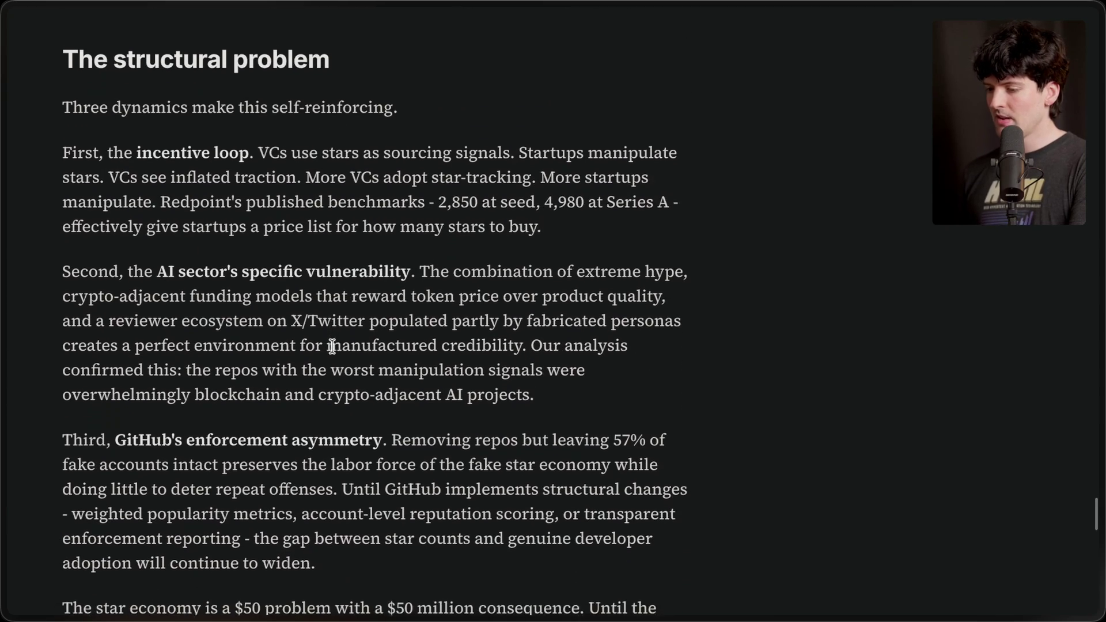
pyautogui.scroll(1, 332, 346)
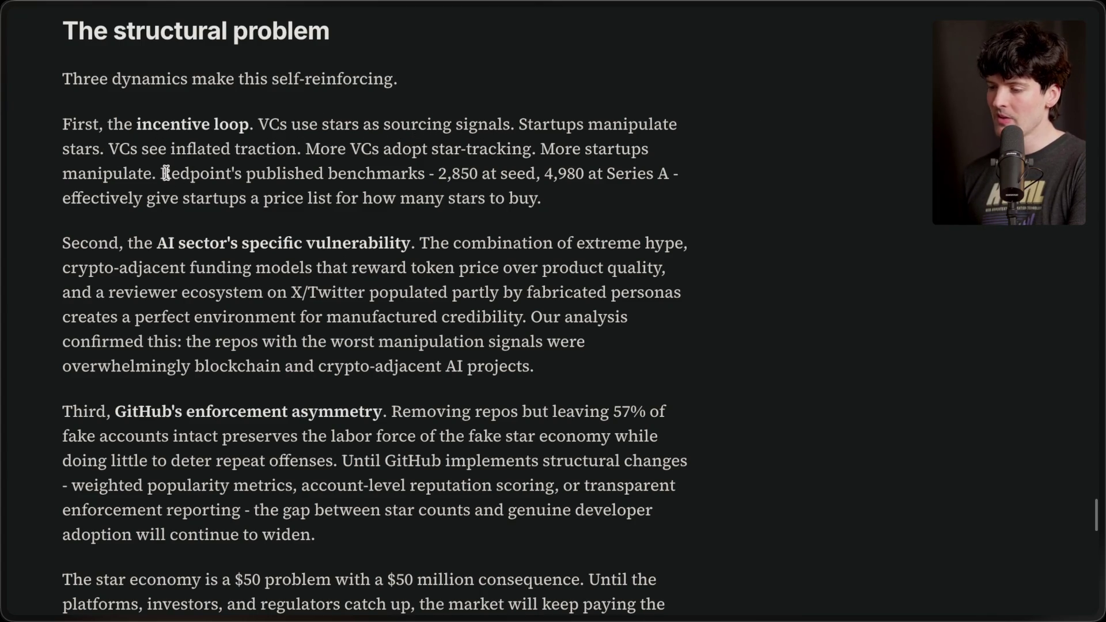
pyautogui.moveTo(434, 172); pyautogui.dragTo(679, 174)
pyautogui.click(679, 180)
pyautogui.moveTo(59, 202); pyautogui.dragTo(589, 205)
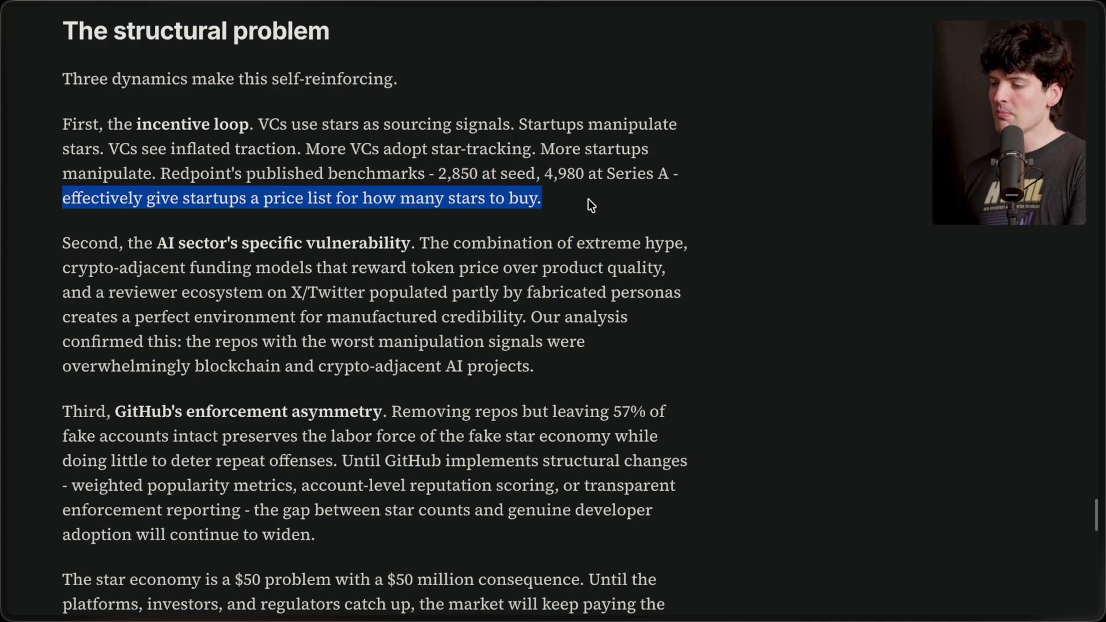
pyautogui.click(592, 204)
# Highlight the clause on GitHub's structural changes and the point about the widening adoption gap.
pyautogui.scroll(-2, 517, 218)
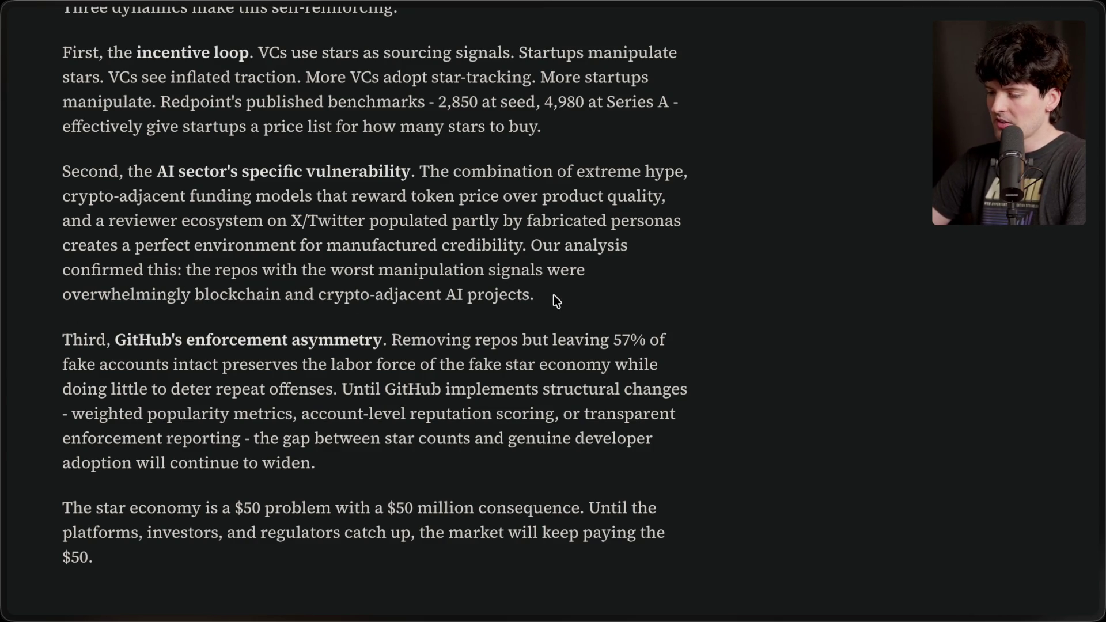
pyautogui.scroll(-3, 555, 295)
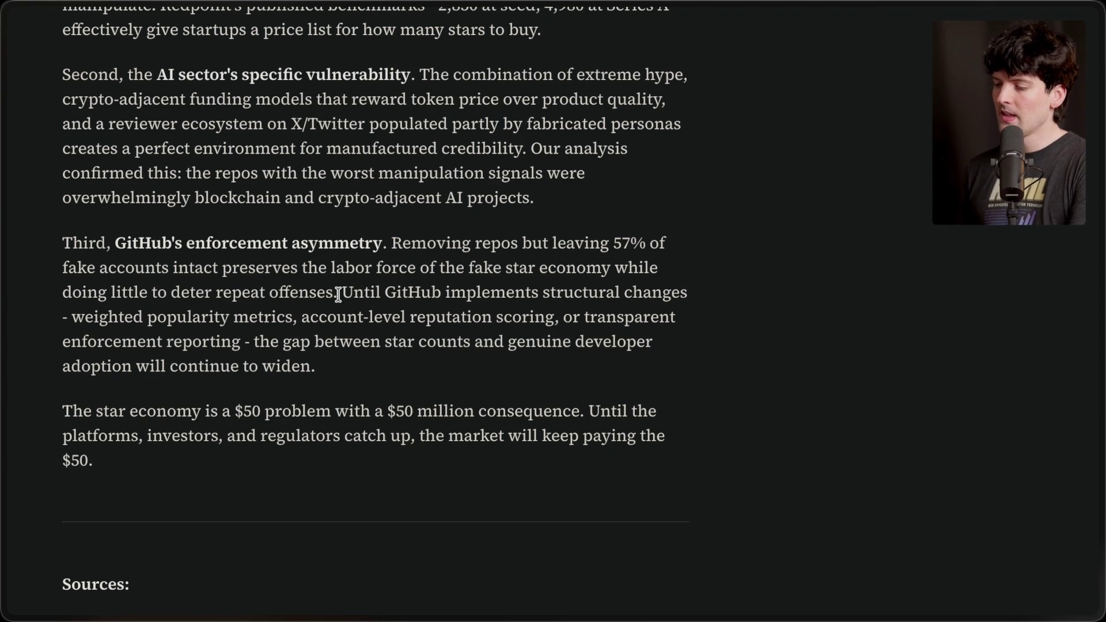
pyautogui.moveTo(341, 292); pyautogui.dragTo(687, 292)
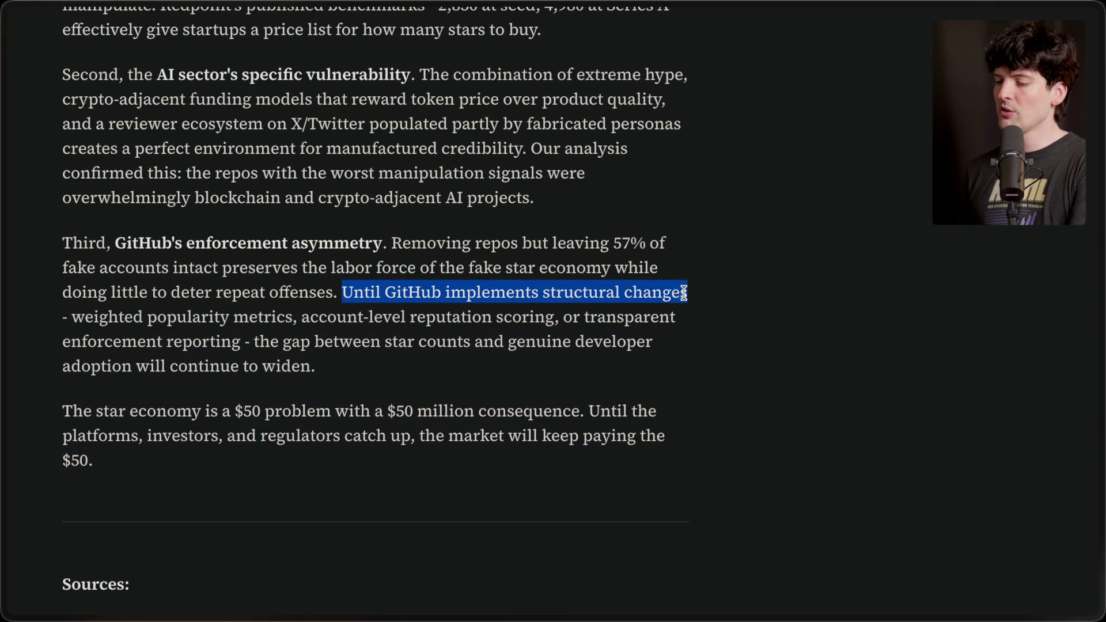
pyautogui.click(95, 315)
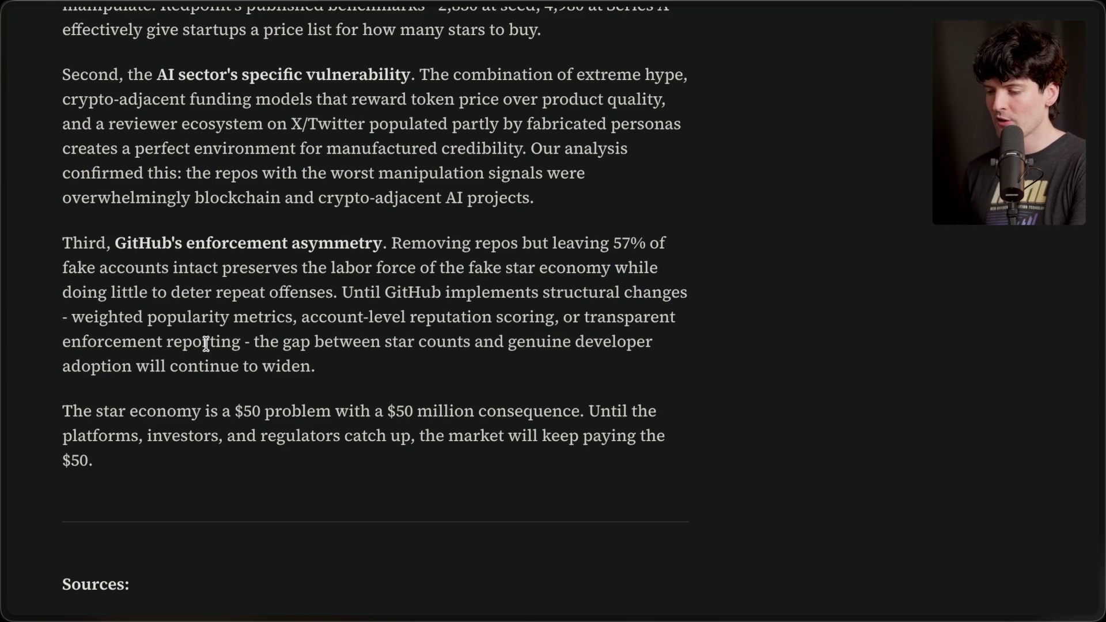
pyautogui.moveTo(254, 344); pyautogui.dragTo(385, 371)
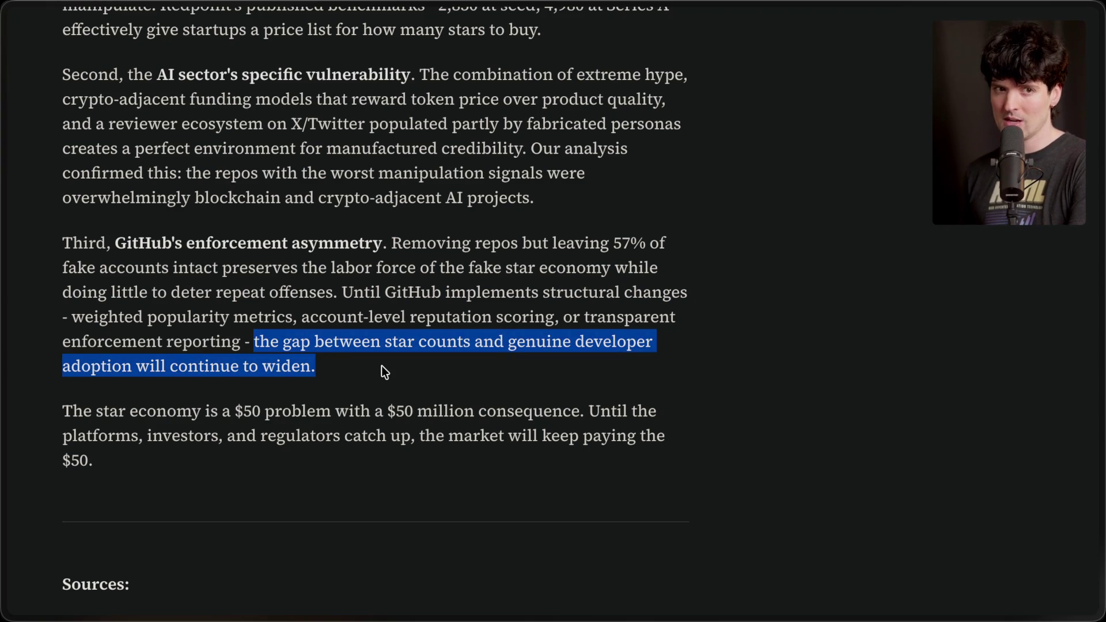
pyautogui.click(384, 372)
# Highlight the closing paragraph and its '$50' line, then scroll back up toward the title.
pyautogui.scroll(-2, 365, 365)
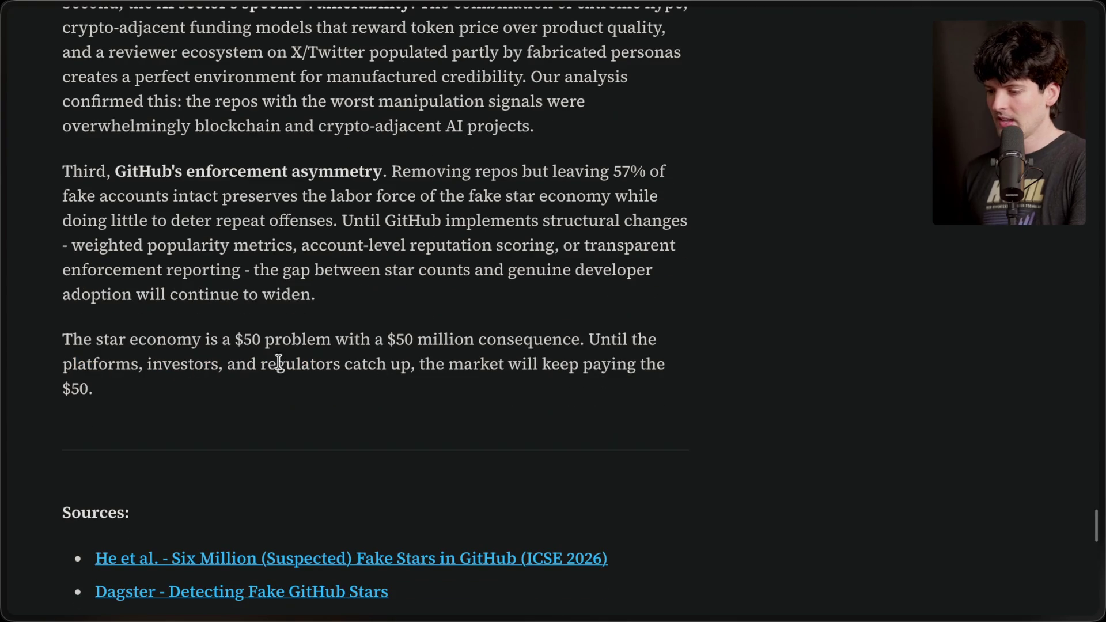
pyautogui.moveTo(56, 341); pyautogui.dragTo(166, 410)
pyautogui.click(173, 410)
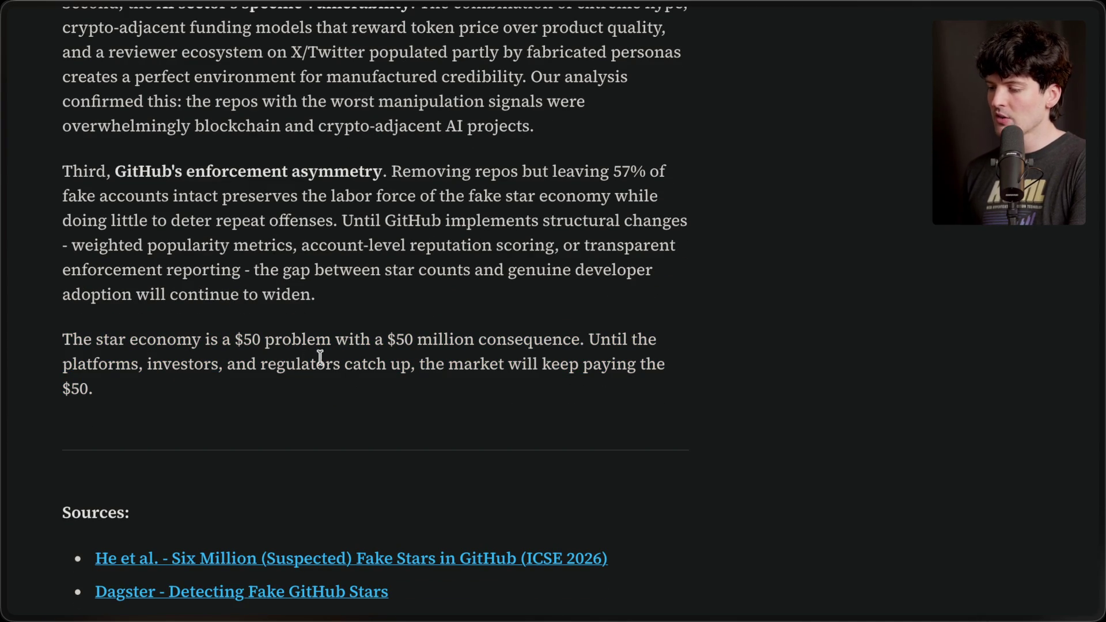
pyautogui.moveTo(412, 364); pyautogui.dragTo(466, 417)
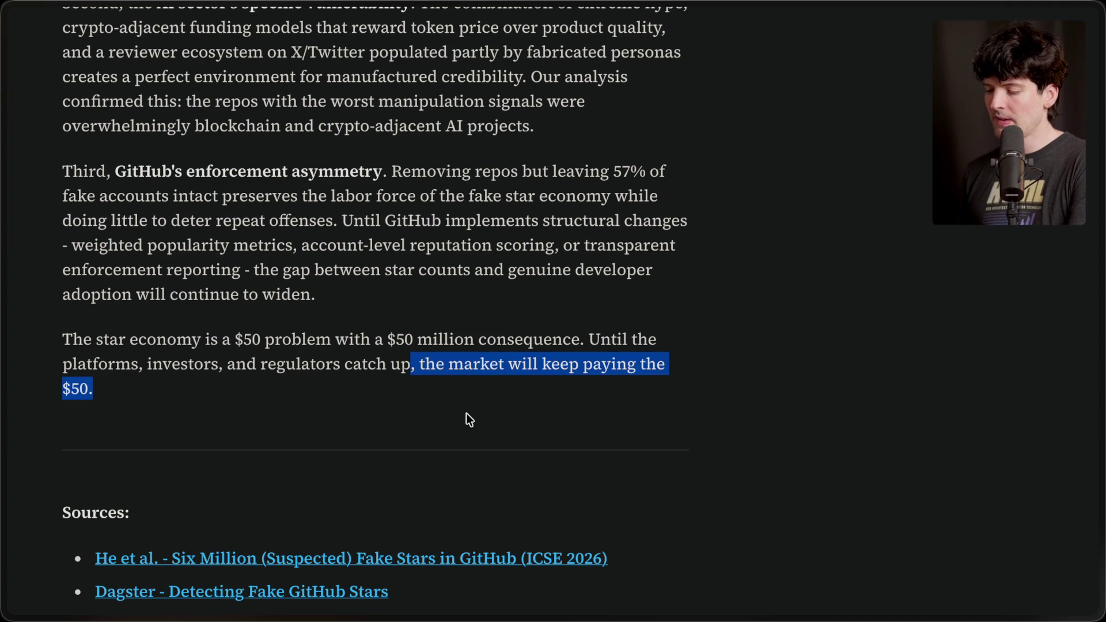
pyautogui.click(467, 413)
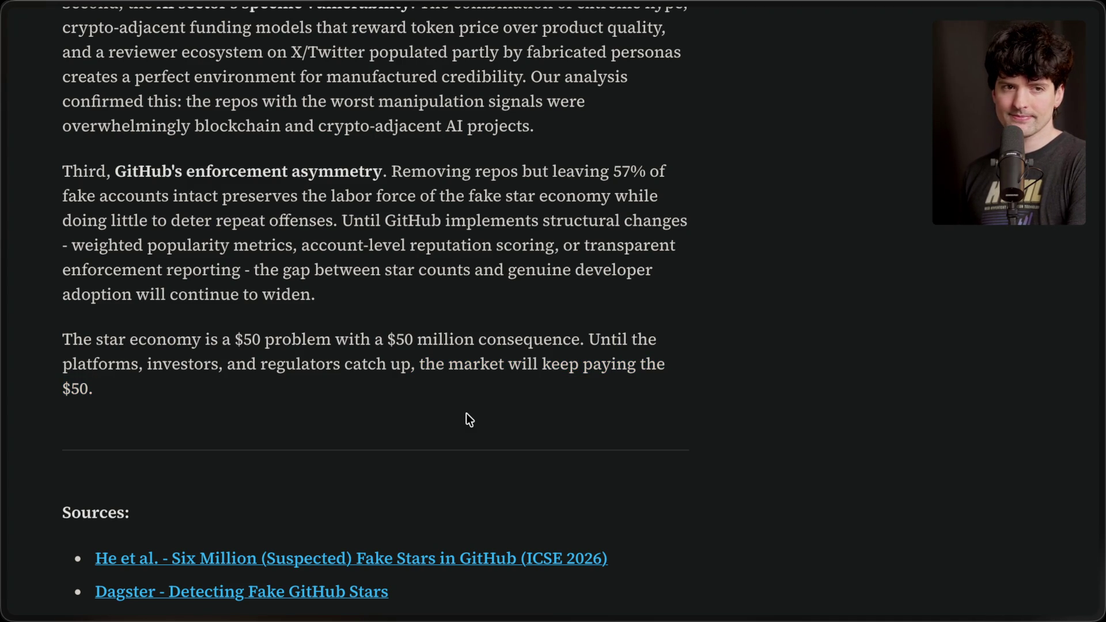
pyautogui.scroll(20, 466, 414)
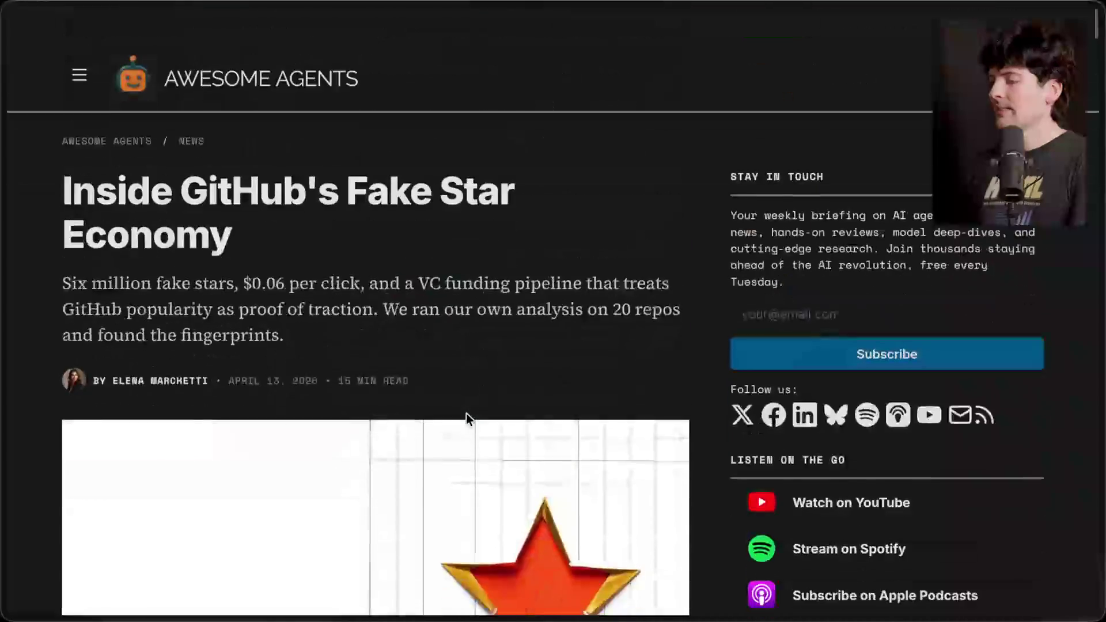
# Open the Awesome Agents homepage in a new tab, skim it, and return to the article.
pyautogui.middleClick(248, 48)
pyautogui.moveTo(1001, 349)
pyautogui.click(956, 428)
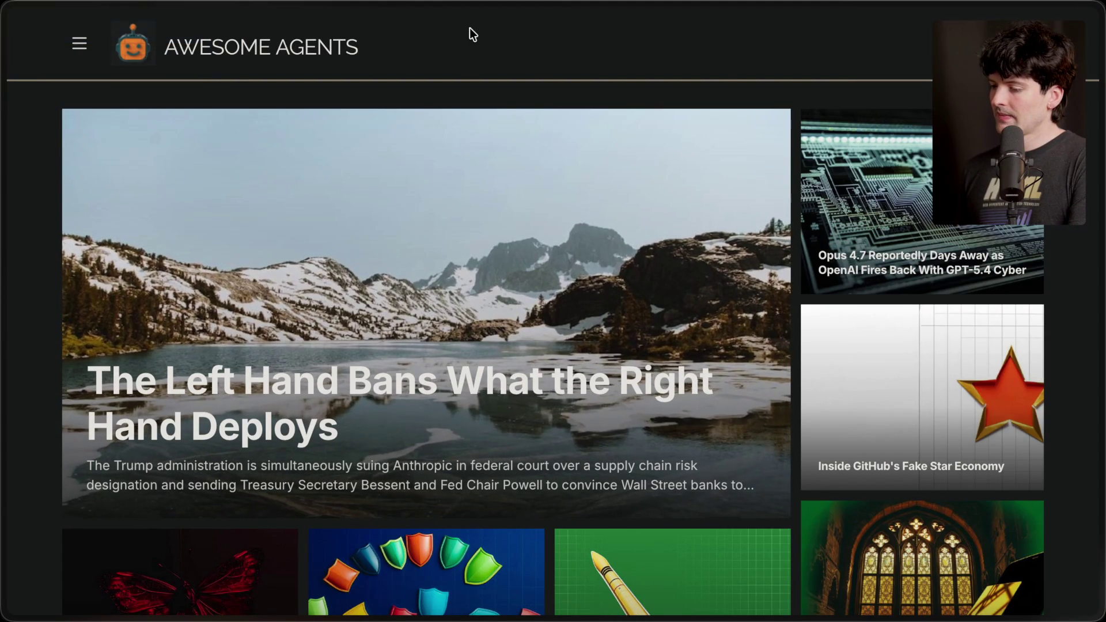
pyautogui.scroll(-20, 40, 364)
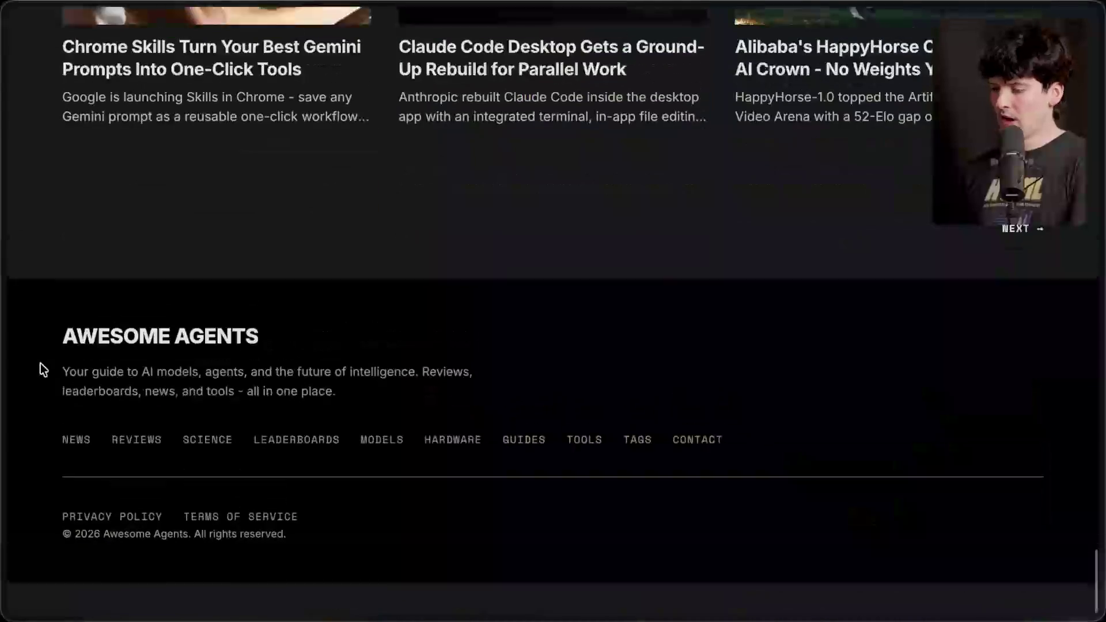
pyautogui.scroll(20, 554, 293)
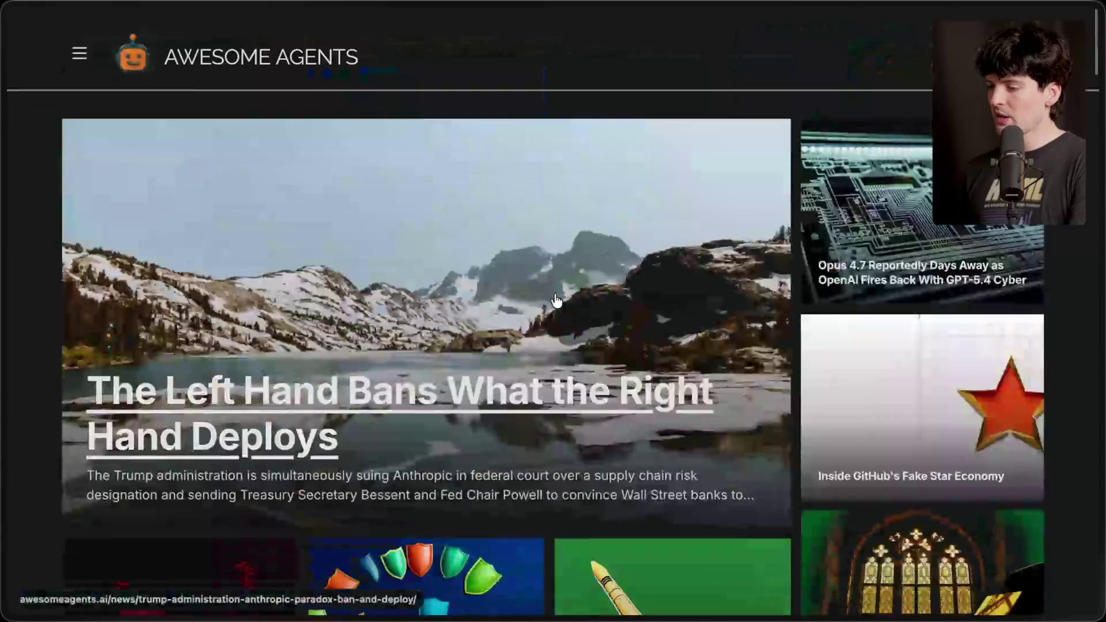
pyautogui.moveTo(1099, 267)
pyautogui.click(986, 394)
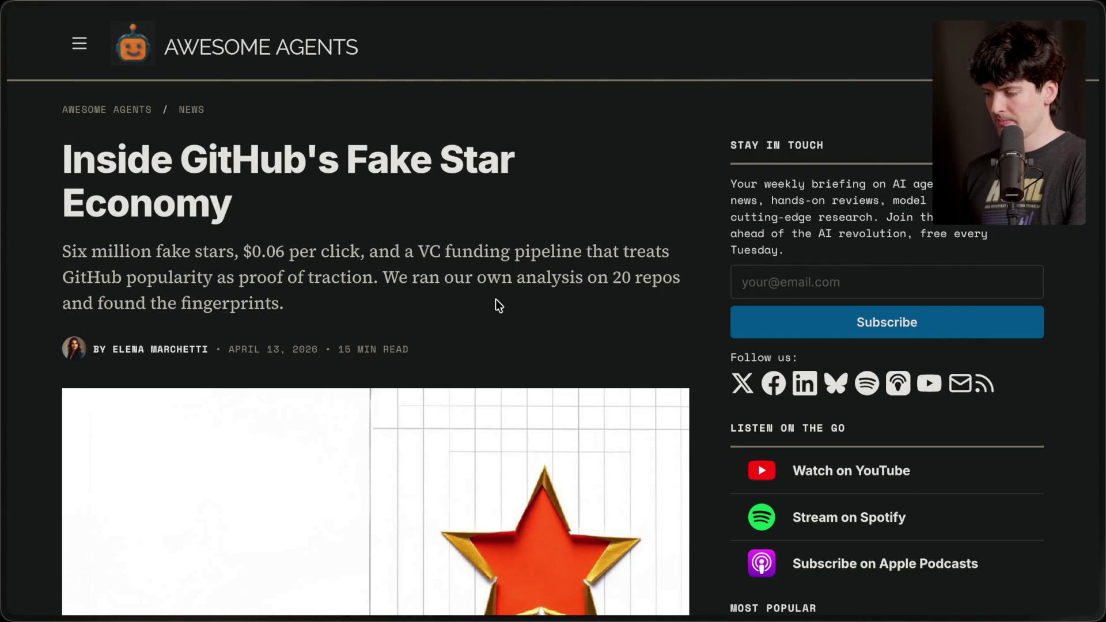
# Open the publication's X profile from the article's social icon in a new tab.
pyautogui.middleClick(742, 383)
pyautogui.moveTo(1007, 410)
pyautogui.click(989, 432)
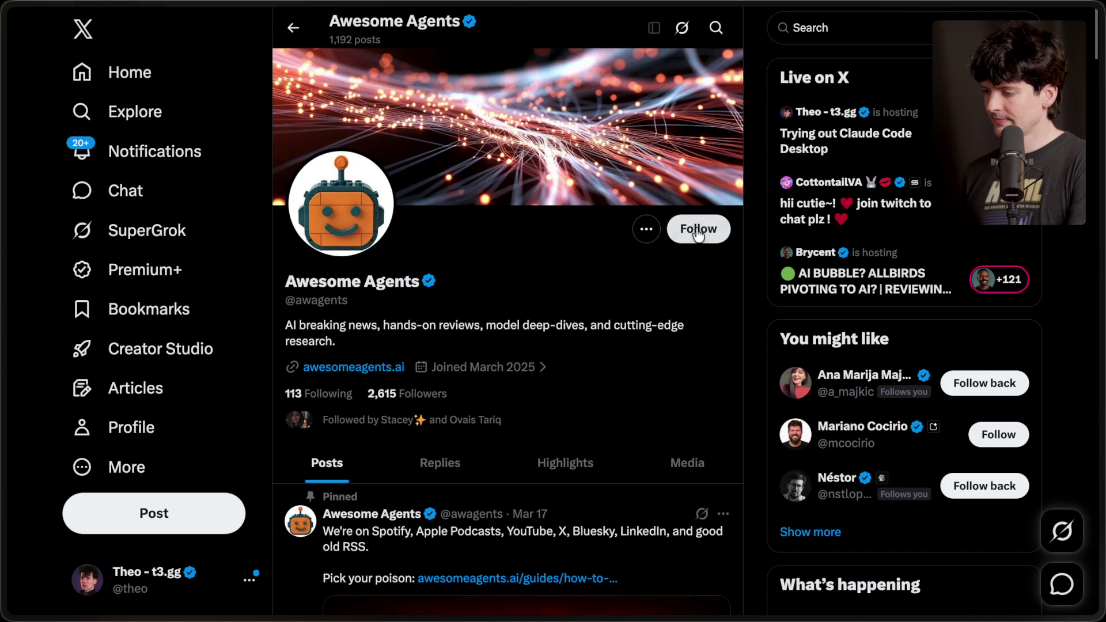
# Follow the Awesome Agents account on X.
pyautogui.click(697, 230)
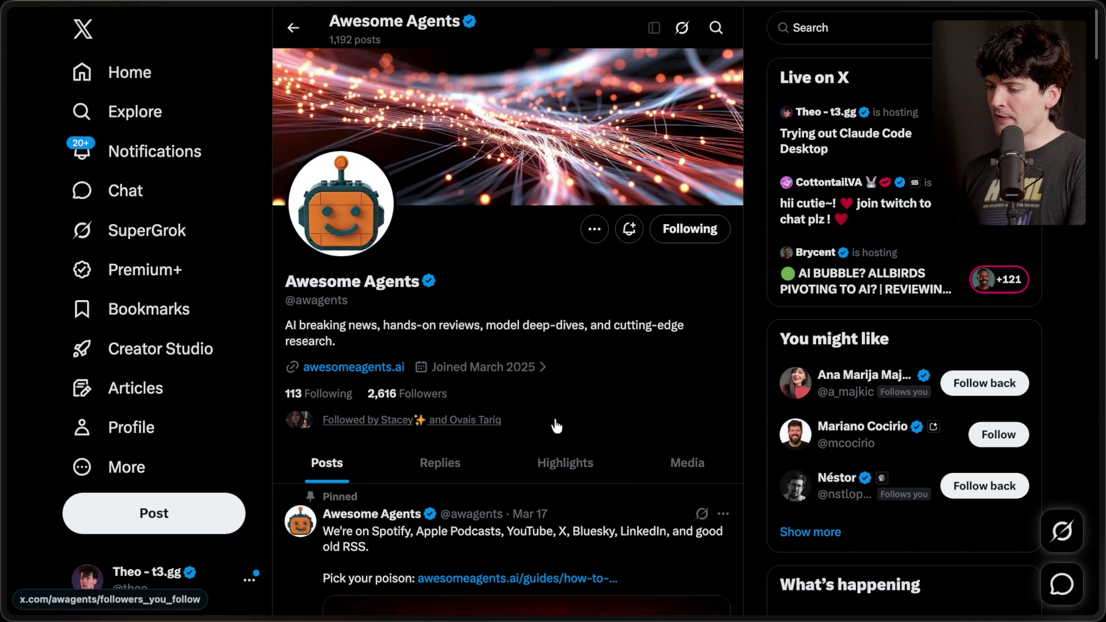
pyautogui.scroll(-2, 601, 460)
pyautogui.scroll(2, 603, 462)
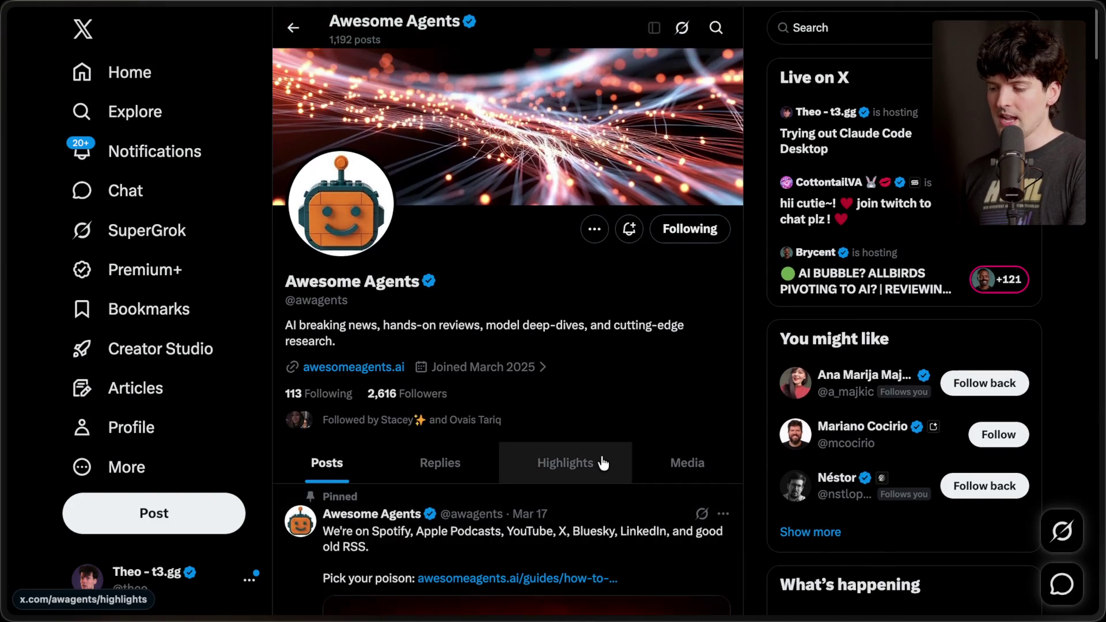
# Pass through the homepage and article tabs, then switch to the Twitch Stream Manager.
pyautogui.moveTo(1101, 455)
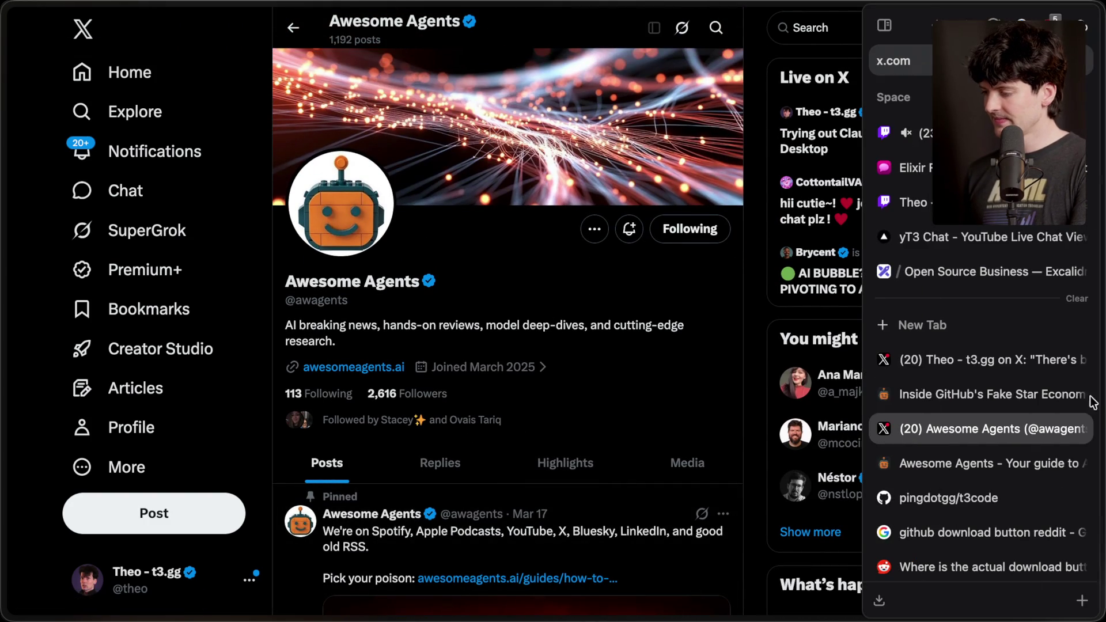
pyautogui.click(977, 459)
pyautogui.click(987, 393)
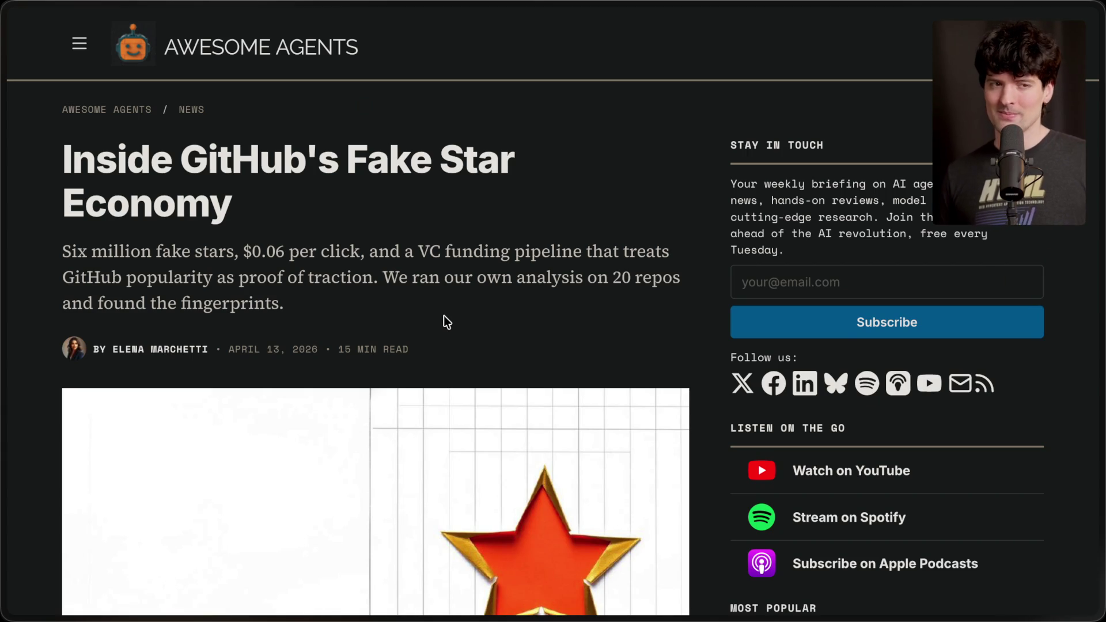
pyautogui.moveTo(1103, 305)
pyautogui.click(899, 133)
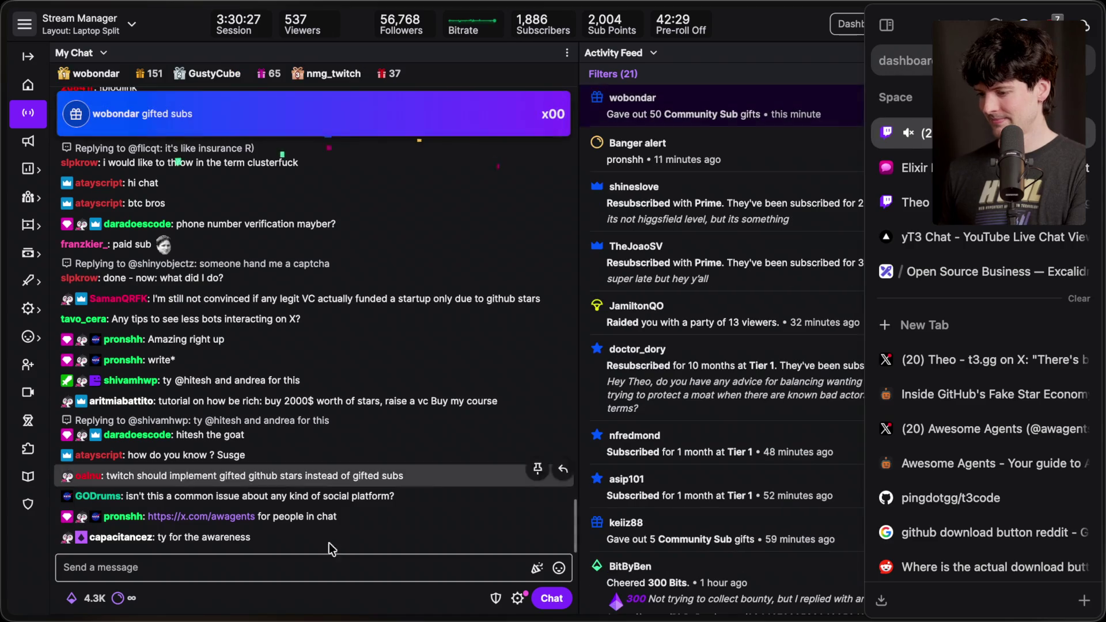
pyautogui.click(288, 567)
pyautogui.write('/marker E')
pyautogui.write('nd of start card')
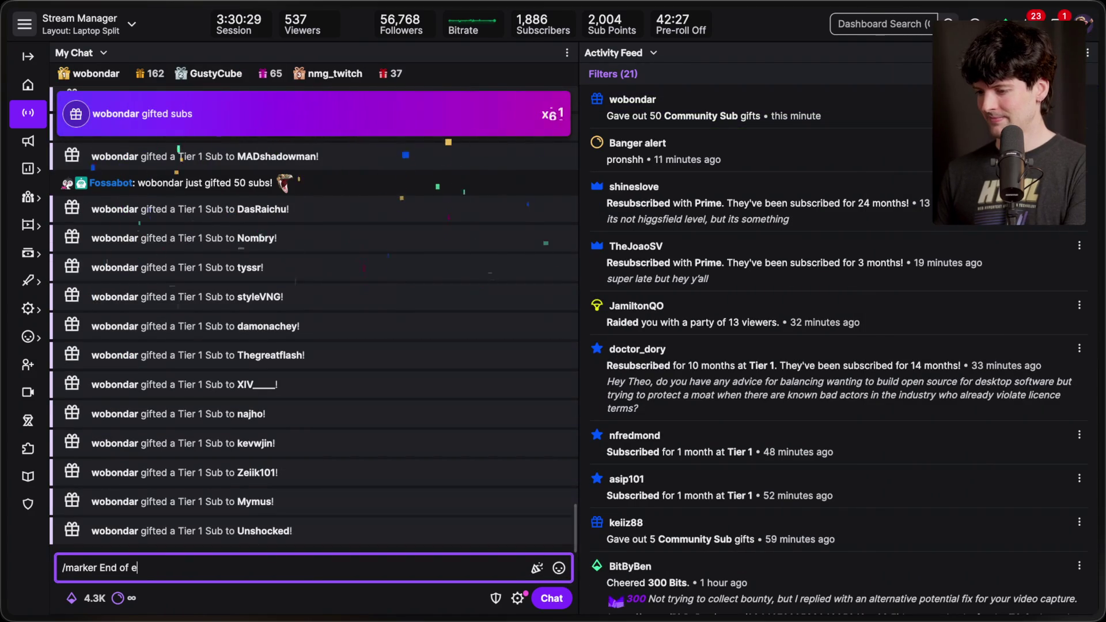
pyautogui.press('Return')
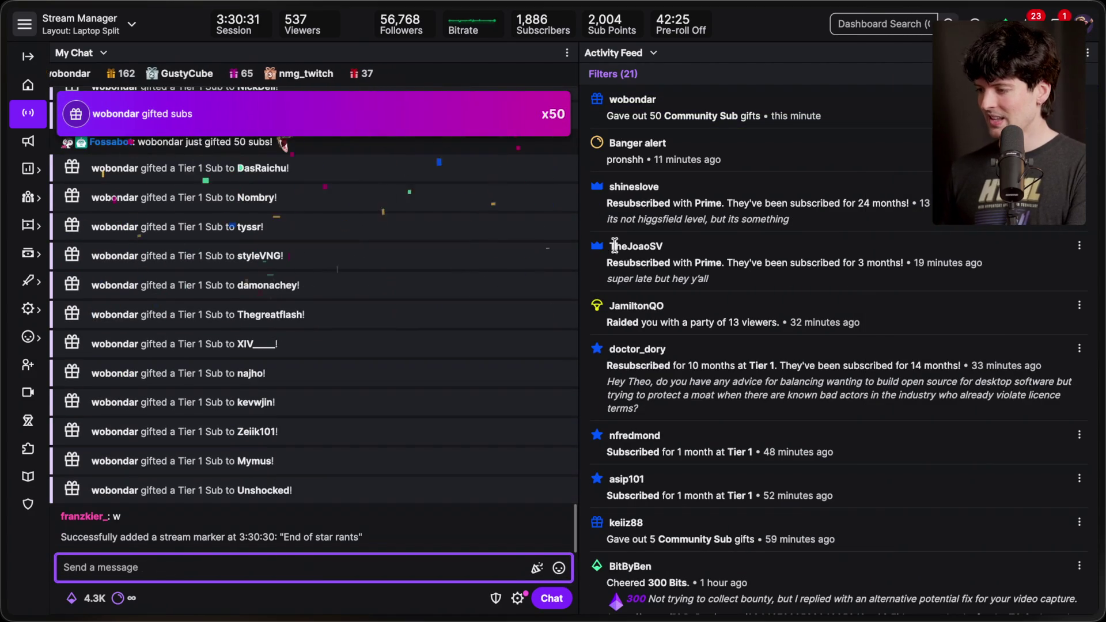
pyautogui.click(869, 118)
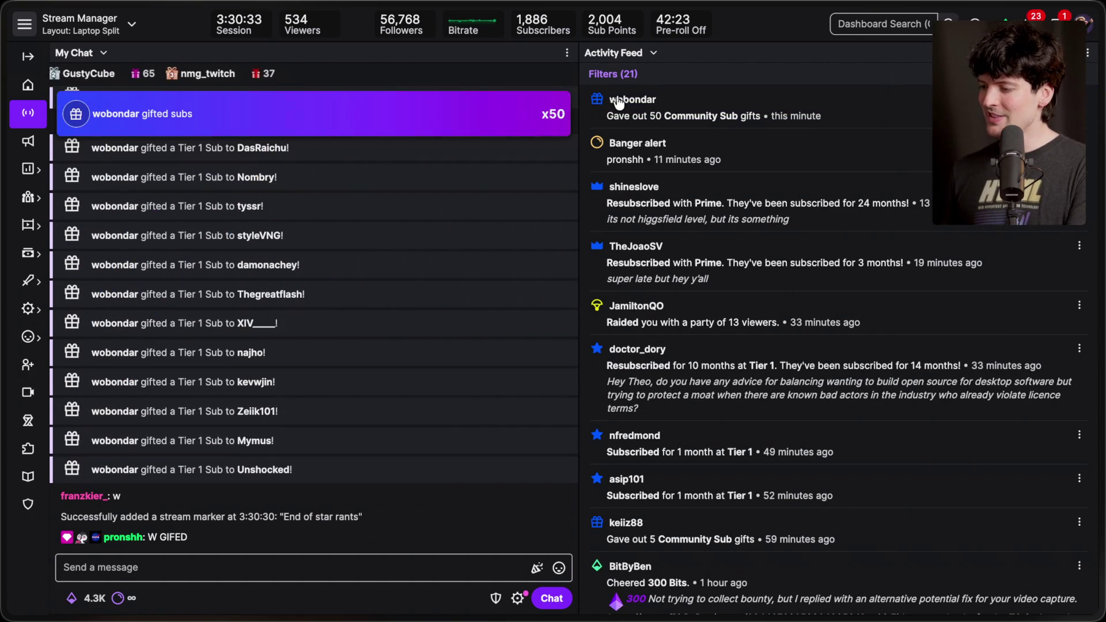
pyautogui.moveTo(605, 116); pyautogui.dragTo(822, 117)
pyautogui.click(839, 116)
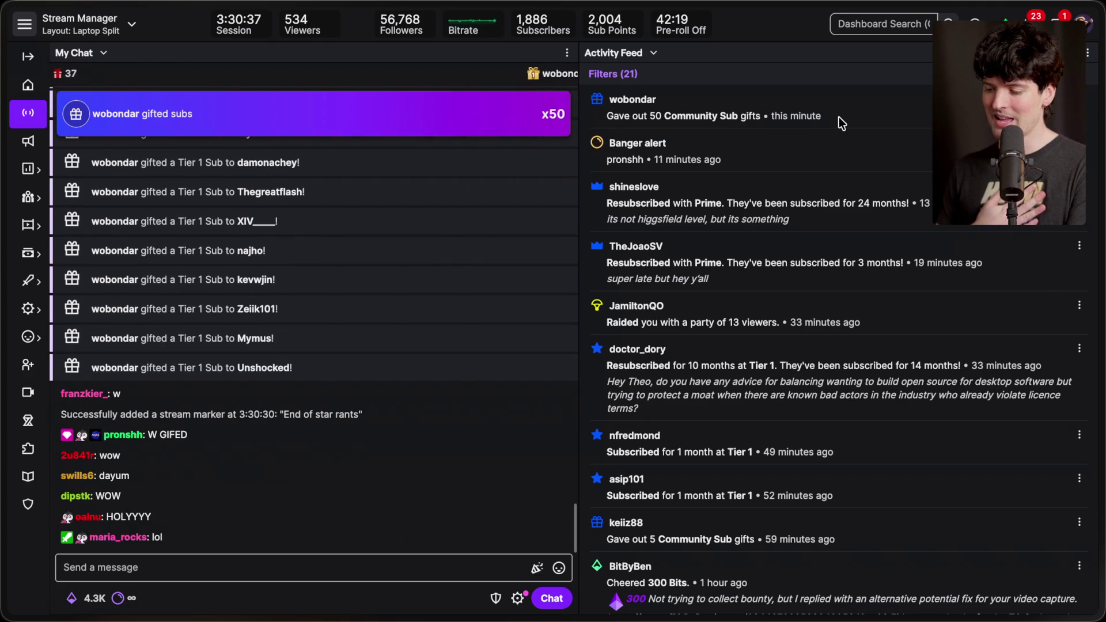
pyautogui.scroll(2, 281, 296)
pyautogui.scroll(5, 281, 295)
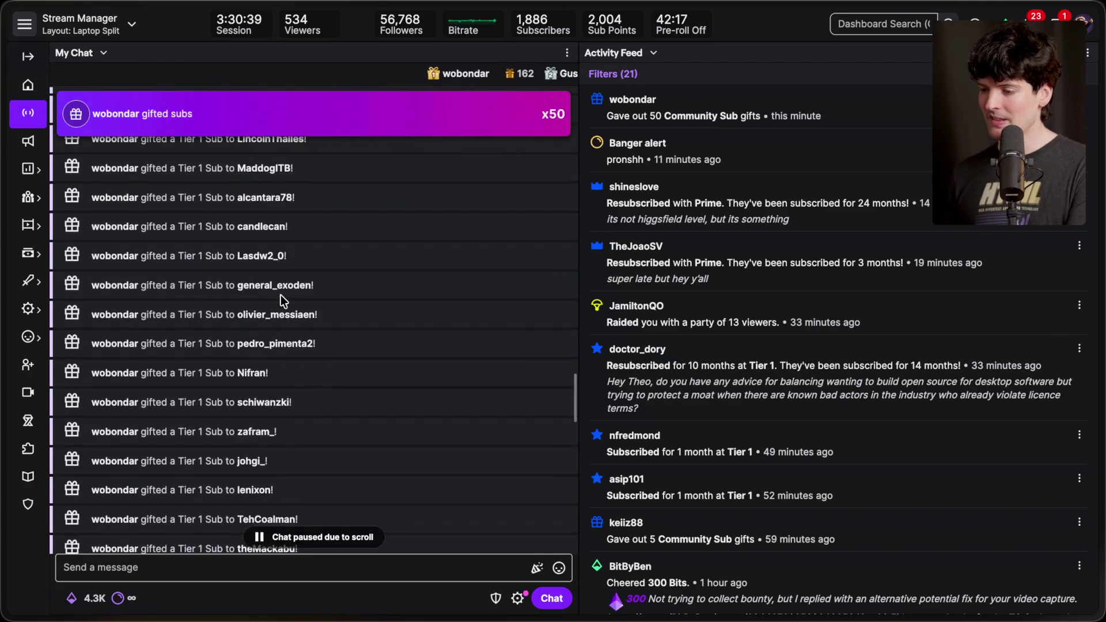
pyautogui.doubleClick(424, 360)
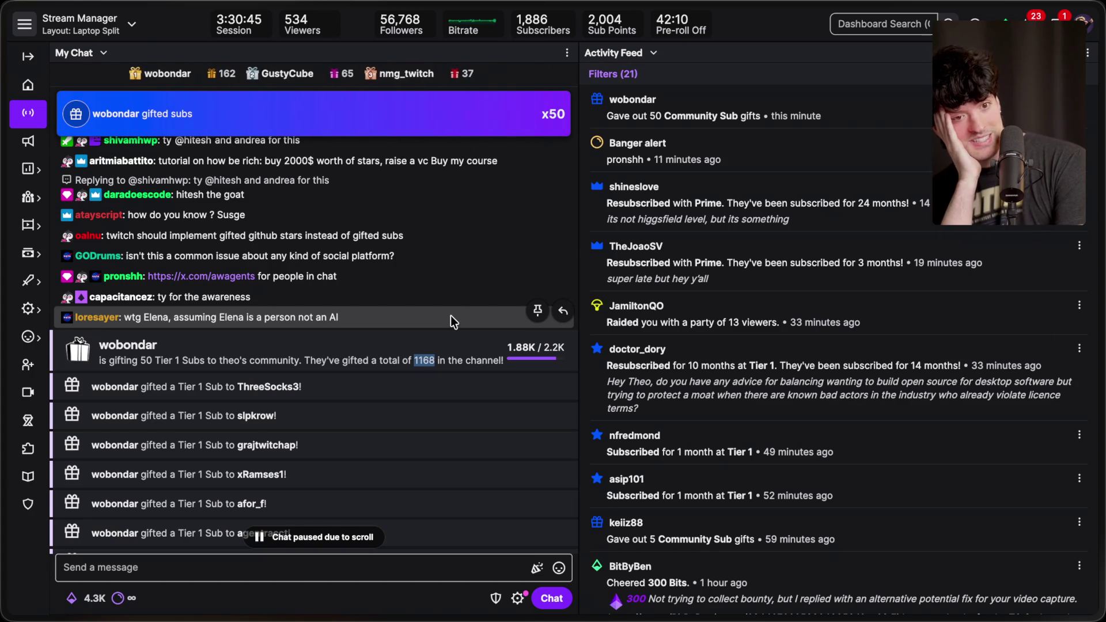
pyautogui.scroll(-15, 451, 316)
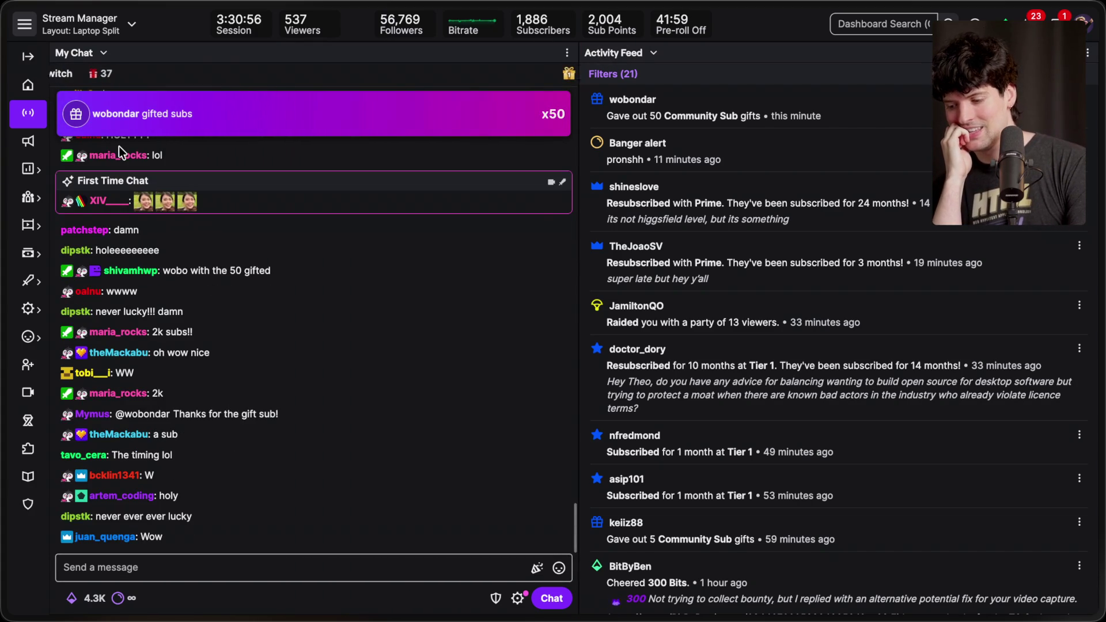
pyautogui.click(28, 59)
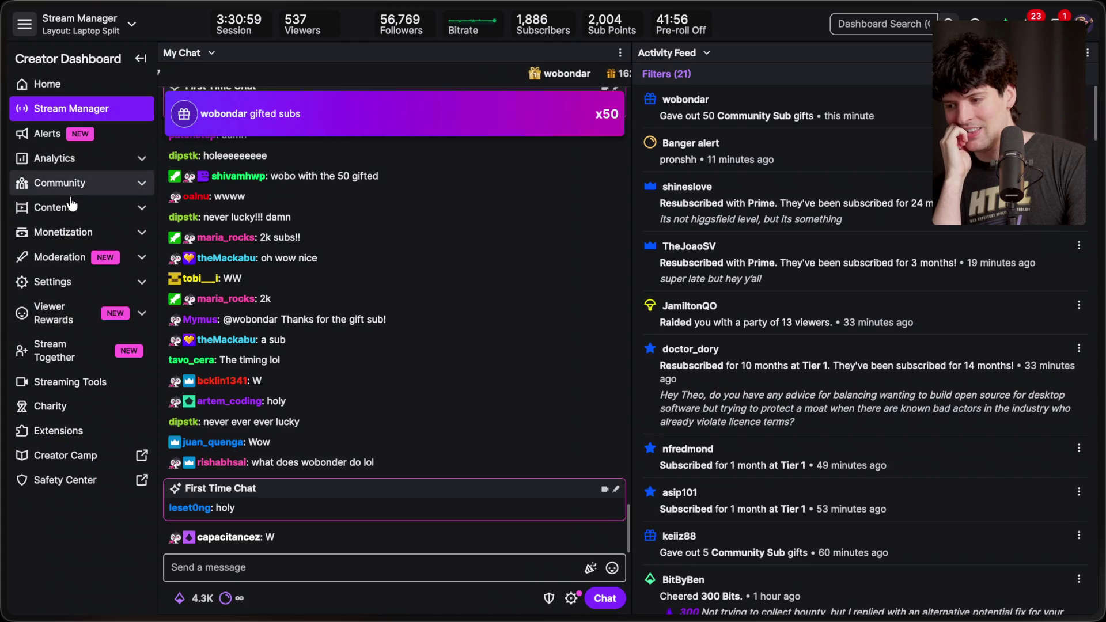
# Open Analytics > Earnings and collapse the navigation menu to icons.
pyautogui.click(68, 164)
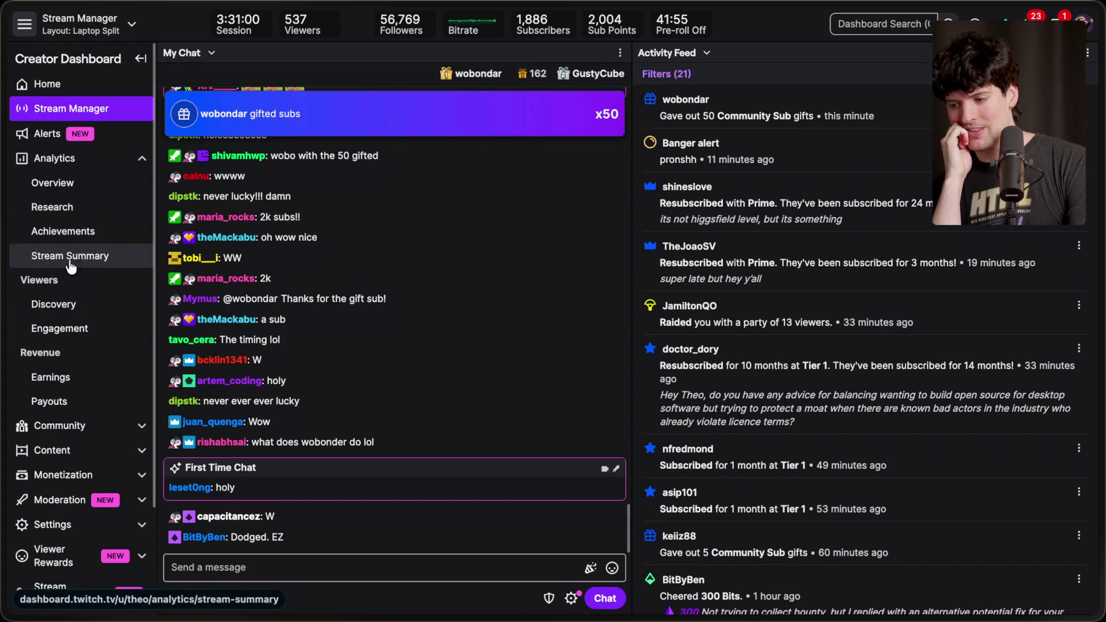
pyautogui.click(60, 378)
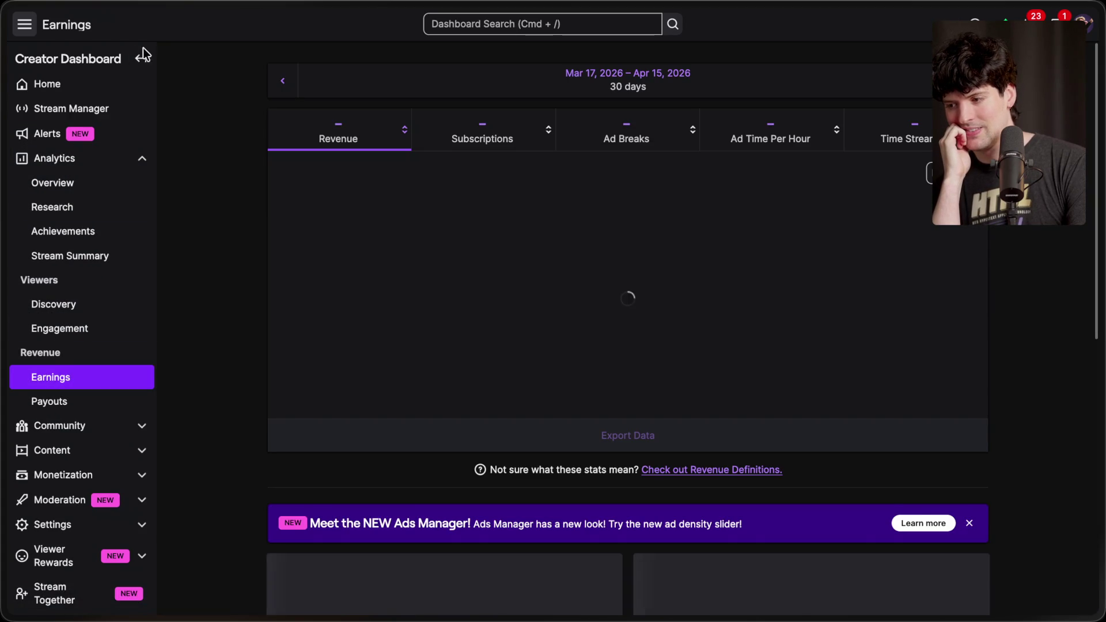
pyautogui.click(140, 53)
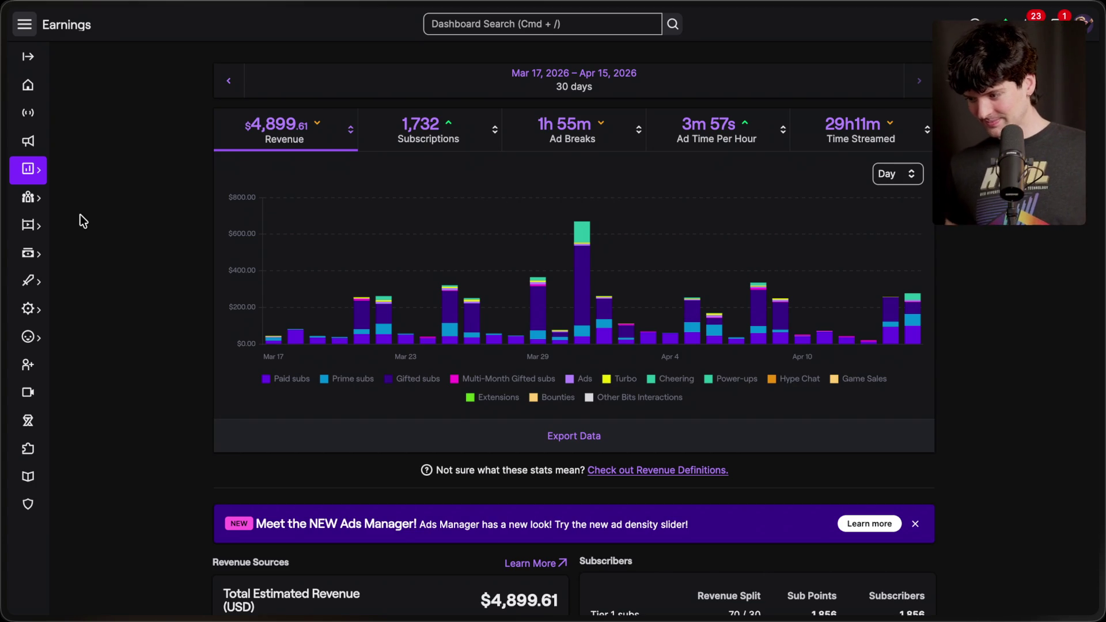
# Toggle Gifted subs off and on, then regroup the revenue chart by Month and back to Day.
pyautogui.click(403, 379)
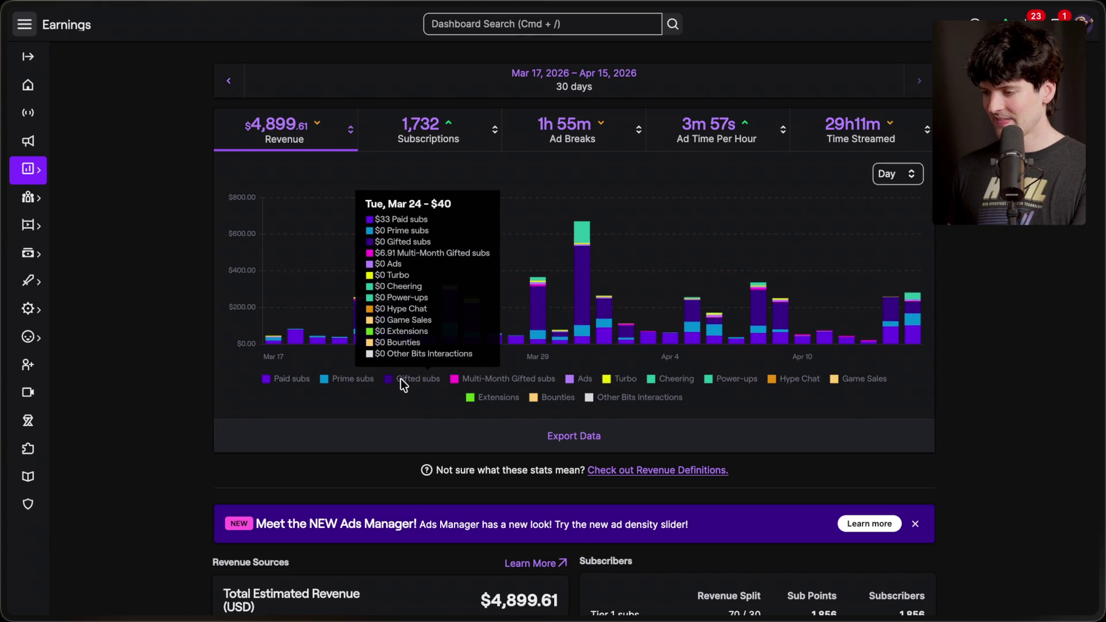
pyautogui.click(400, 378)
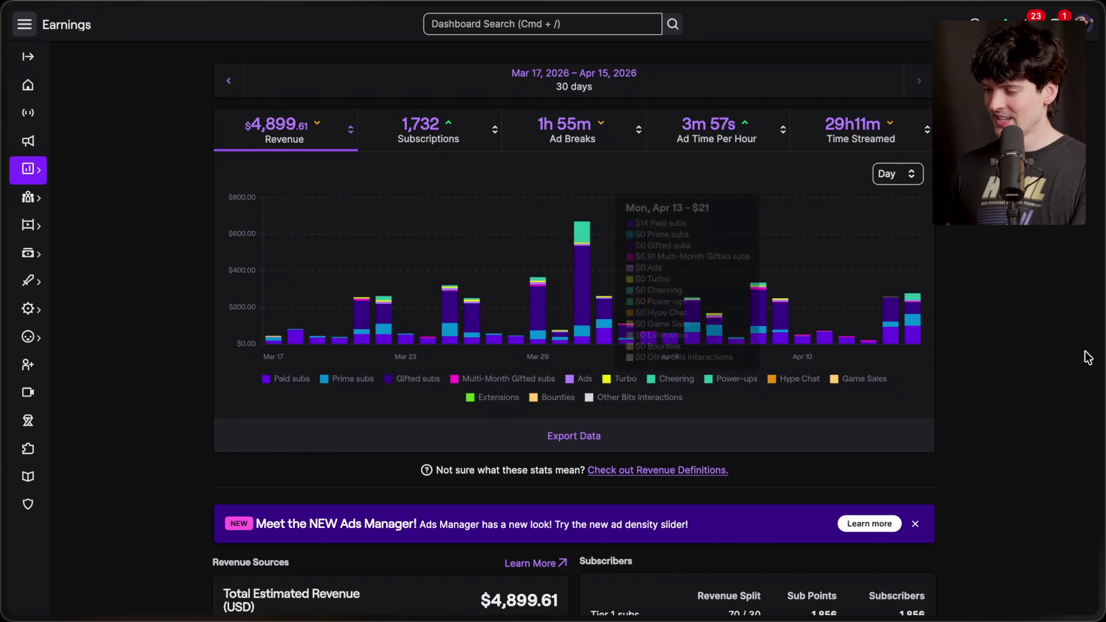
pyautogui.click(891, 170)
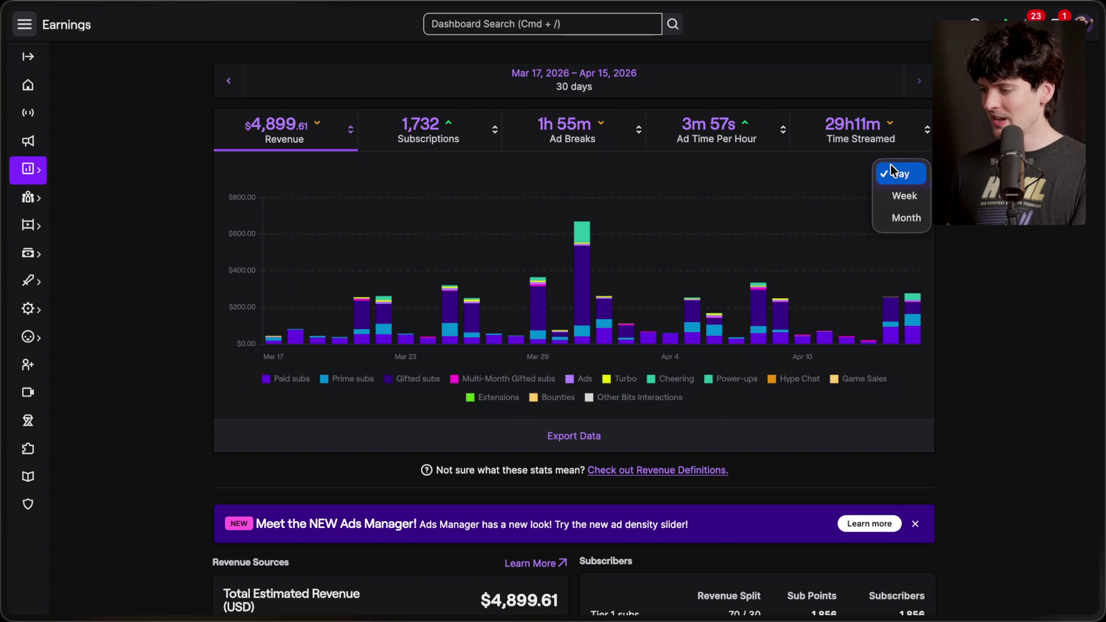
pyautogui.click(912, 218)
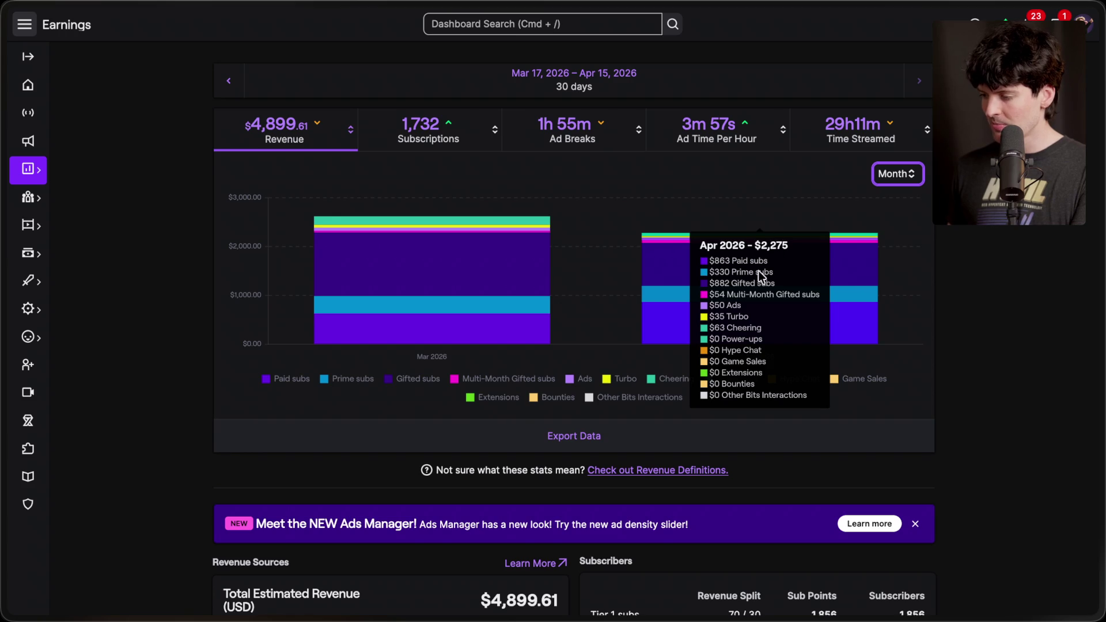
pyautogui.moveTo(455, 265)
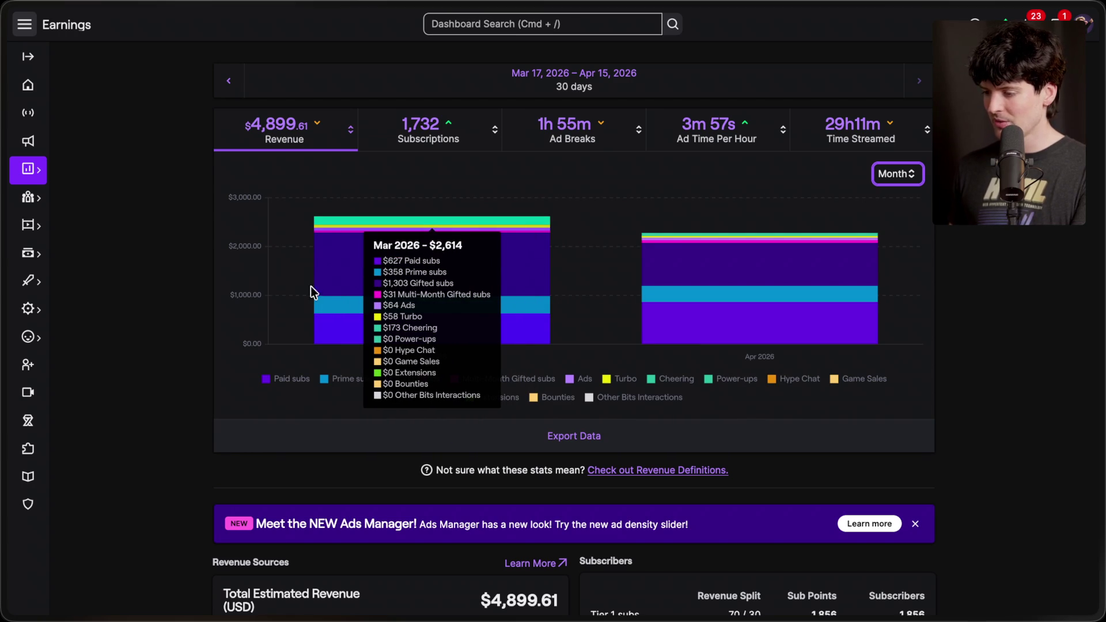
pyautogui.click(897, 174)
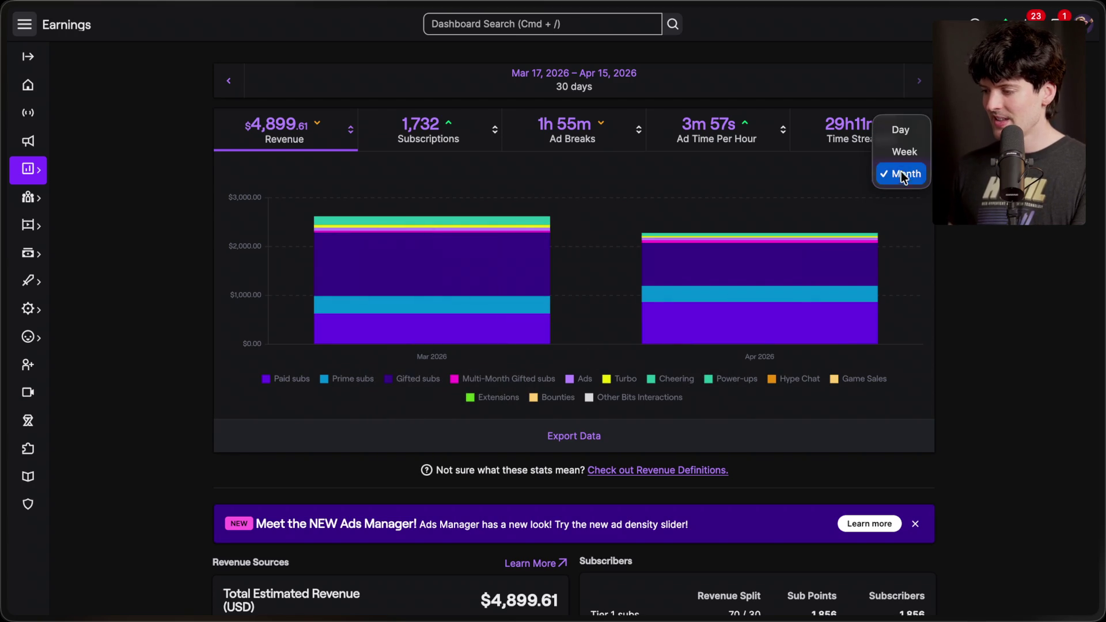
pyautogui.click(912, 136)
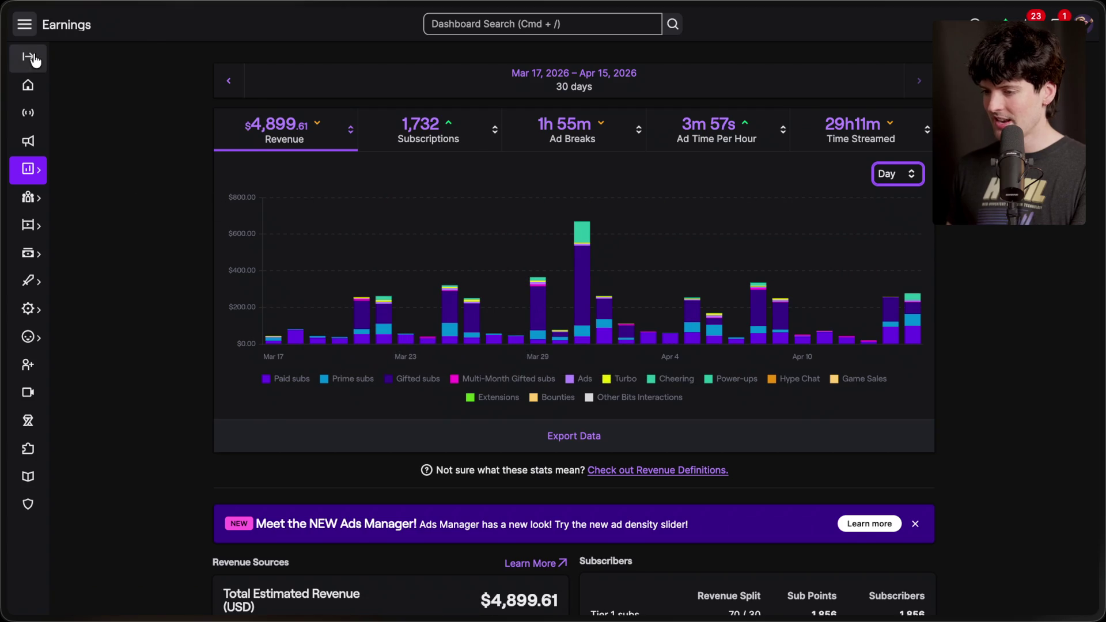
pyautogui.click(29, 57)
pyautogui.click(140, 58)
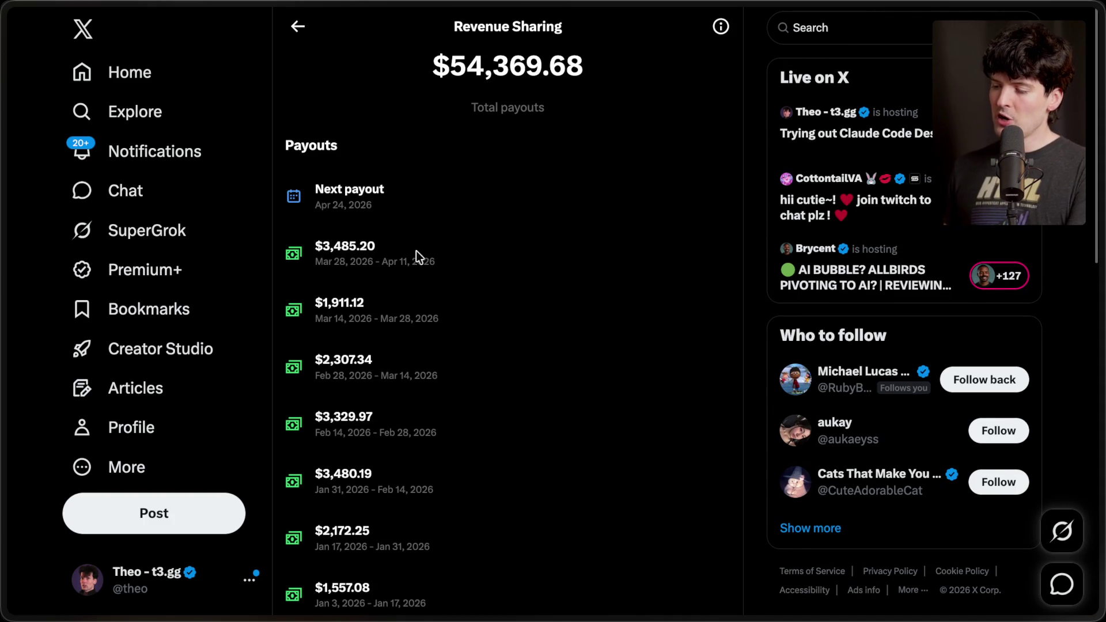
pyautogui.moveTo(313, 242); pyautogui.dragTo(382, 246)
pyautogui.click(381, 246)
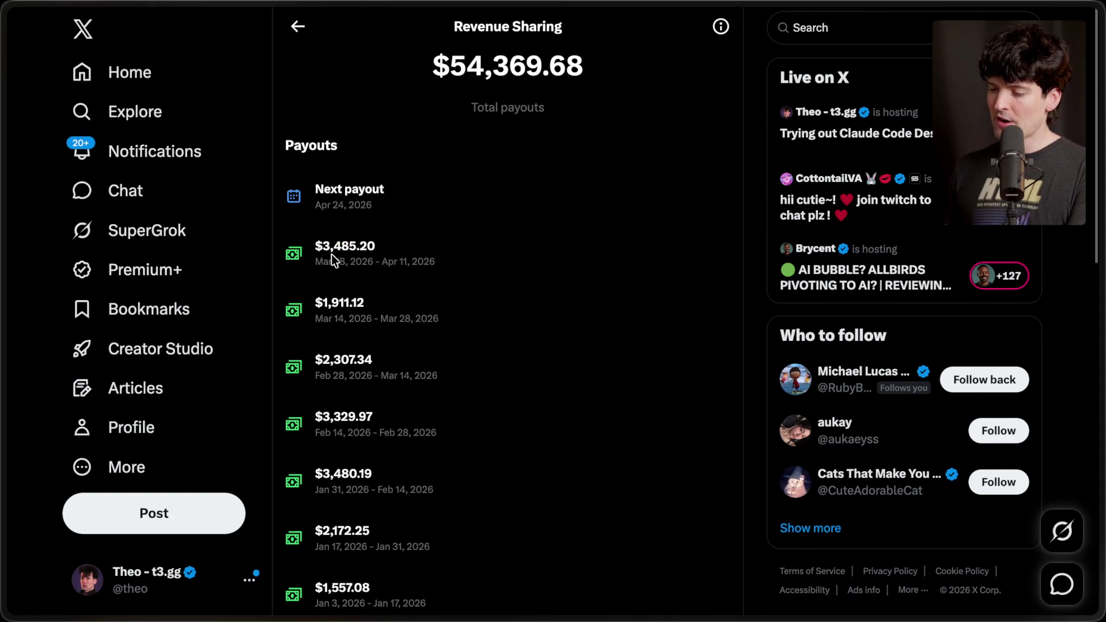
pyautogui.moveTo(306, 300)
pyautogui.mouseDown()
pyautogui.moveTo(407, 304)
pyautogui.moveTo(323, 271)
pyautogui.moveTo(307, 249)
pyautogui.moveTo(427, 310)
pyautogui.mouseUp()
pyautogui.click(420, 308)
pyautogui.click(443, 278)
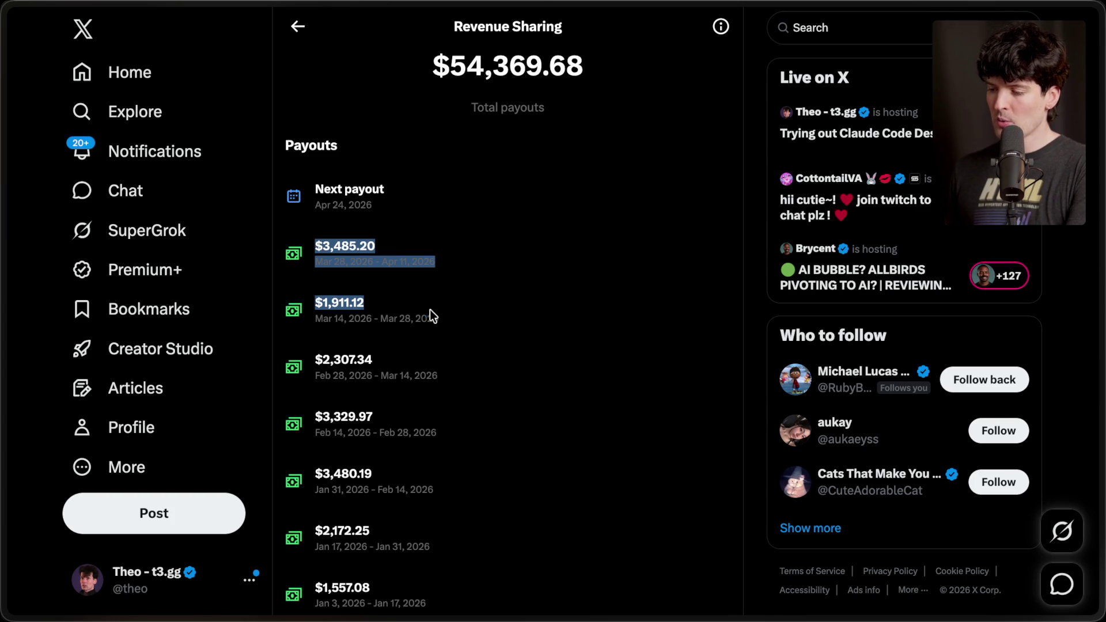
pyautogui.click(458, 323)
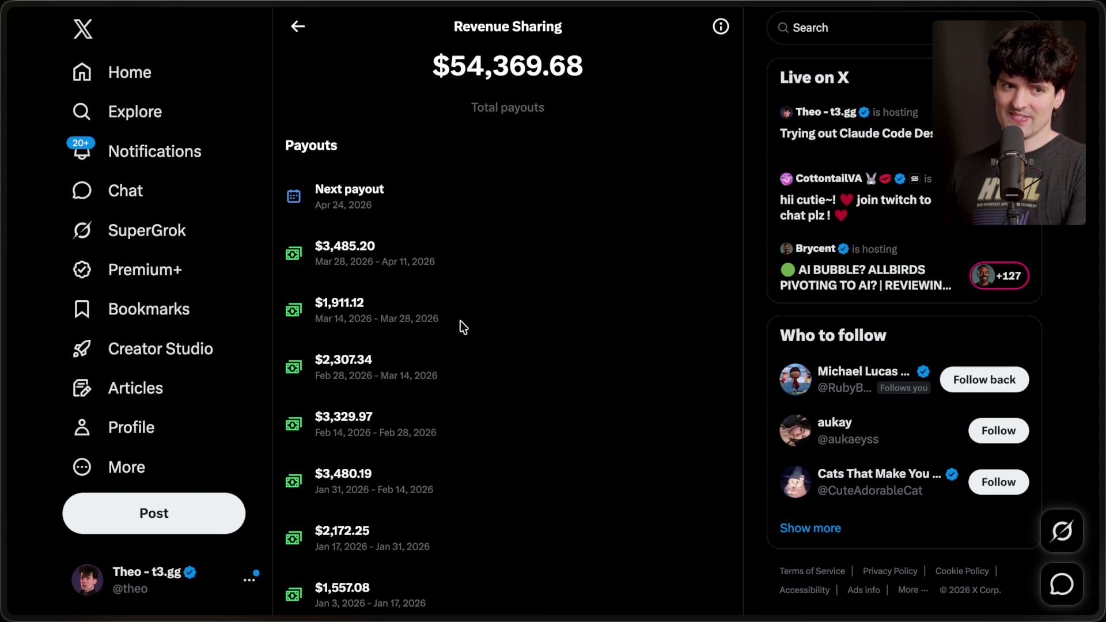
pyautogui.hotkey('ctrl', 'Tab')
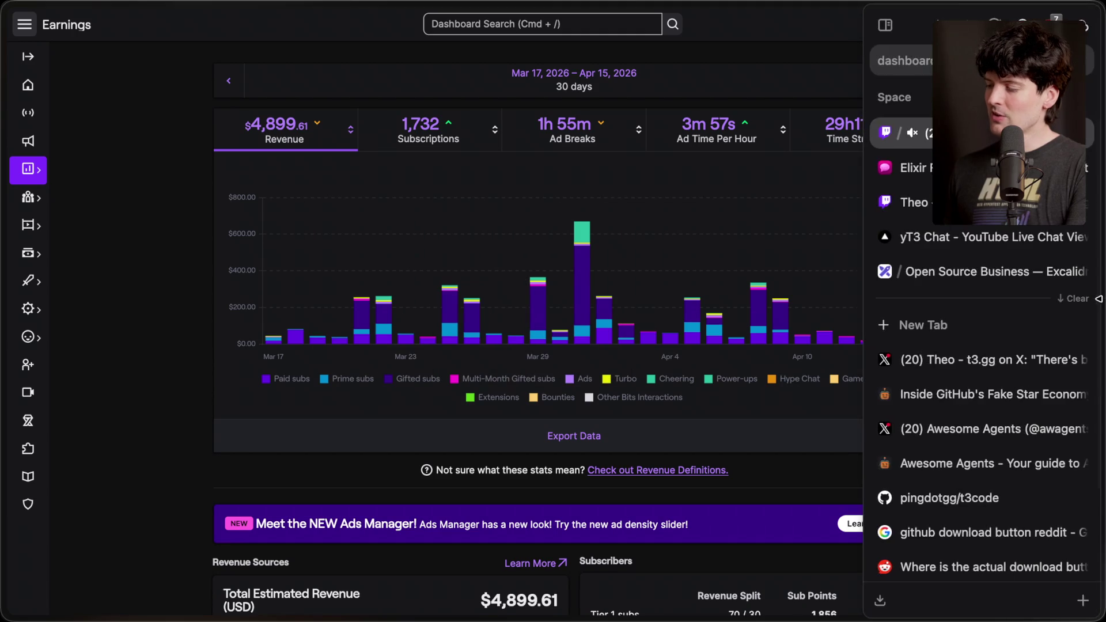
pyautogui.click(20, 63)
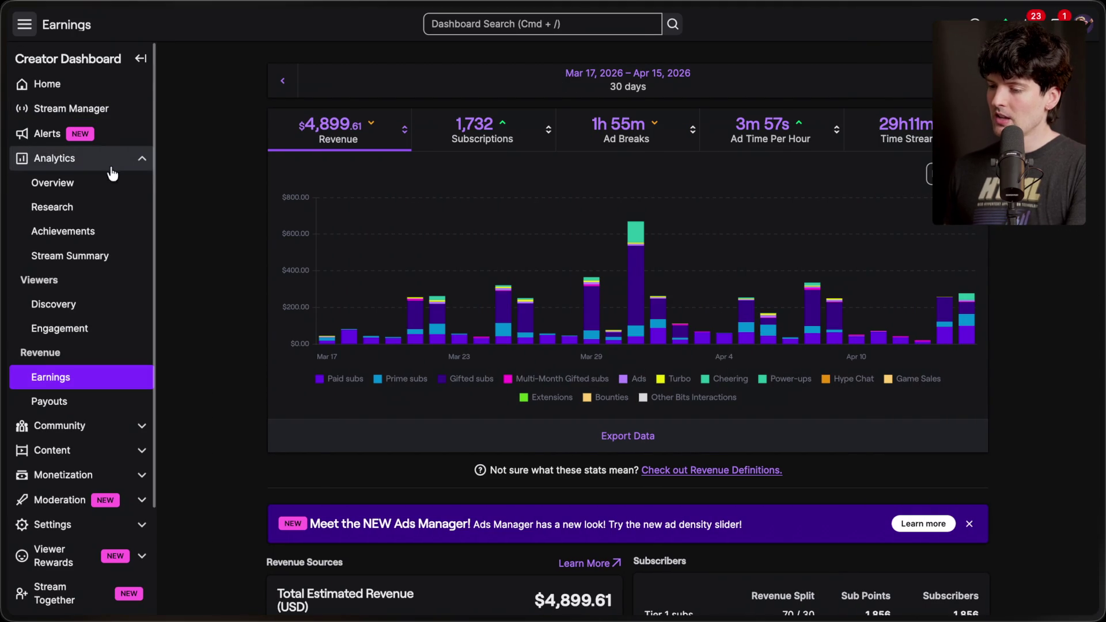
pyautogui.click(65, 108)
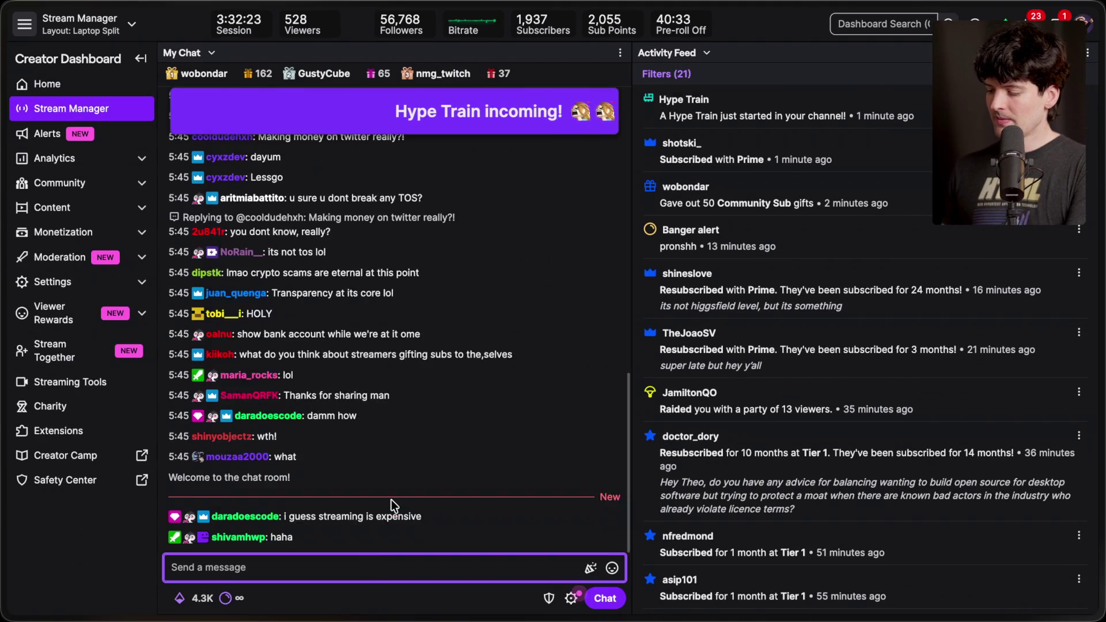
# In Raycast's calculator, compute 5000 + 5500 + 8000 = 18,500 and copy it.
pyautogui.hotkey('alt', 'space')
pyautogui.write('calc')
pyautogui.press('Return')
pyautogui.write('5000 + ')
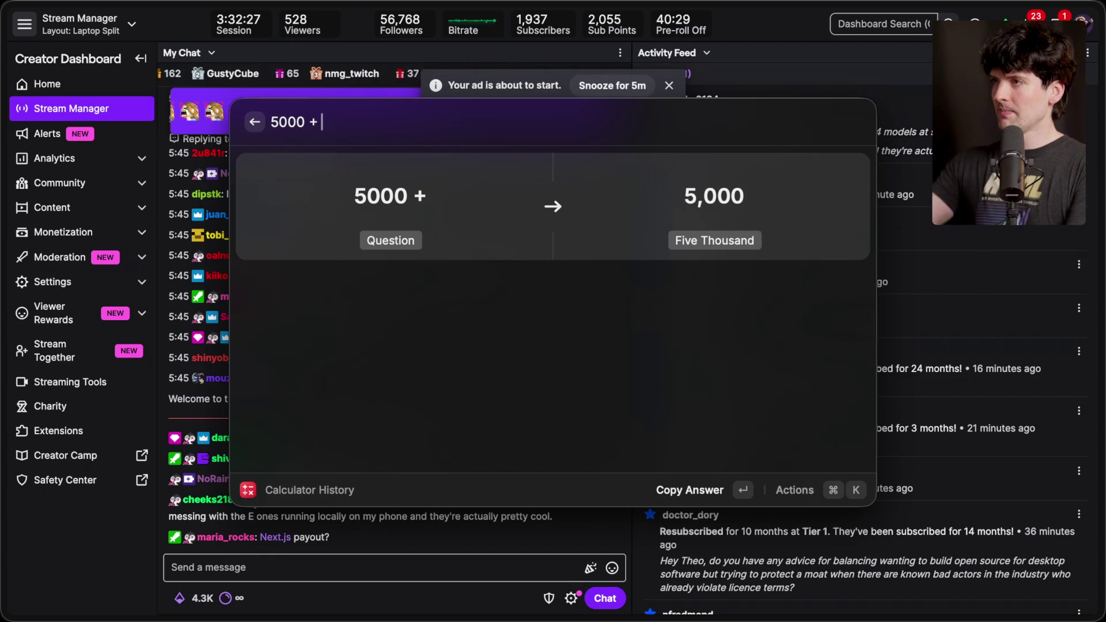
pyautogui.write('5500 + 8000')
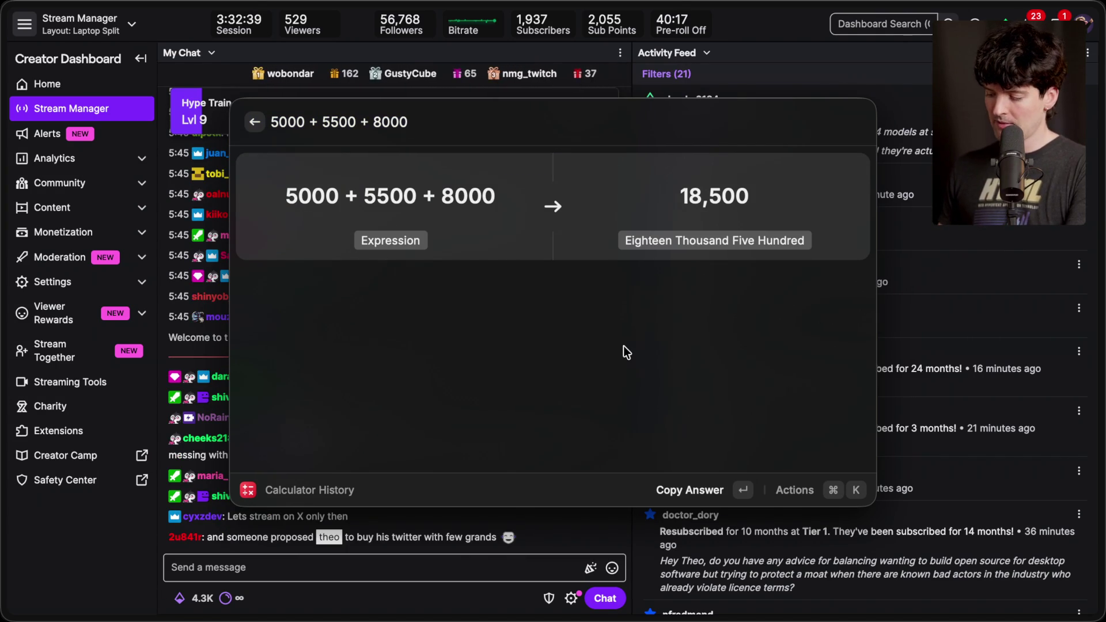
pyautogui.press('Return')
# Multiply 18,500 by 12 to get 222,000 and copy the result.
pyautogui.hotkey('alt', 'space')
pyautogui.write('18,500')
pyautogui.write('* 12')
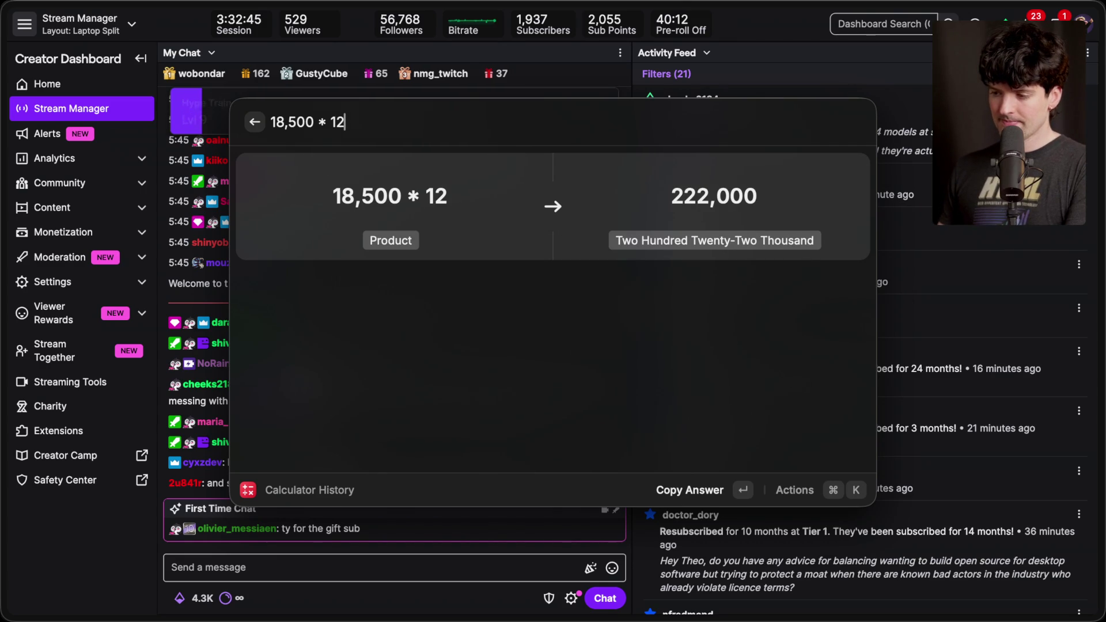
pyautogui.press('Return')
# Divide 222,000 by 6 to get 37,000, then close the calculator.
pyautogui.hotkey('alt', 'space')
pyautogui.press('super+v')
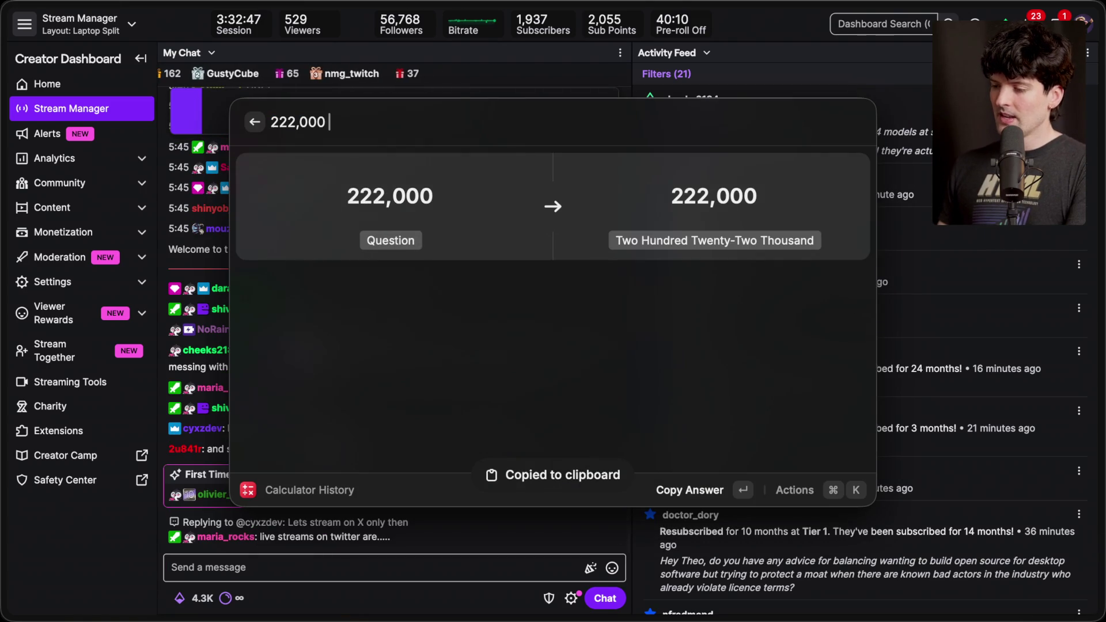
pyautogui.write('/')
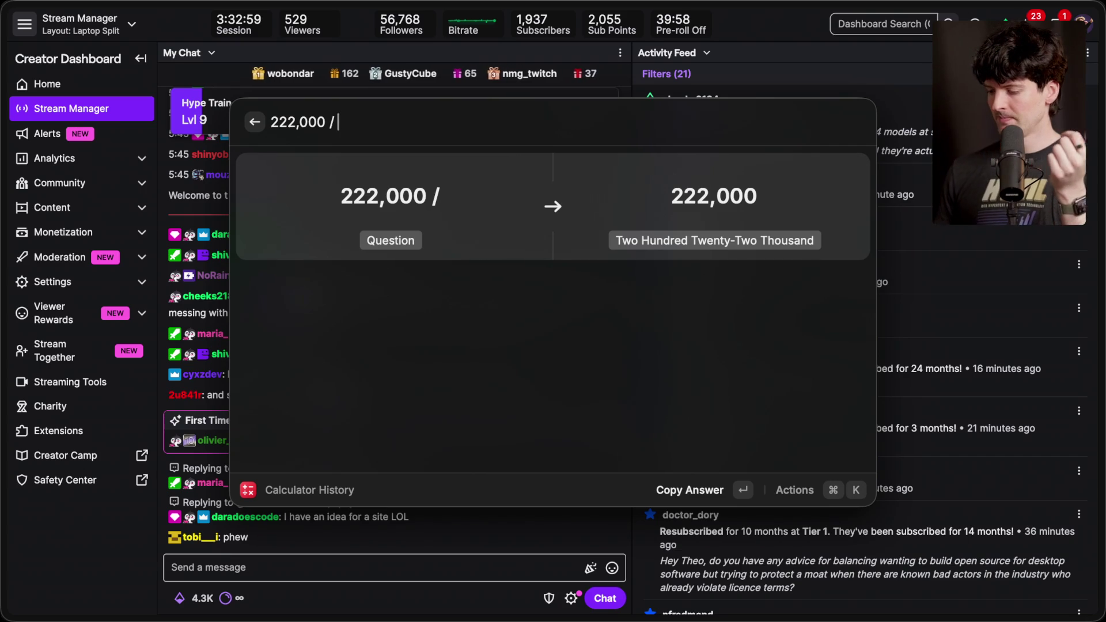
pyautogui.write('6')
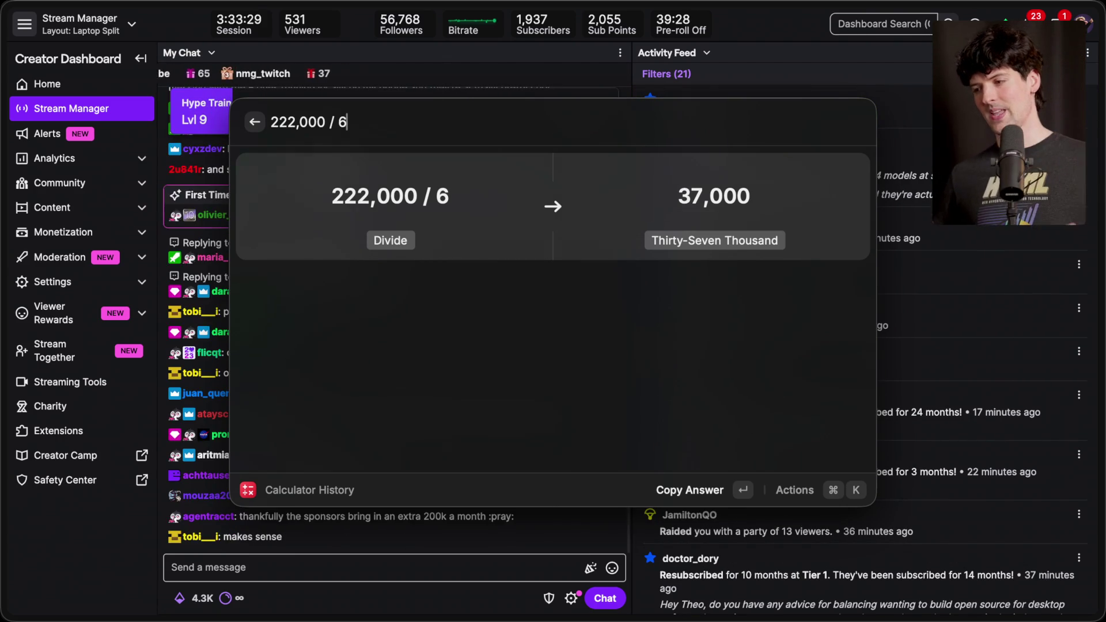
pyautogui.press('Escape')
pyautogui.press('Escape')
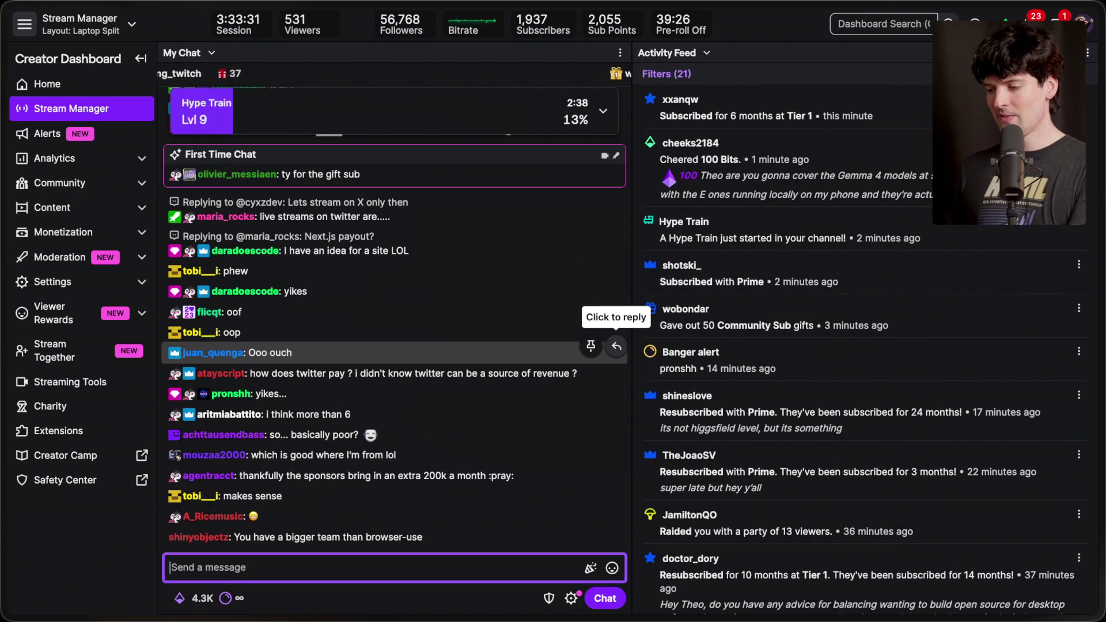
pyautogui.click(407, 603)
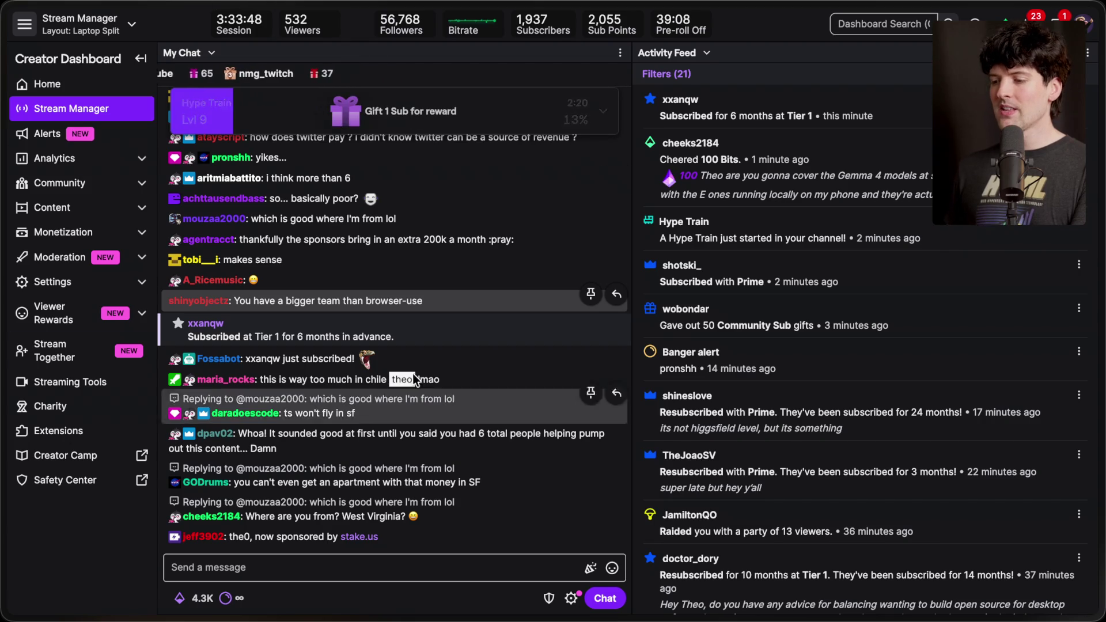
pyautogui.click(324, 566)
pyautogui.click(305, 606)
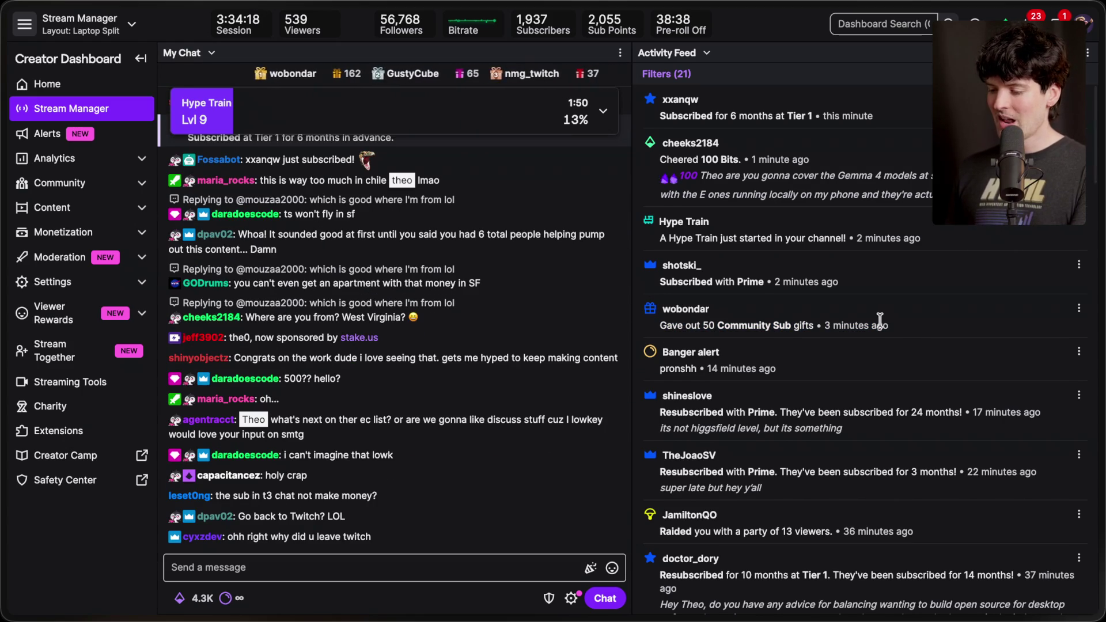
# Scroll up in Stream Manager and bring up the Raycast launcher over the dashboard.
pyautogui.scroll(1, 882, 320)
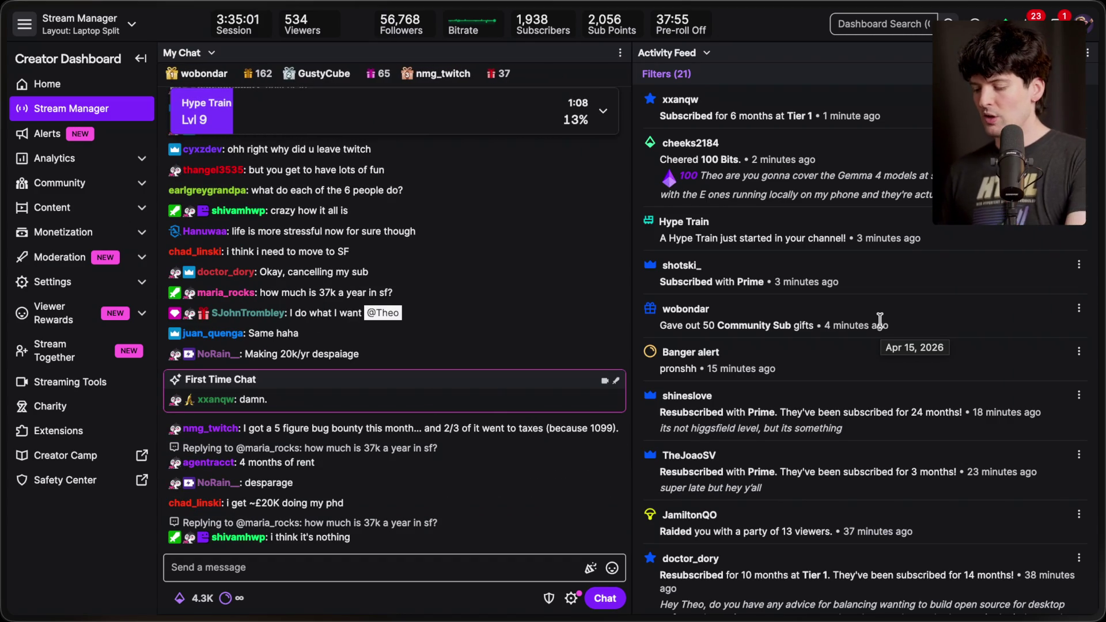
pyautogui.hotkey('alt', 'space')
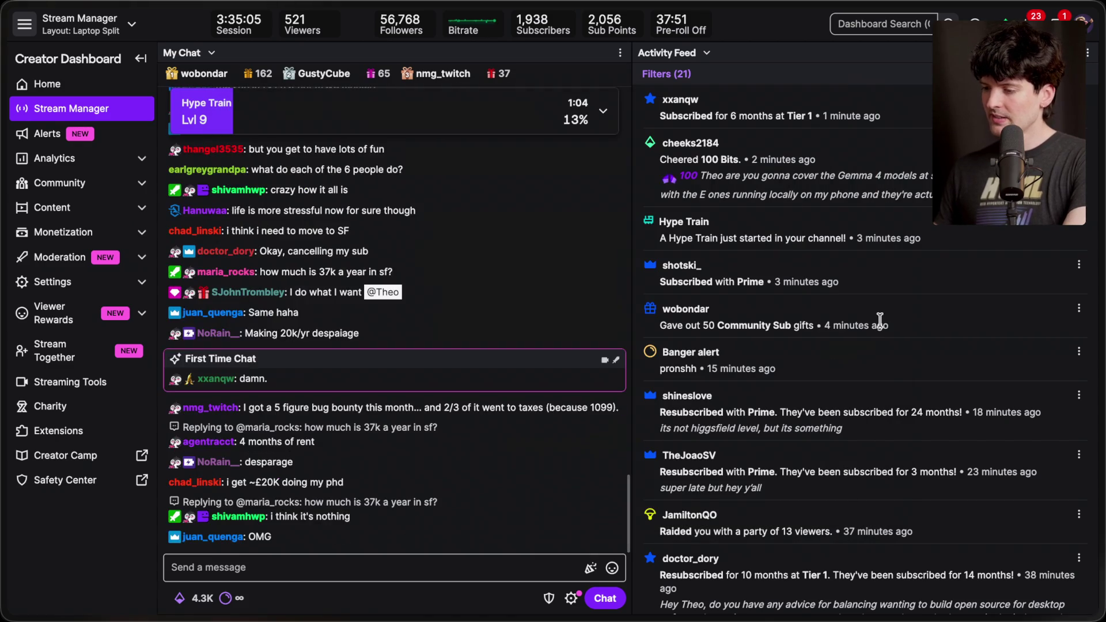
# In Raycast's calculator, compute 3700 × 12 = 44,400, then subtract 37000 to get 7,400.
pyautogui.write('calc')
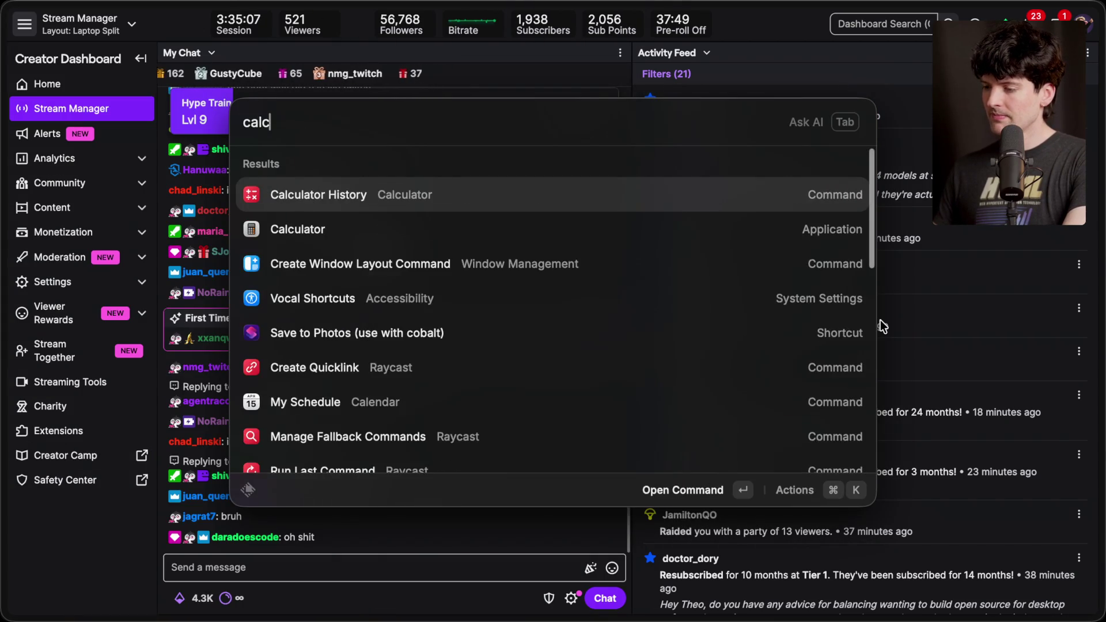
pyautogui.press('Return')
pyautogui.write('3700 *')
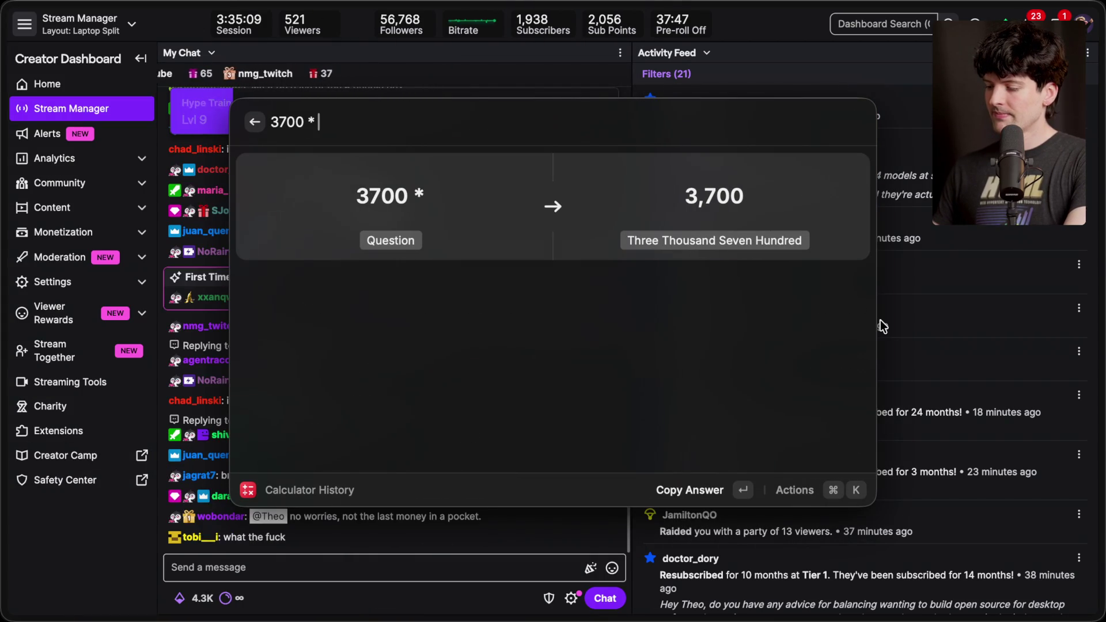
pyautogui.write(' 12')
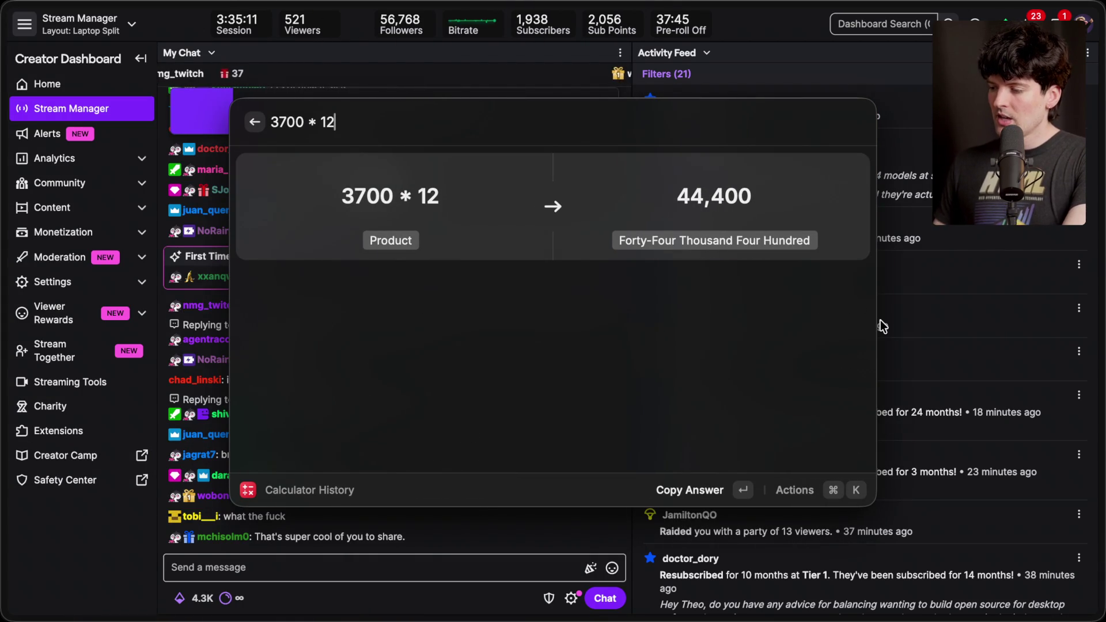
pyautogui.press('Return')
pyautogui.press('super+v')
pyautogui.write('- ')
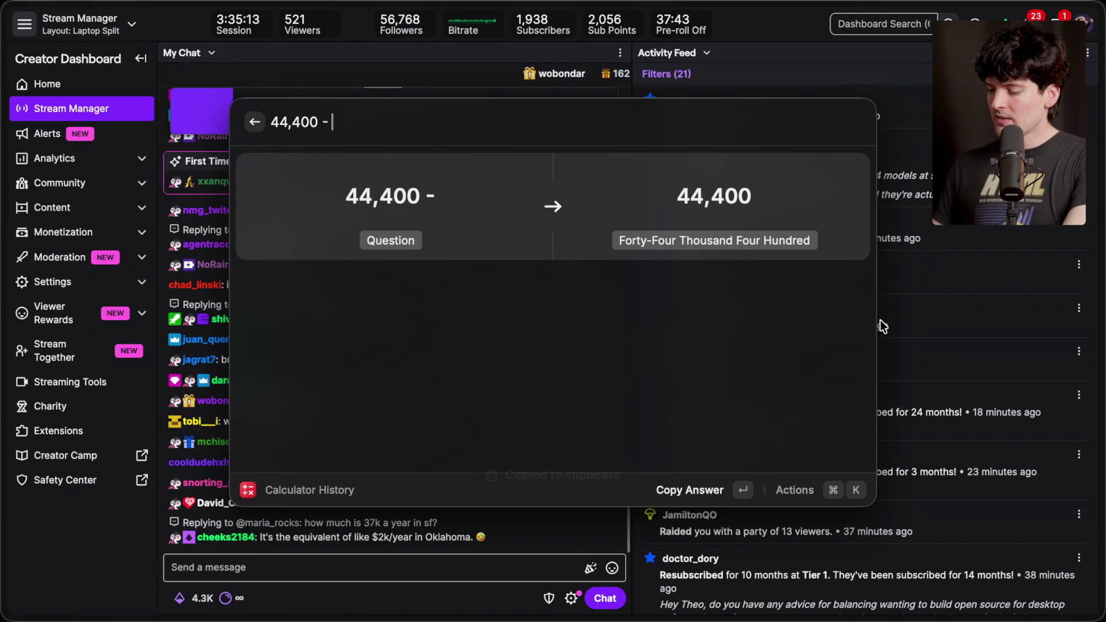
pyautogui.write('37000')
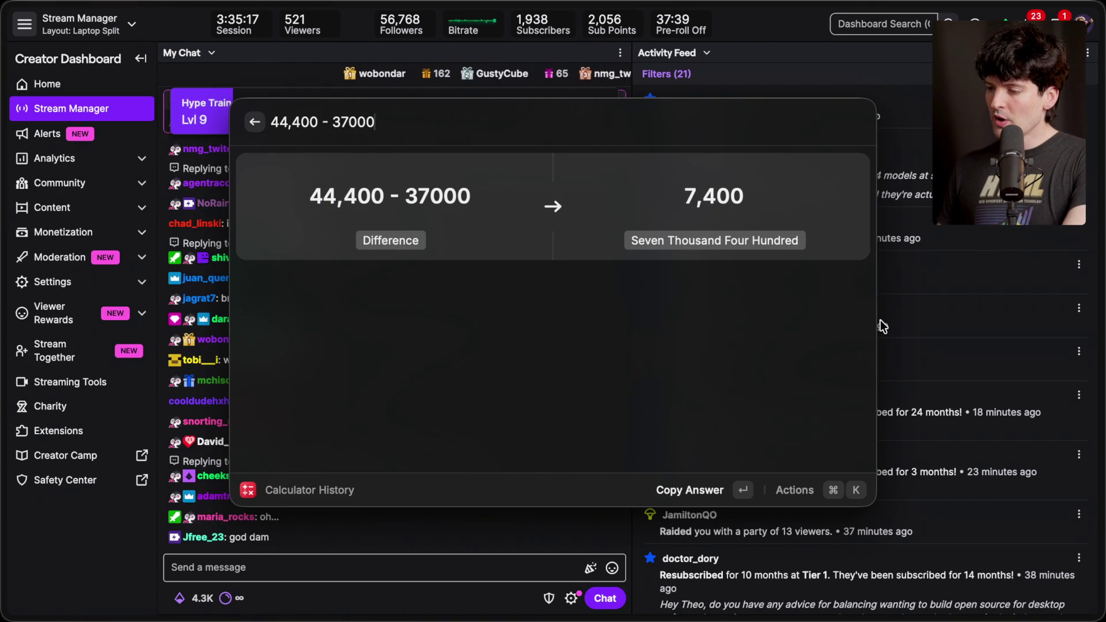
# Review past calculations, close the calculator, focus the chat box, then reopen and close calculator history.
pyautogui.press('Escape')
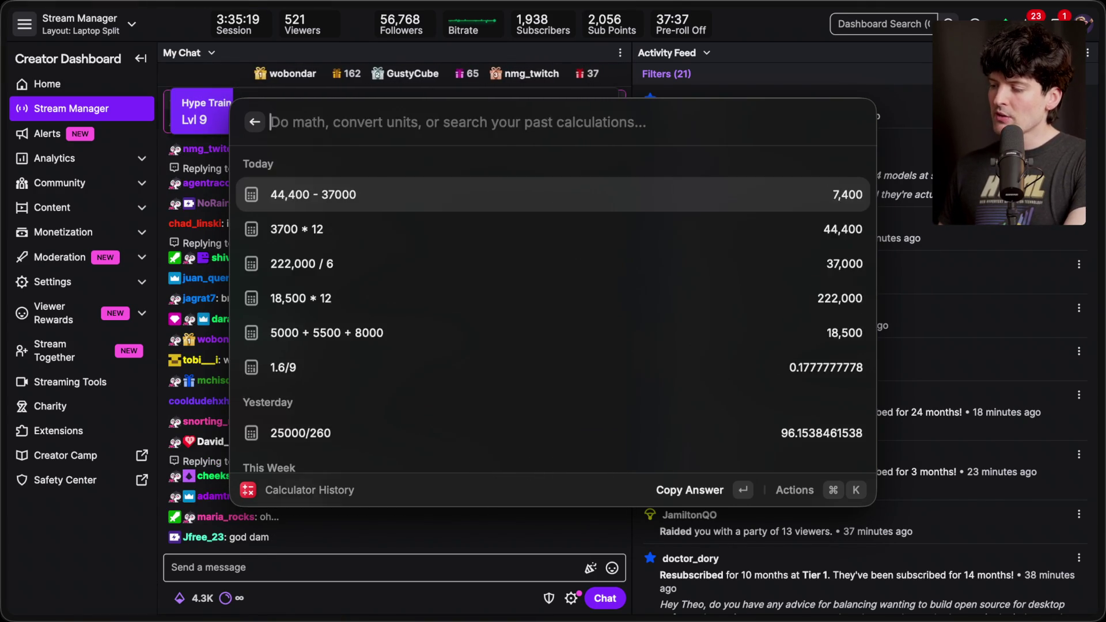
pyautogui.press('Escape')
pyautogui.click(357, 572)
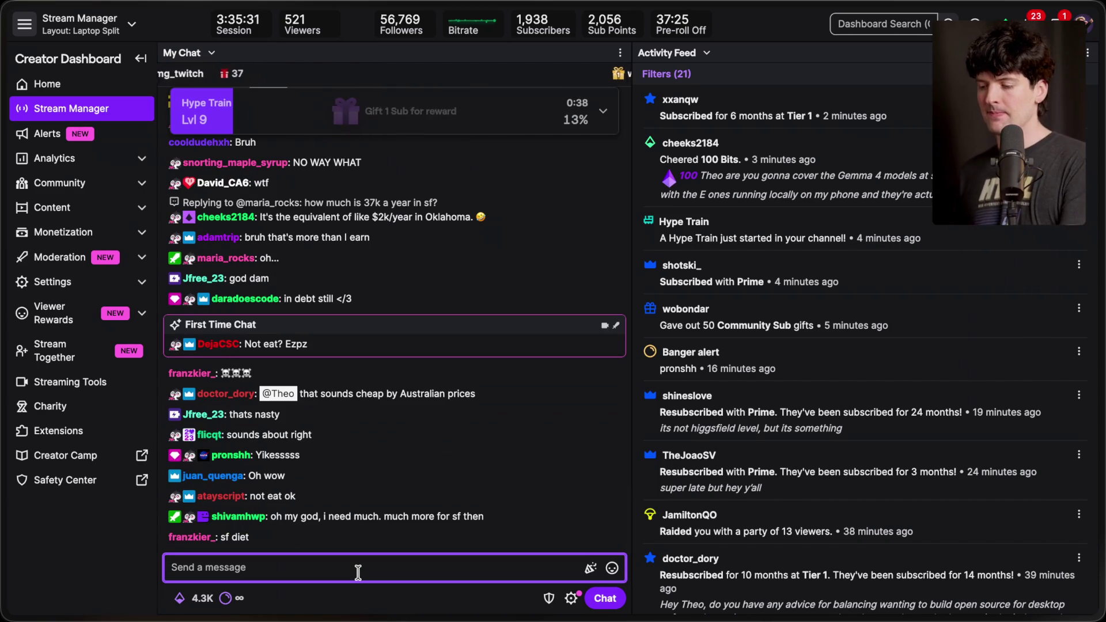
pyautogui.press('super+space')
pyautogui.write('calc')
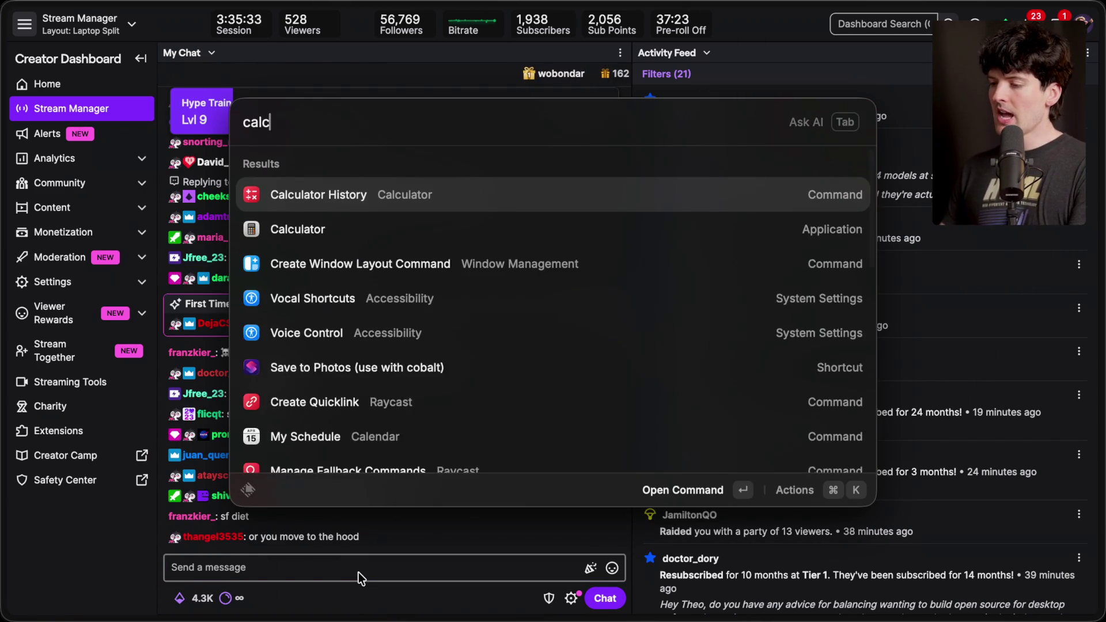
pyautogui.press('Return')
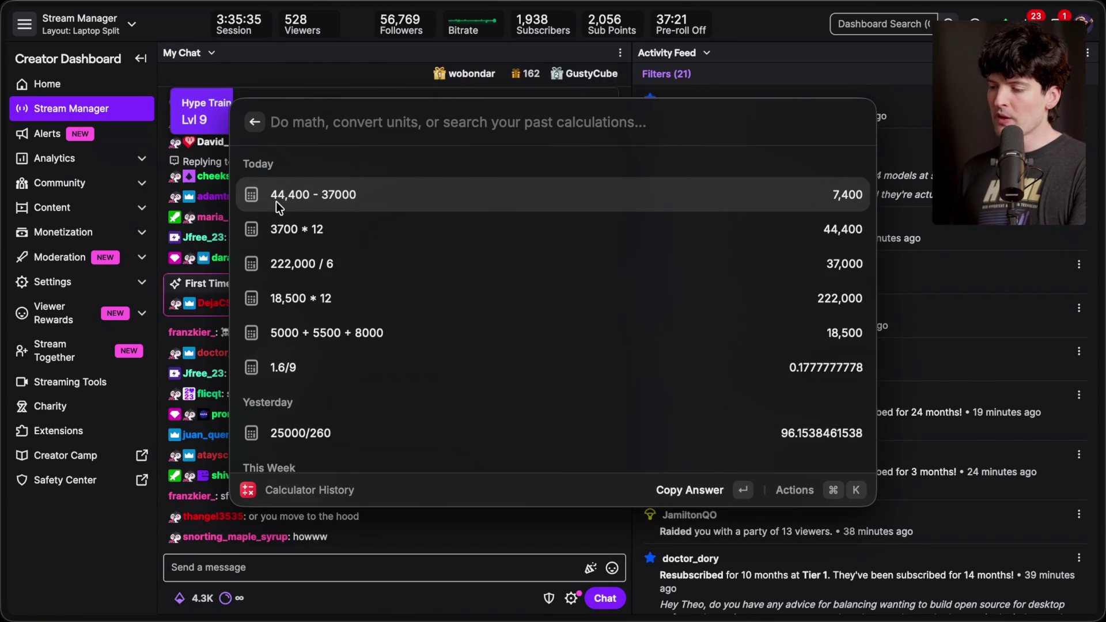
pyautogui.press('Return')
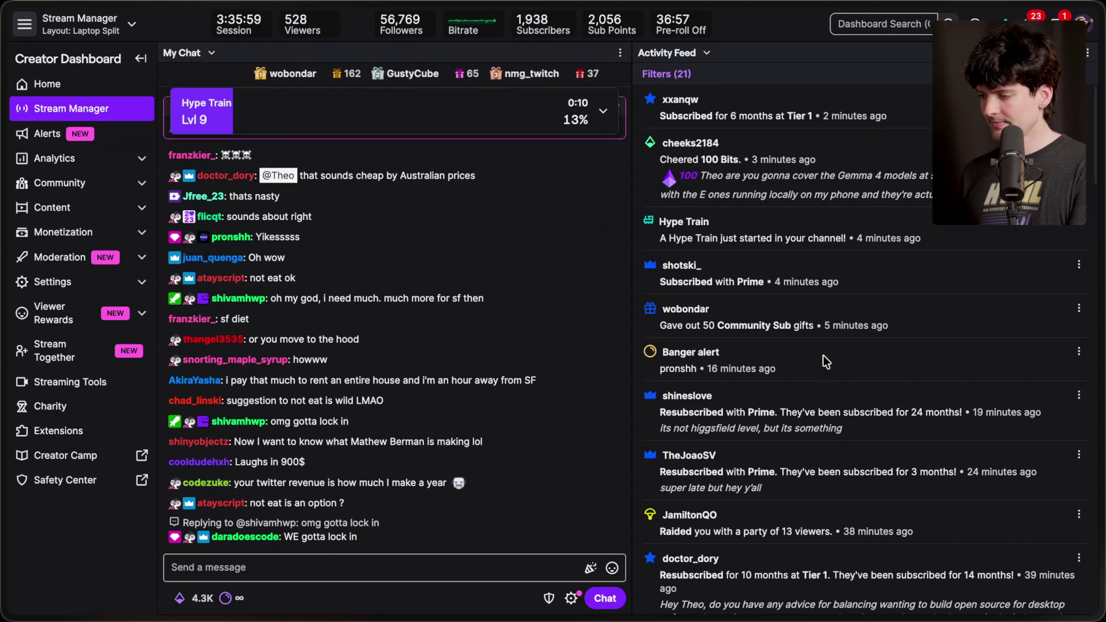
pyautogui.scroll(-2, 824, 357)
pyautogui.scroll(-5, 823, 355)
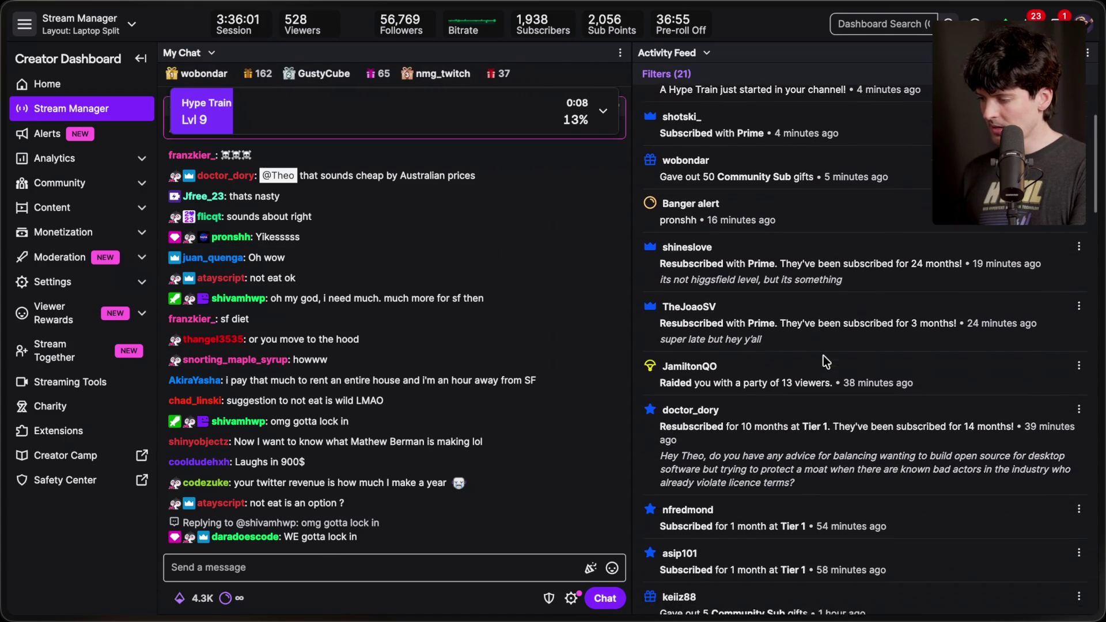
pyautogui.scroll(-2, 824, 356)
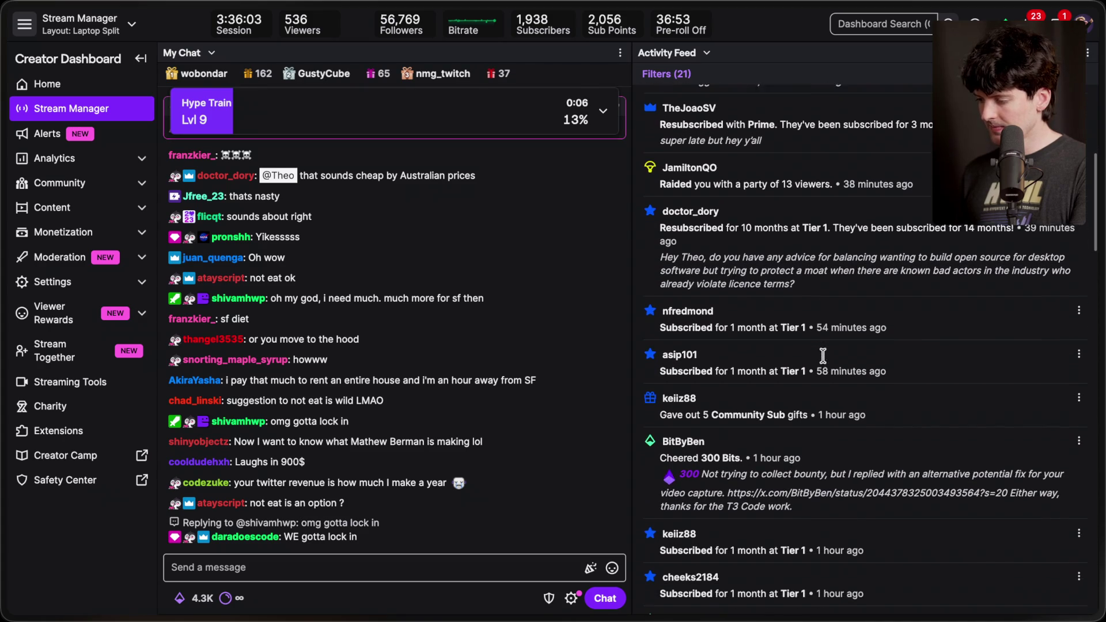
pyautogui.scroll(1, 824, 355)
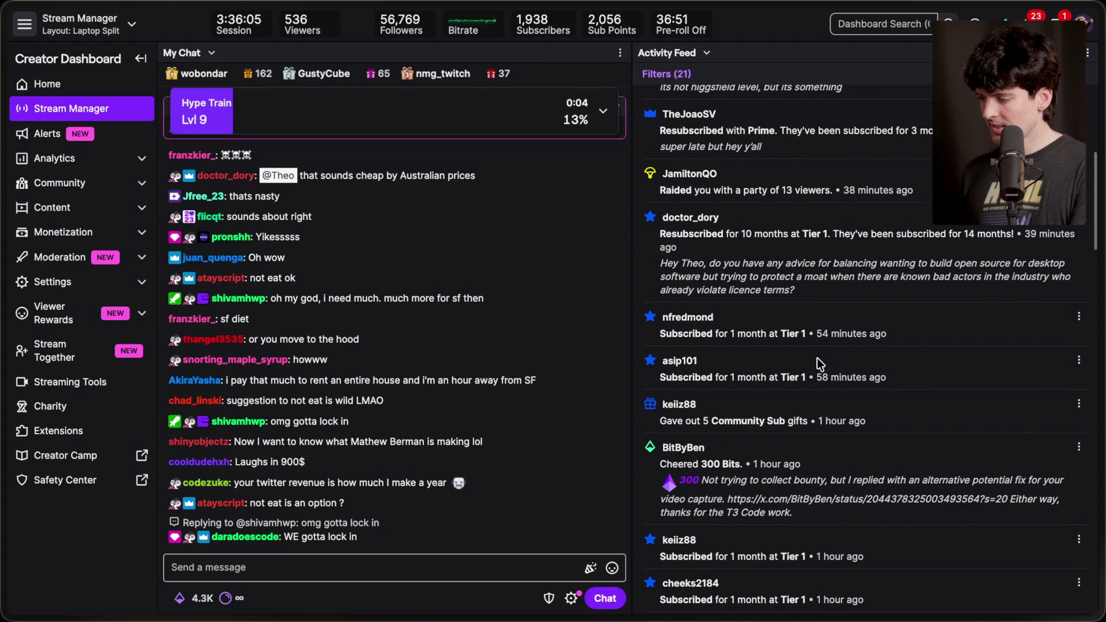
pyautogui.scroll(2, 816, 358)
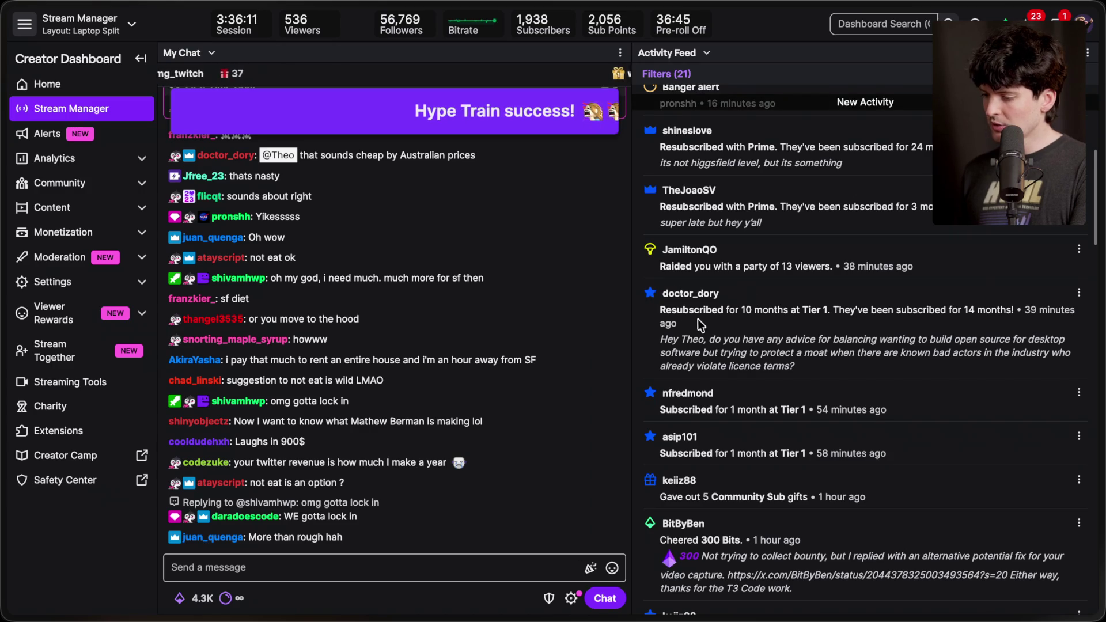
pyautogui.scroll(2, 476, 345)
pyautogui.scroll(15, 476, 344)
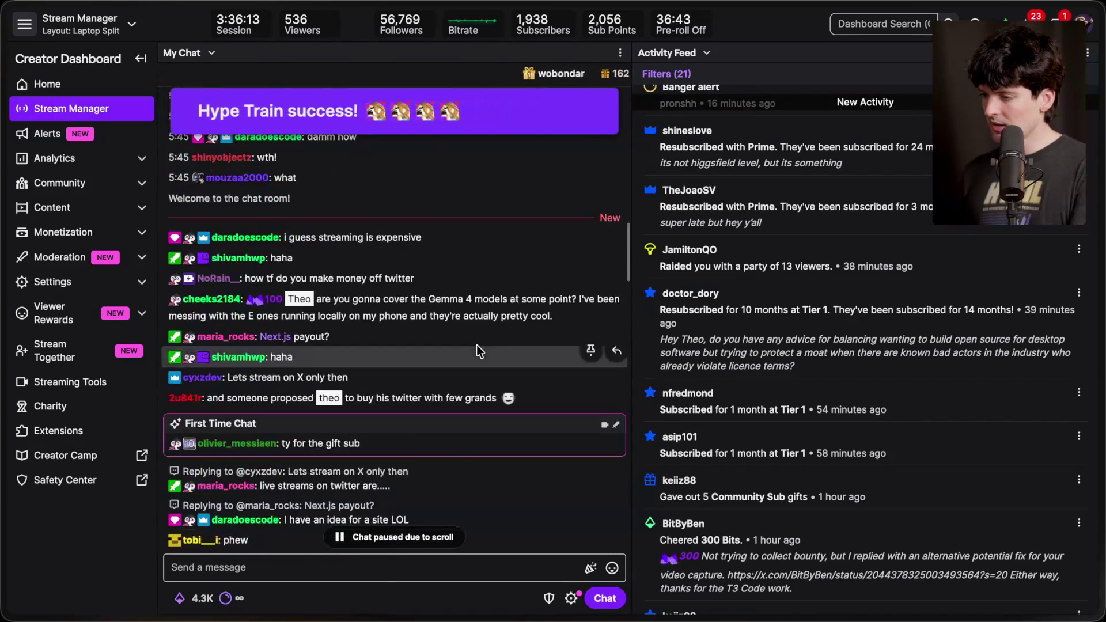
pyautogui.scroll(5, 476, 344)
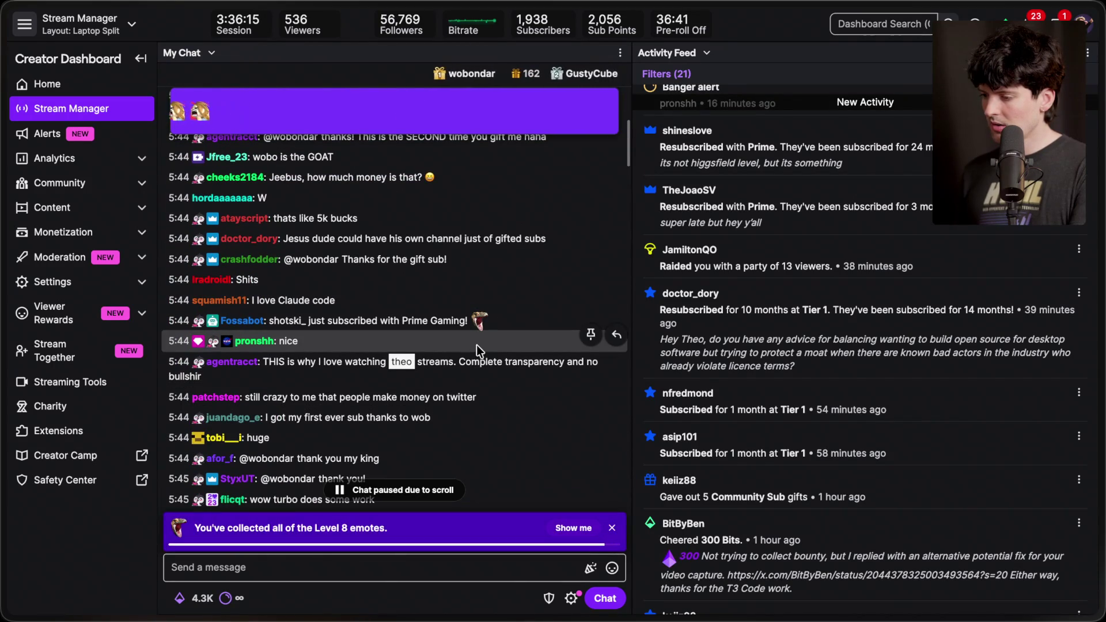
pyautogui.scroll(-20, 476, 345)
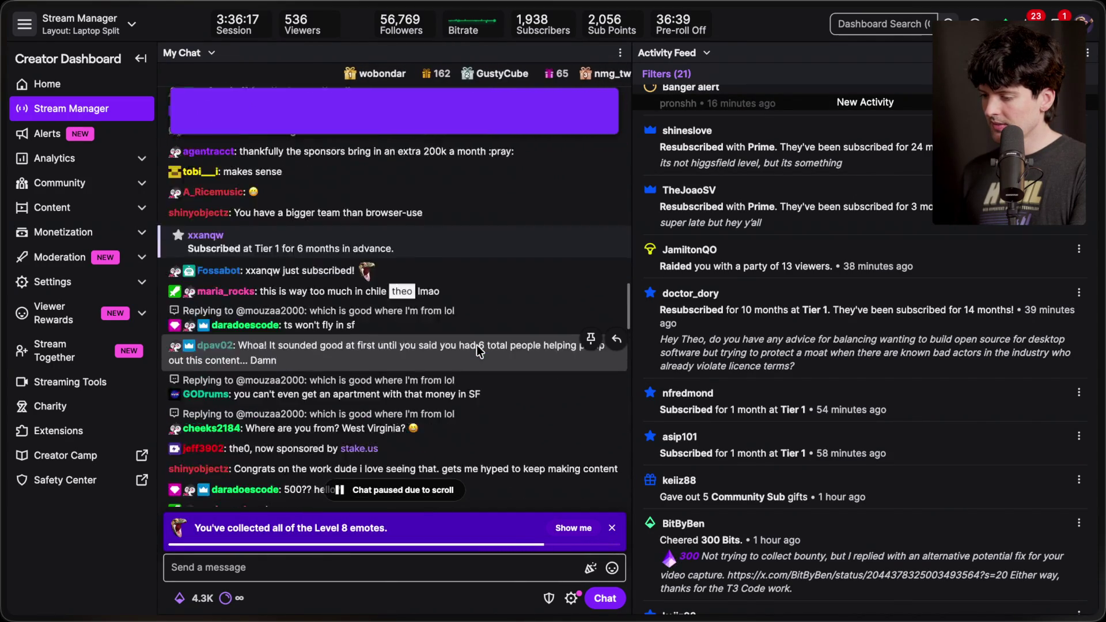
pyautogui.scroll(5, 476, 345)
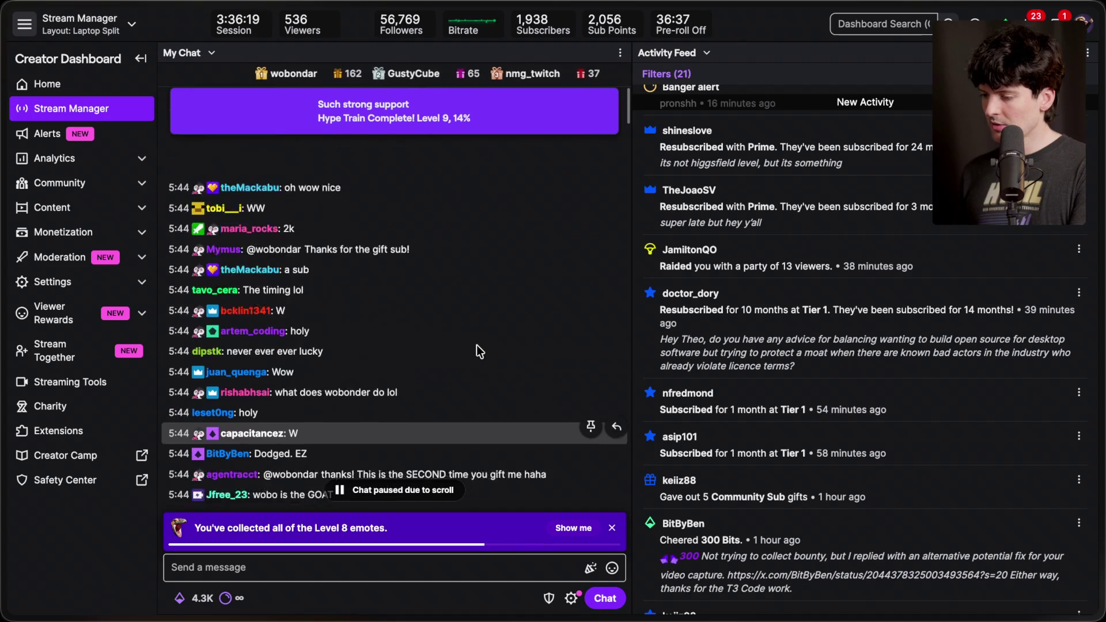
pyautogui.scroll(-5, 475, 344)
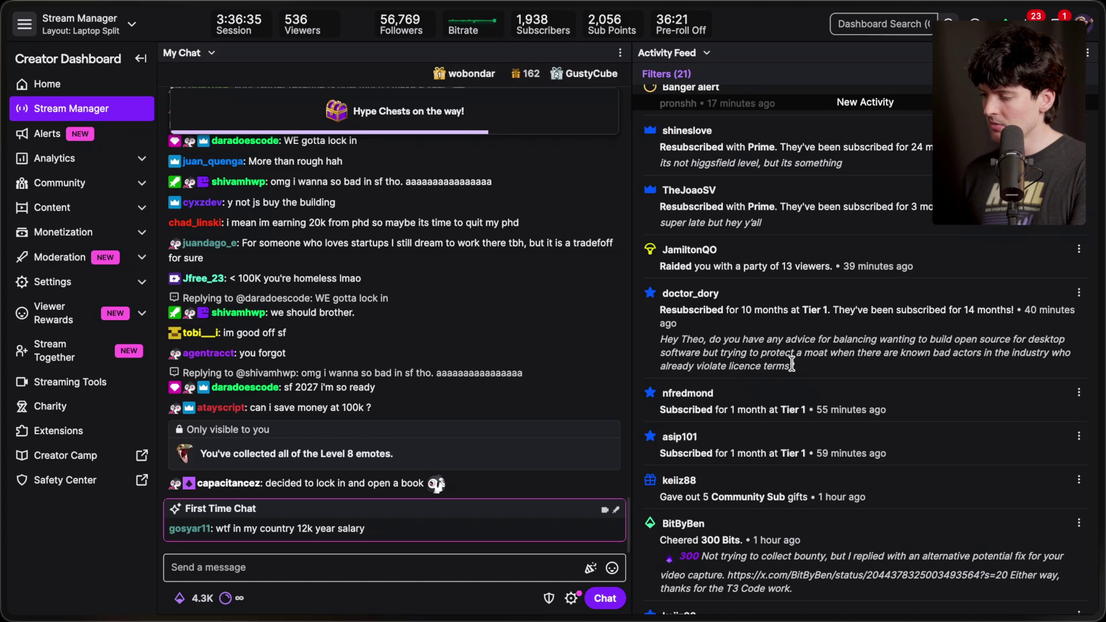
pyautogui.scroll(1, 793, 363)
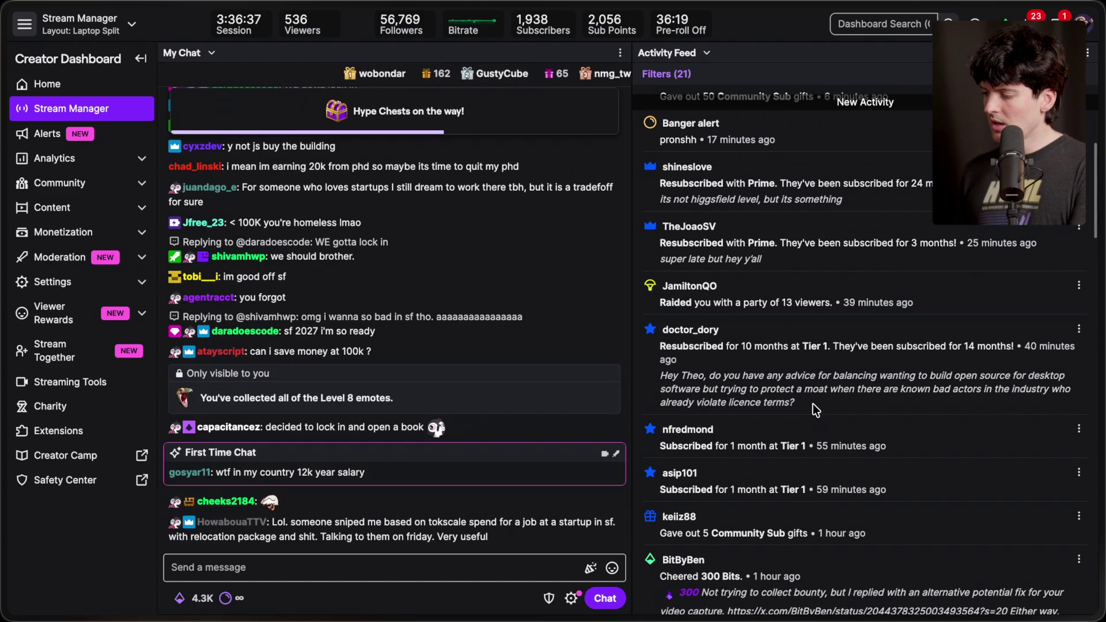
pyautogui.moveTo(805, 403); pyautogui.dragTo(658, 333)
pyautogui.click(734, 368)
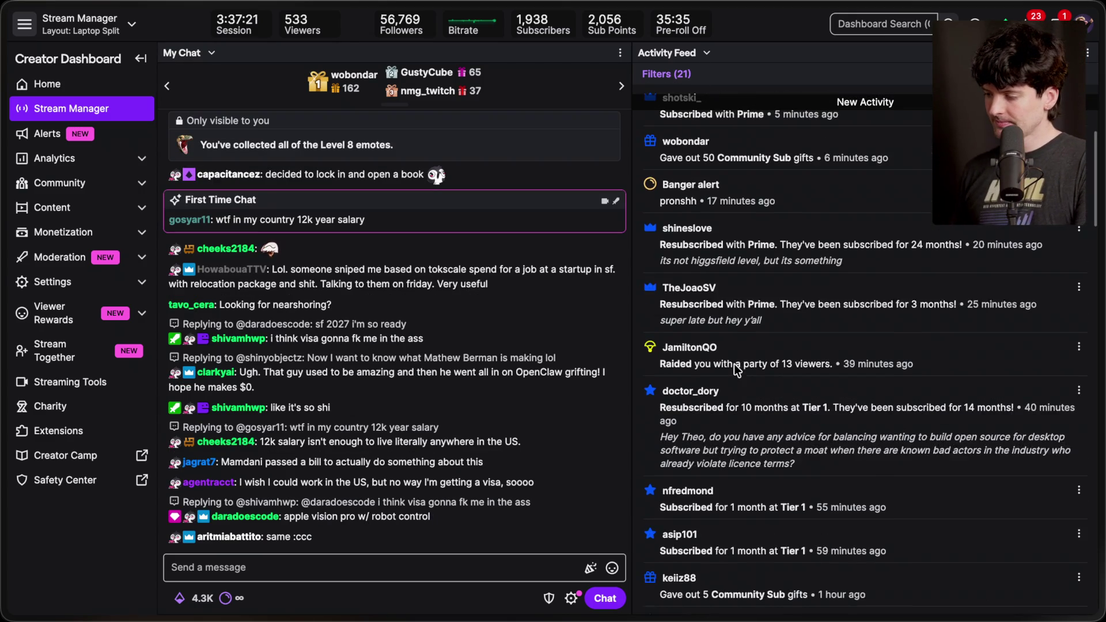
pyautogui.moveTo(659, 372); pyautogui.dragTo(862, 367)
pyautogui.click(672, 305)
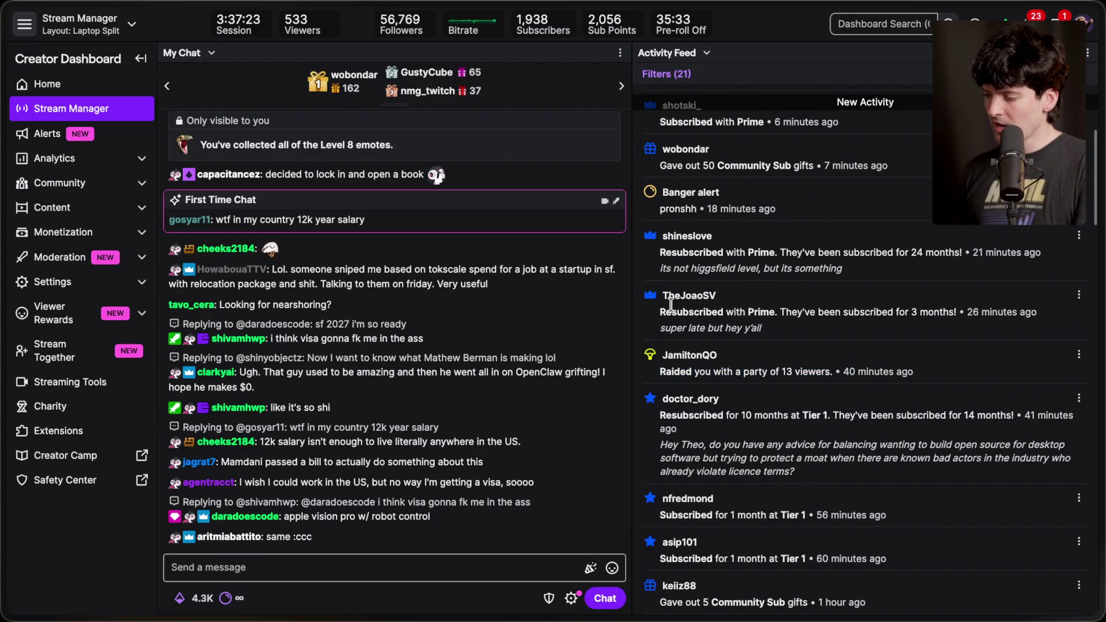
pyautogui.moveTo(659, 308); pyautogui.dragTo(930, 328)
pyautogui.click(928, 317)
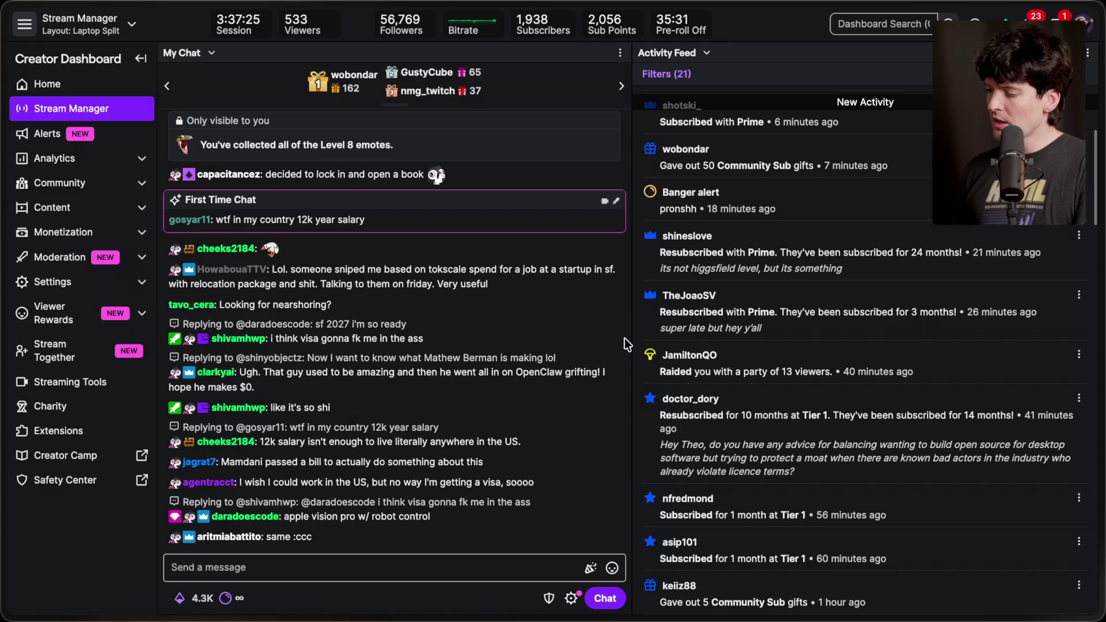
pyautogui.moveTo(657, 291); pyautogui.dragTo(924, 305)
pyautogui.click(925, 297)
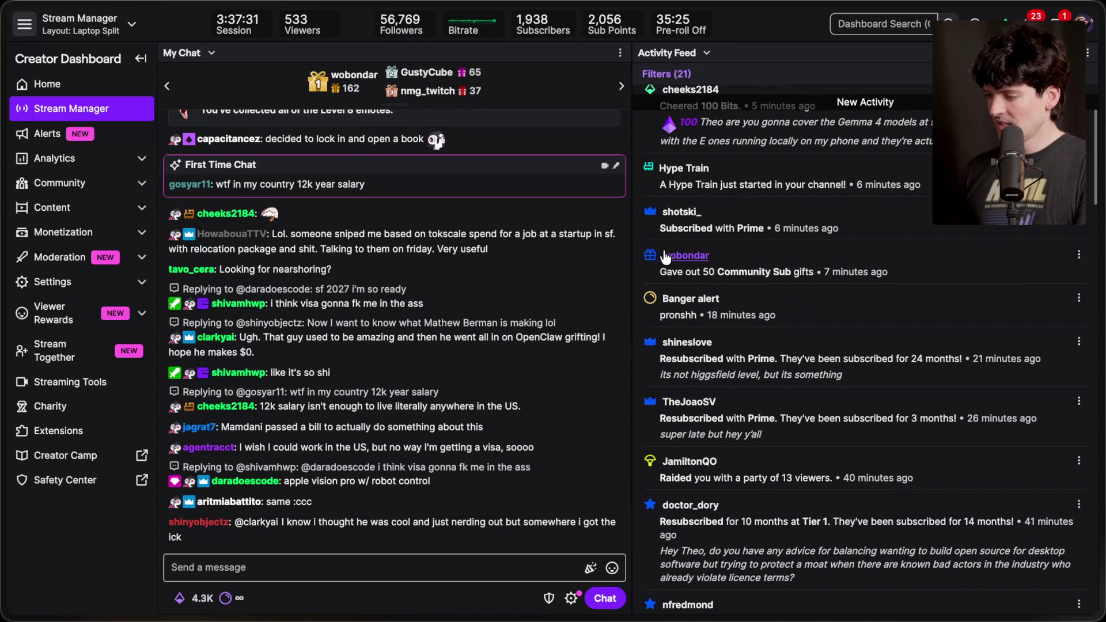
pyautogui.scroll(2, 755, 271)
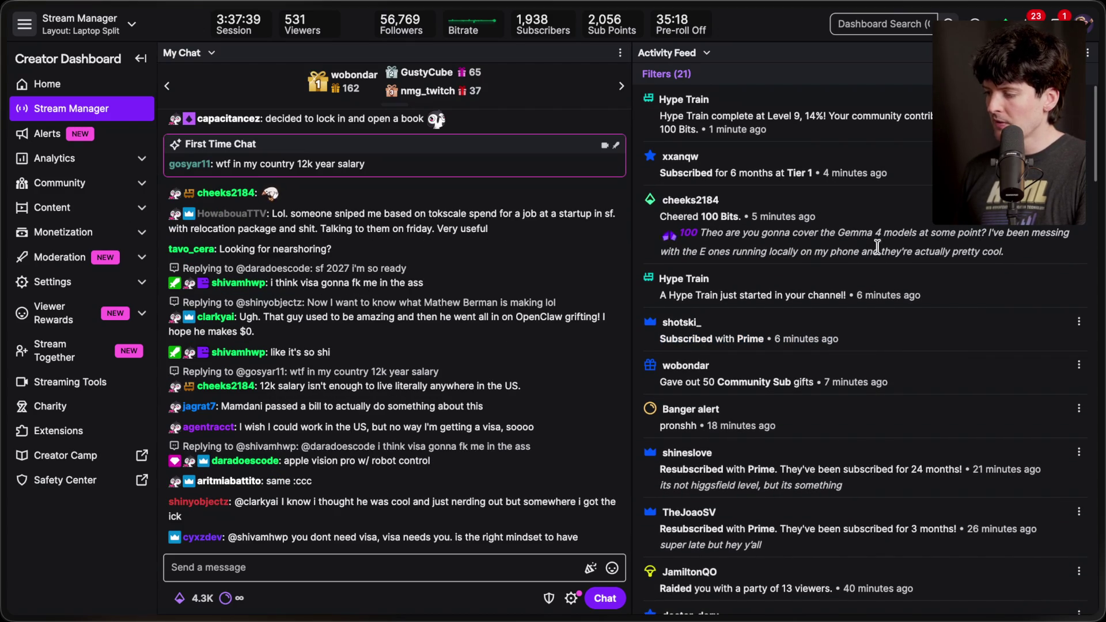
pyautogui.moveTo(851, 262); pyautogui.dragTo(655, 204)
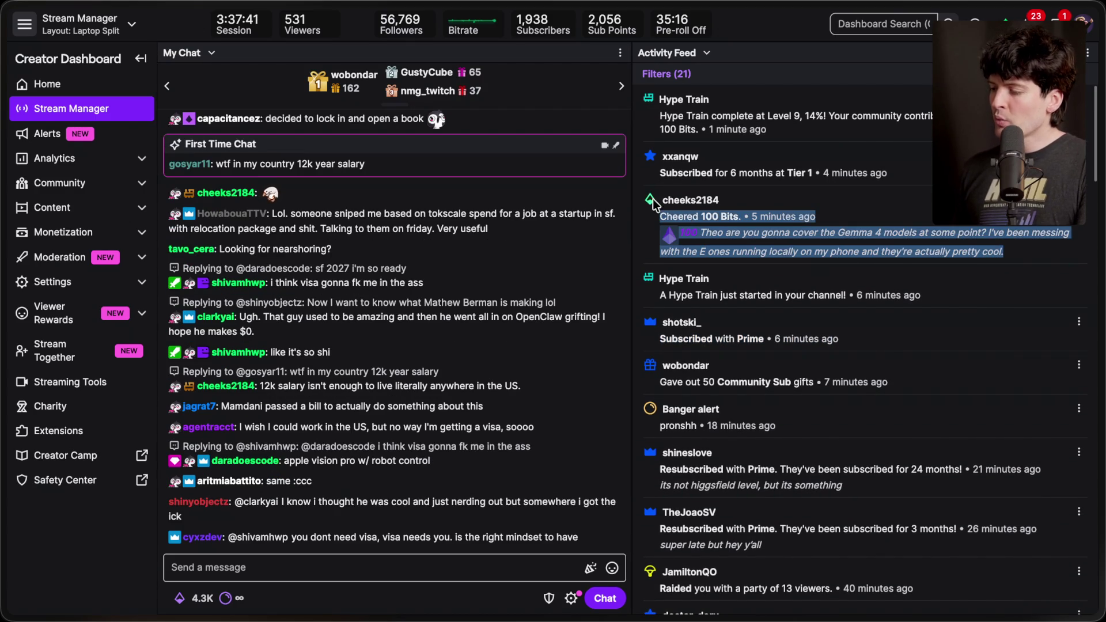
pyautogui.click(880, 215)
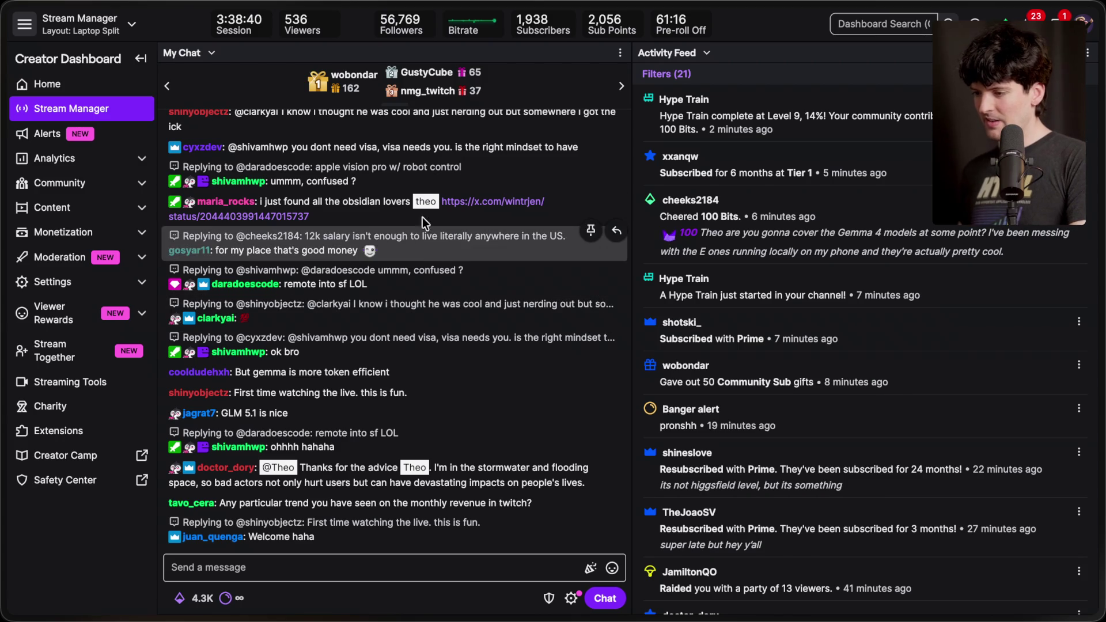
pyautogui.click(485, 199)
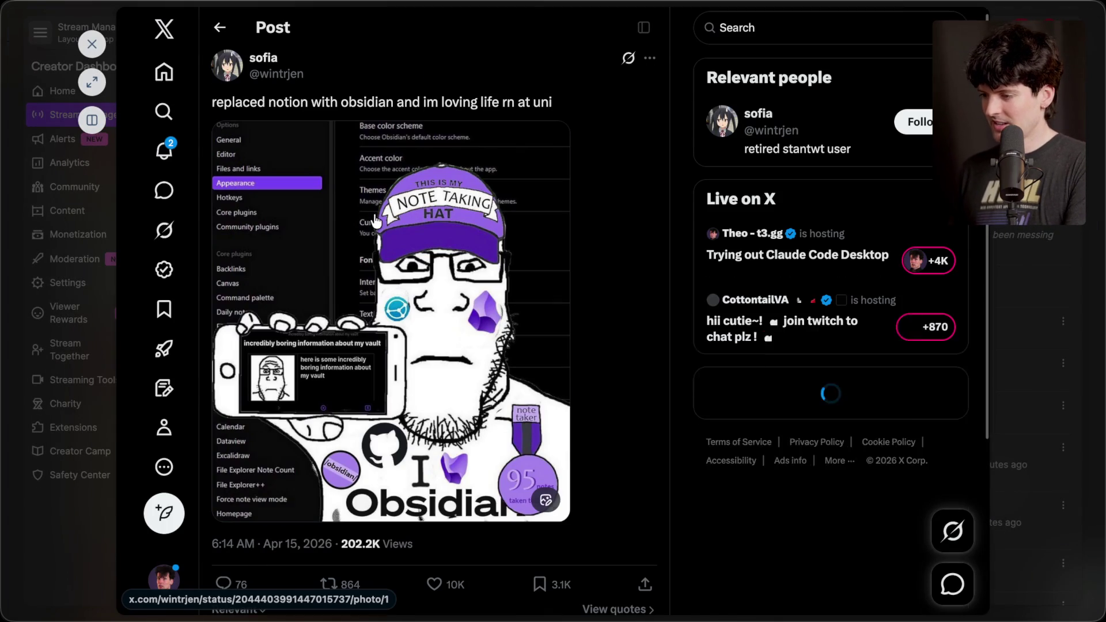
# Like and bookmark the Obsidian meme post on X, then close it.
pyautogui.scroll(-1, 551, 296)
pyautogui.scroll(1, 552, 297)
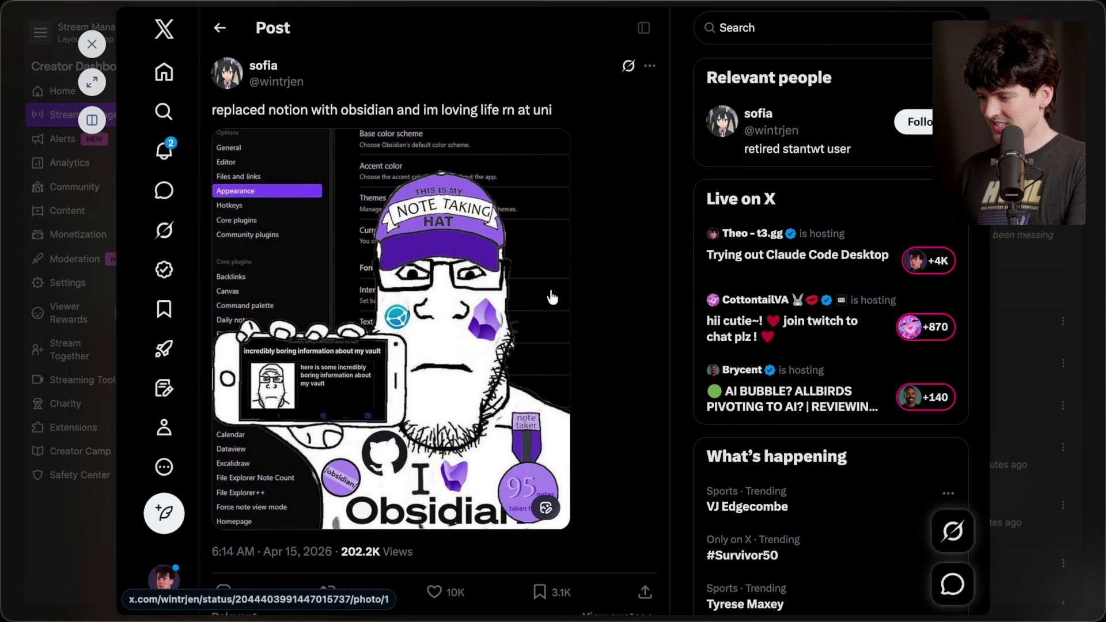
pyautogui.scroll(-3, 414, 384)
pyautogui.click(436, 416)
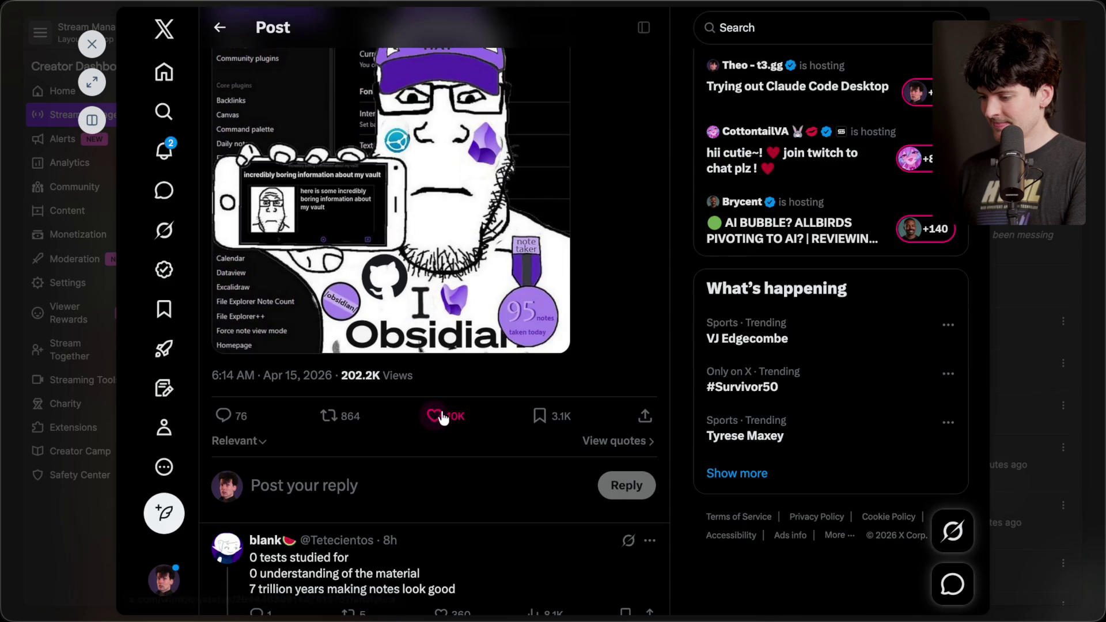
pyautogui.click(539, 415)
pyautogui.press('Escape')
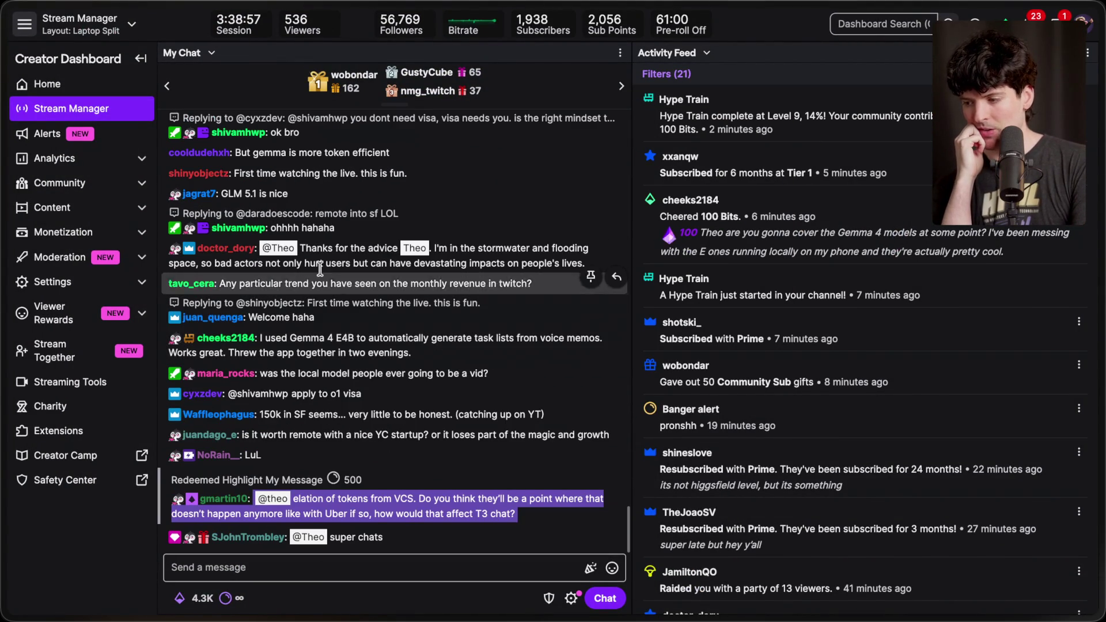
pyautogui.scroll(1, 322, 254)
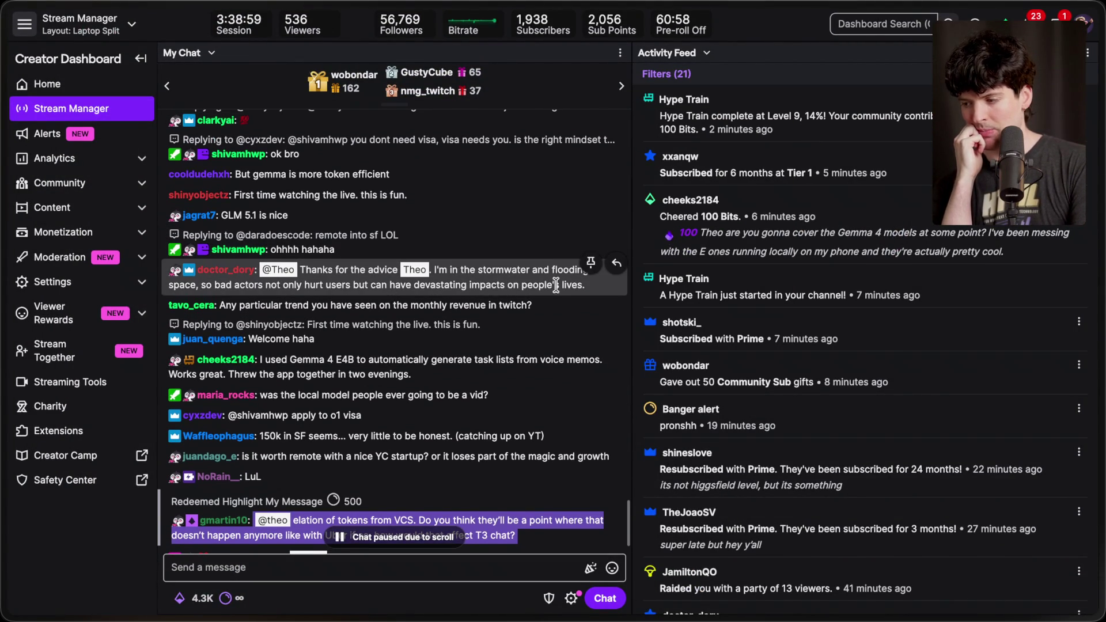
pyautogui.scroll(1, 468, 215)
pyautogui.scroll(1, 468, 215)
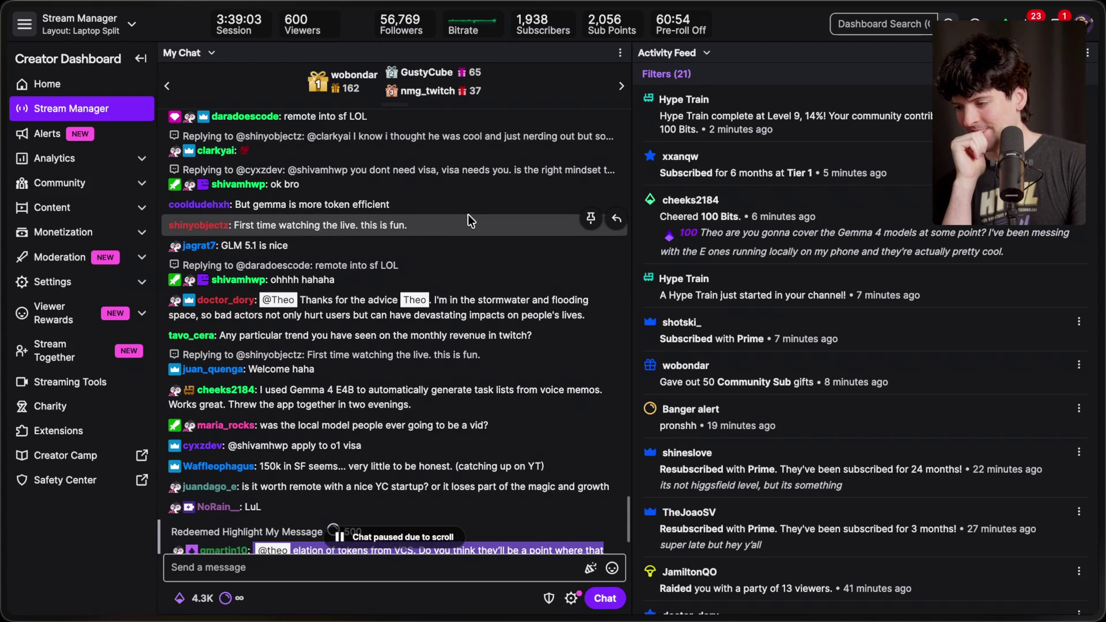
pyautogui.scroll(1, 468, 219)
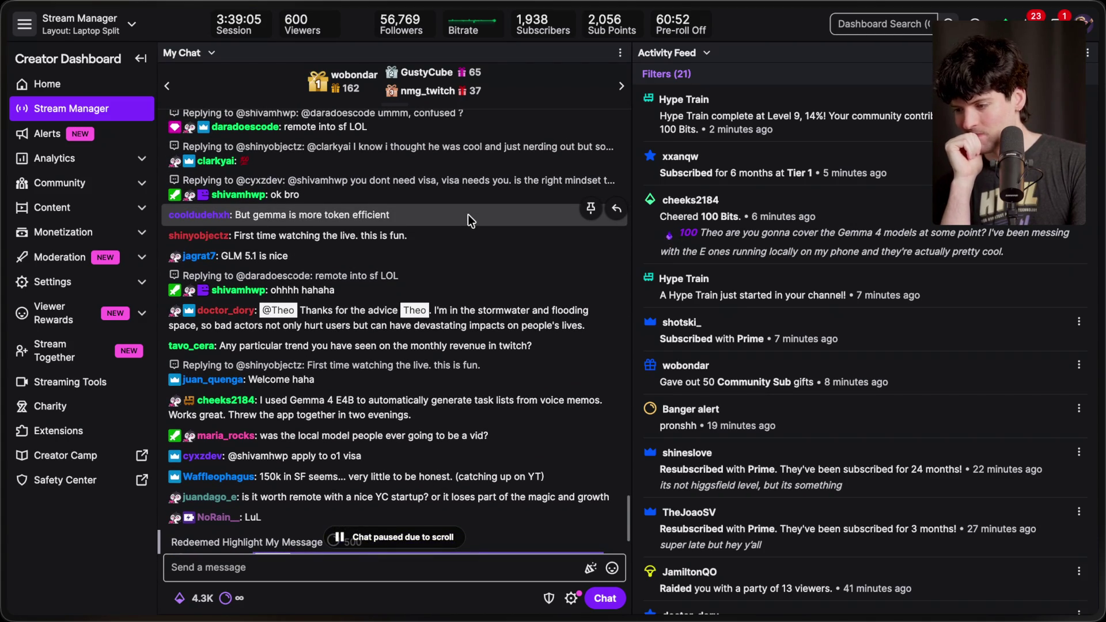
pyautogui.scroll(-3, 469, 220)
pyautogui.scroll(-3, 467, 219)
pyautogui.scroll(-1, 468, 214)
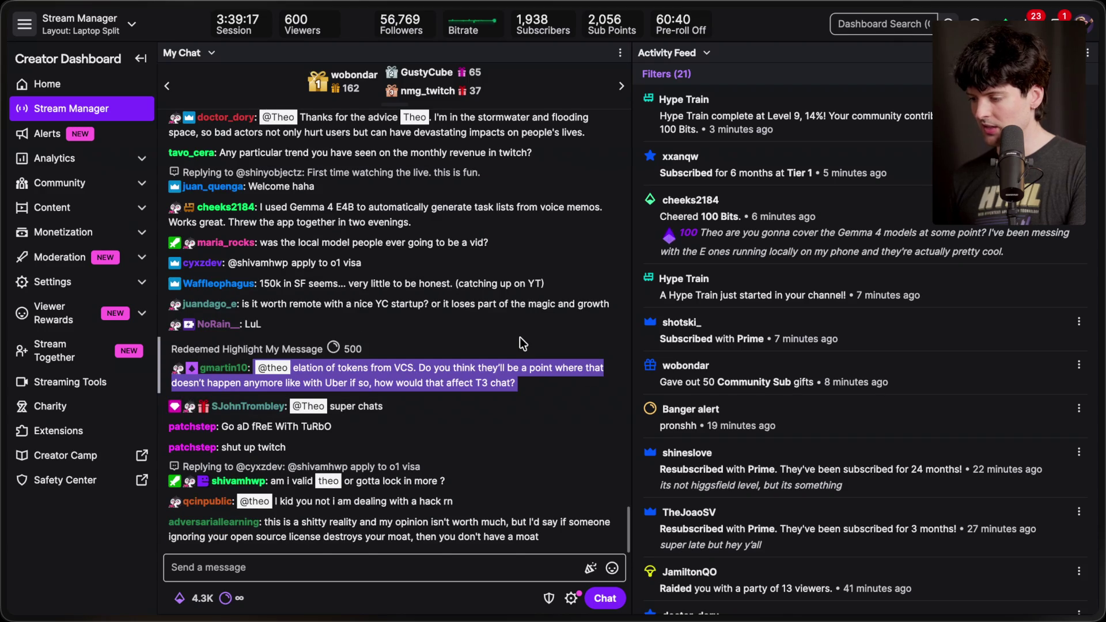
pyautogui.scroll(1, 519, 337)
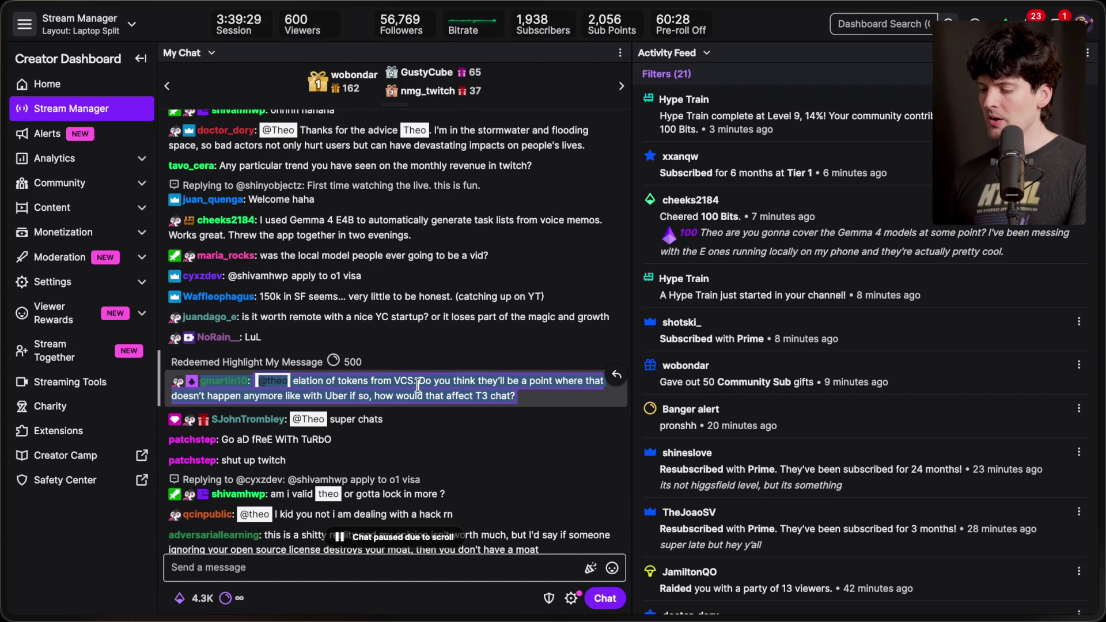
pyautogui.scroll(-1, 403, 386)
pyautogui.scroll(1, 417, 385)
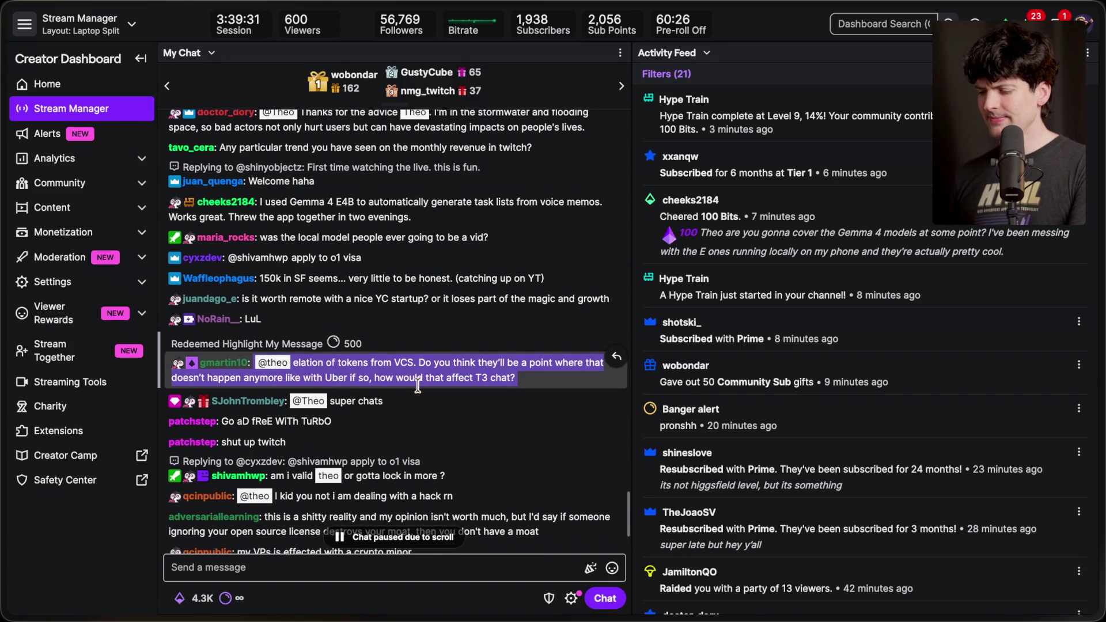
pyautogui.scroll(-5, 417, 385)
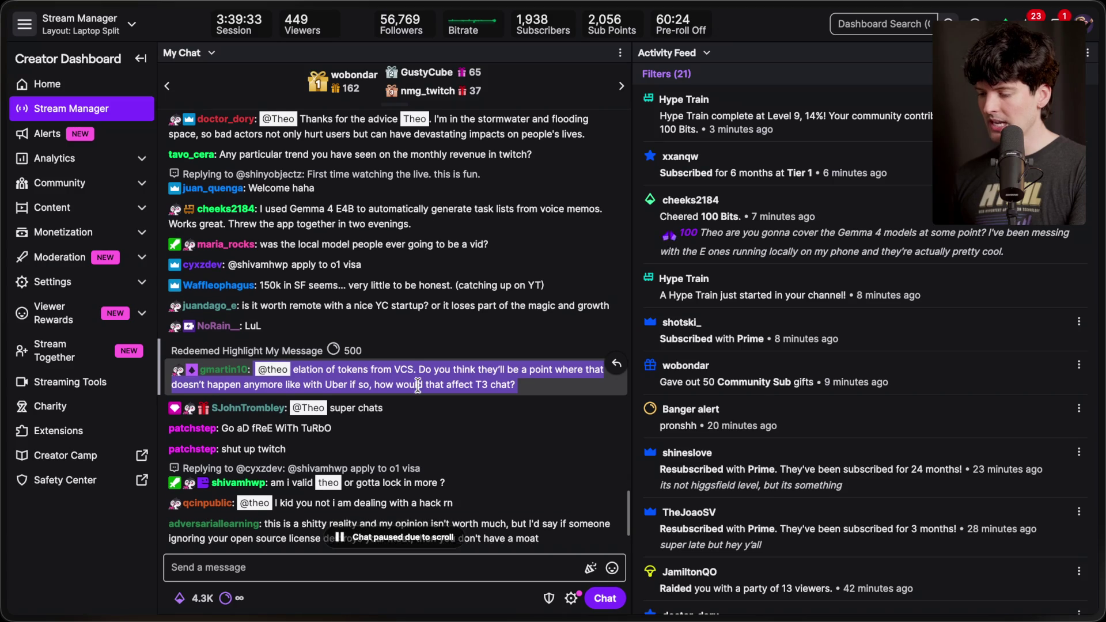
pyautogui.scroll(1, 417, 385)
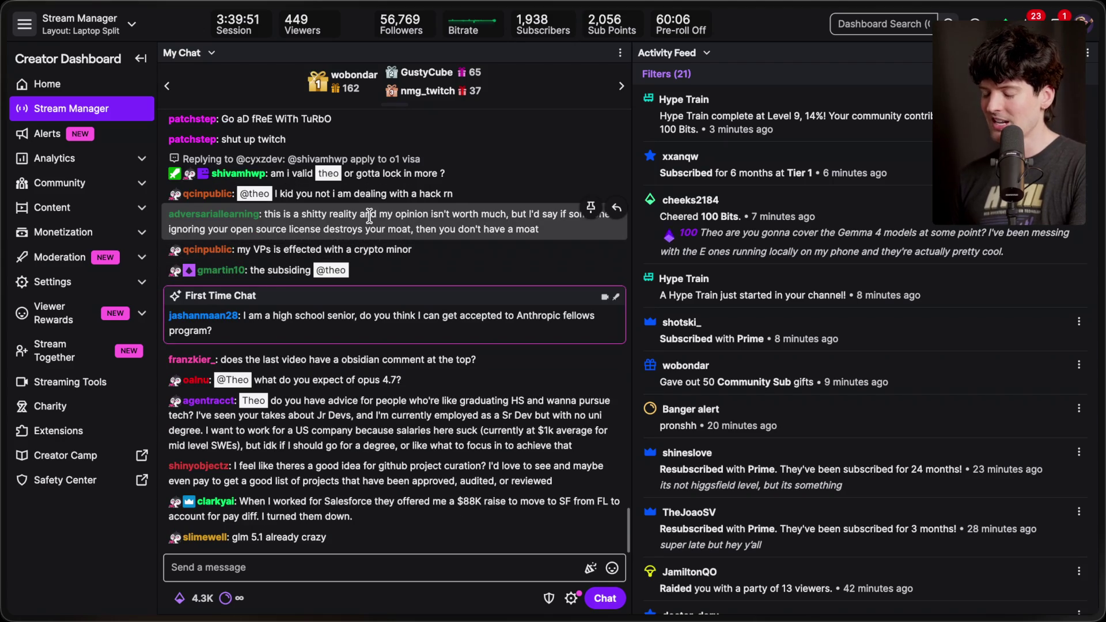
pyautogui.press('super+Tab')
pyautogui.press('super+Tab')
# Filter YouTube chat to Fan funding, then heart and like the $5.00 and $10.00 Convex super chats.
pyautogui.press('Tab')
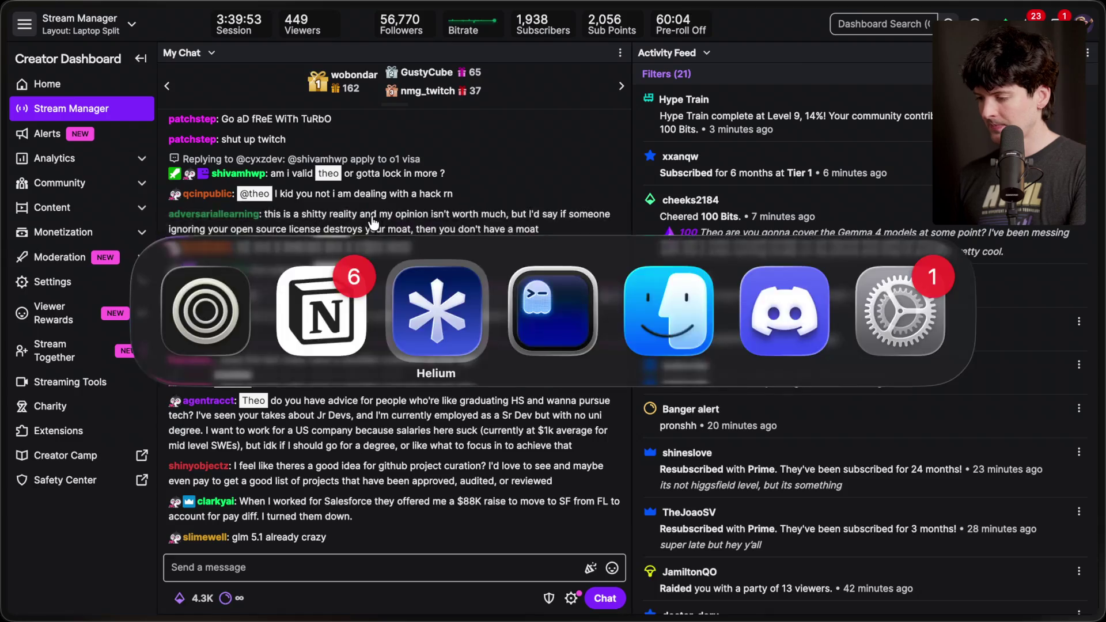
pyautogui.click(87, 52)
pyautogui.click(115, 190)
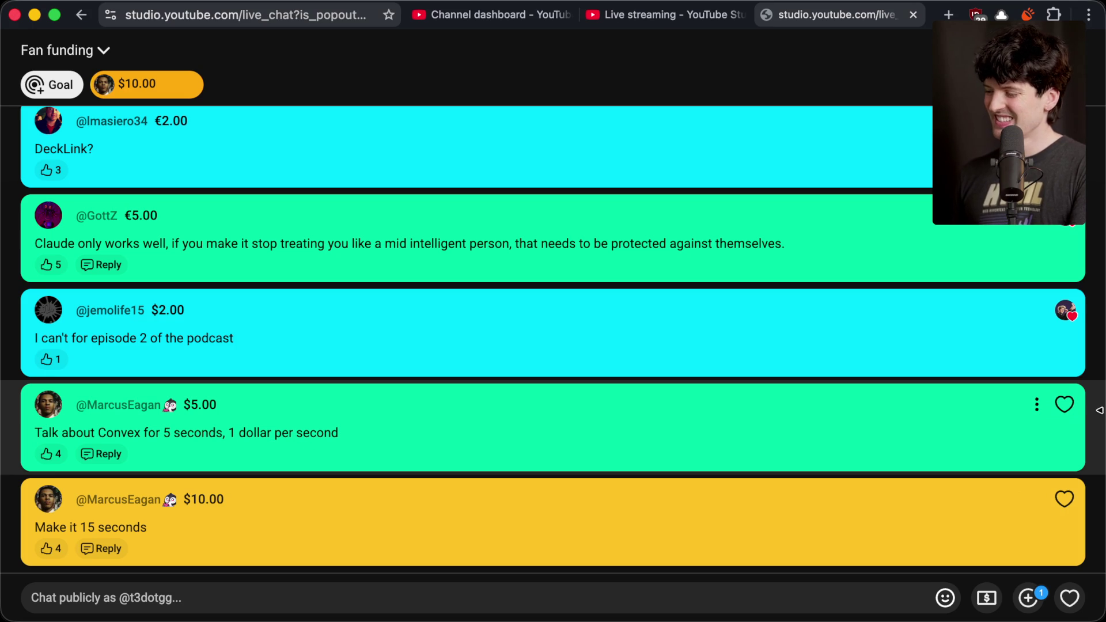
pyautogui.click(1066, 406)
pyautogui.click(47, 454)
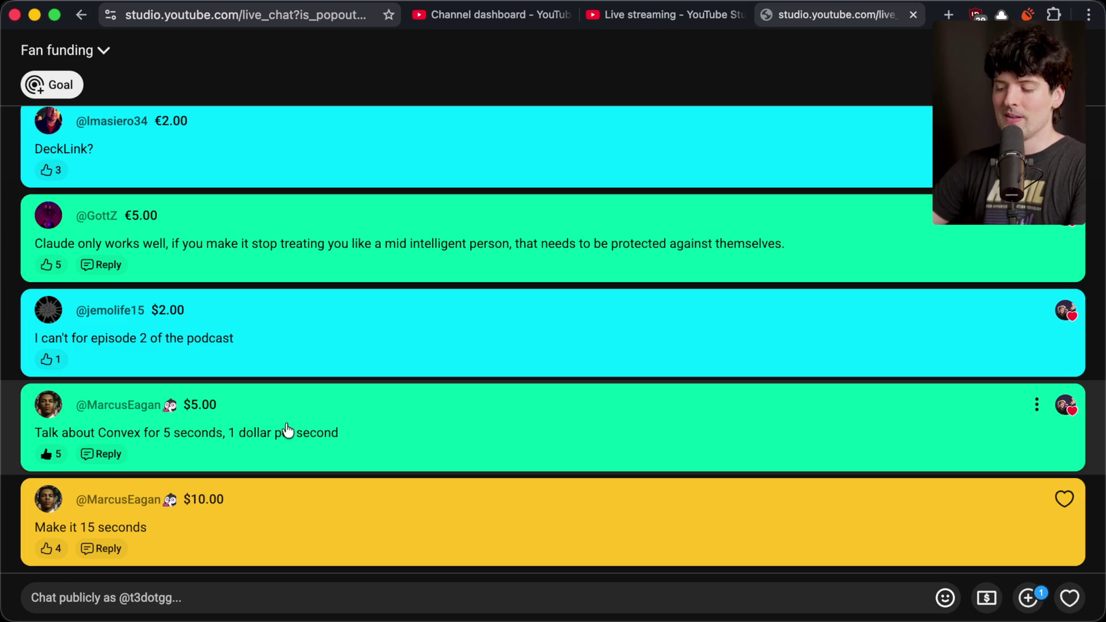
pyautogui.click(1077, 502)
pyautogui.click(46, 548)
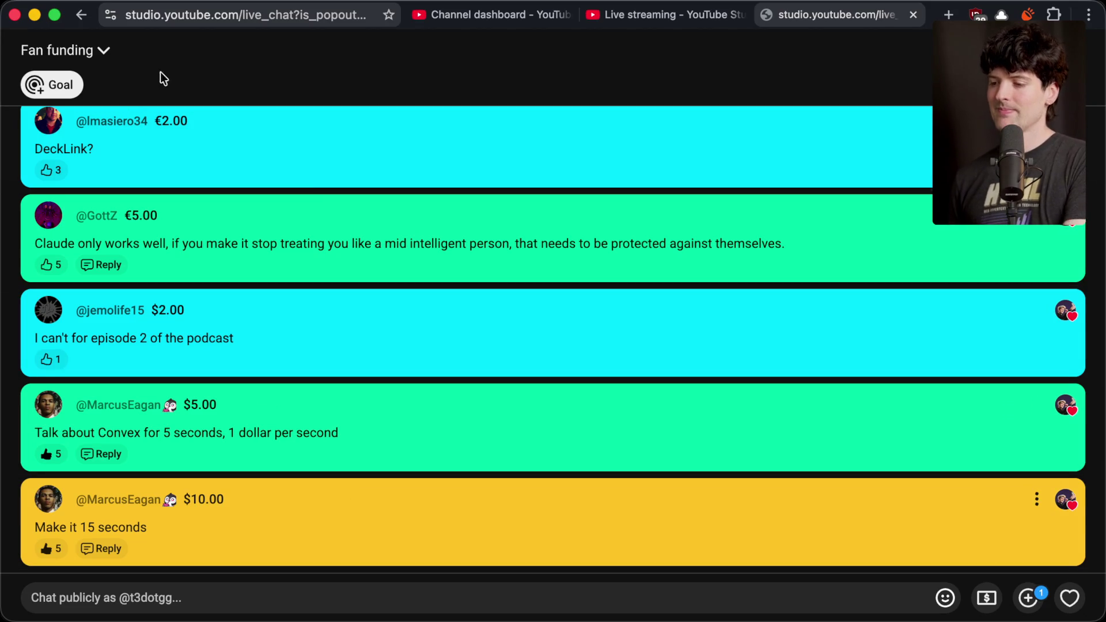
# Switch YouTube chat back to Live chat, return to Twitch, and open the chat-linked X post.
pyautogui.click(95, 50)
pyautogui.click(102, 145)
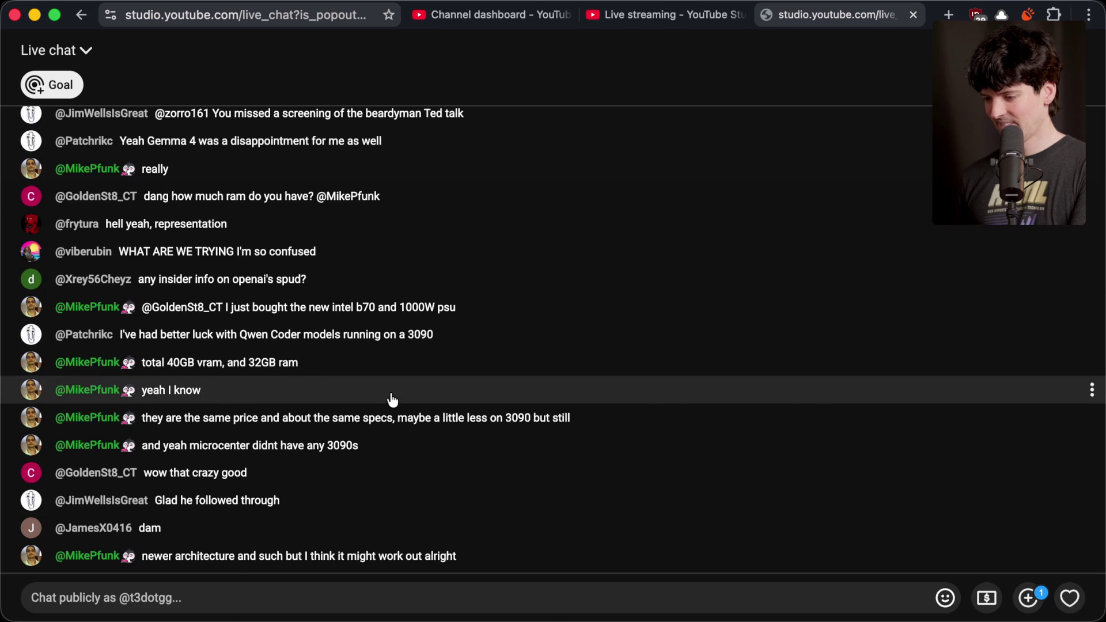
pyautogui.press('super+Tab')
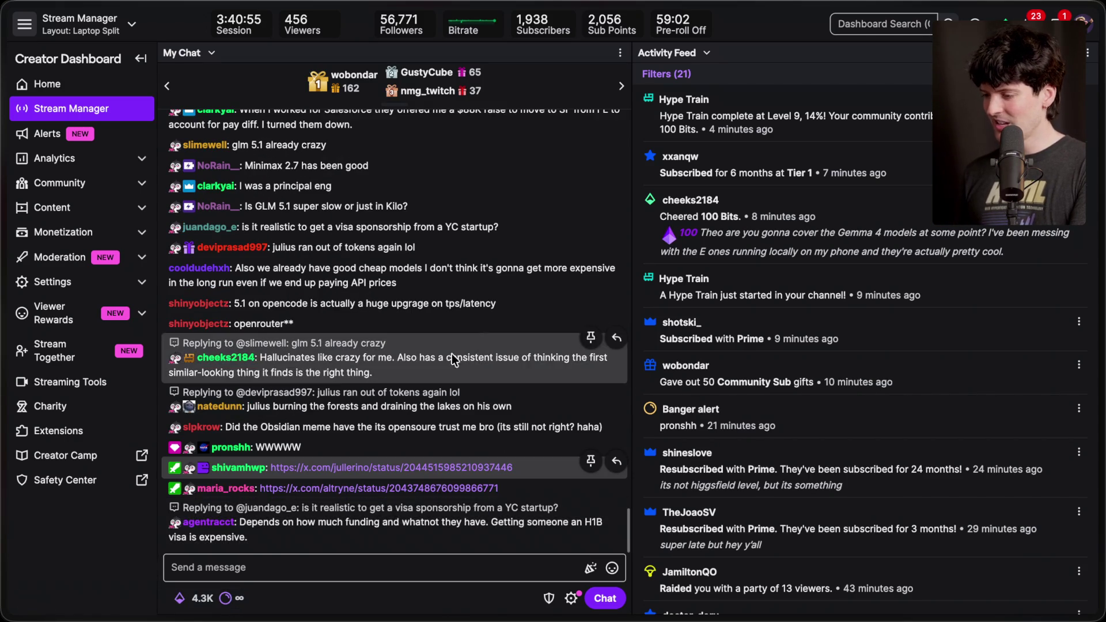
pyautogui.click(374, 466)
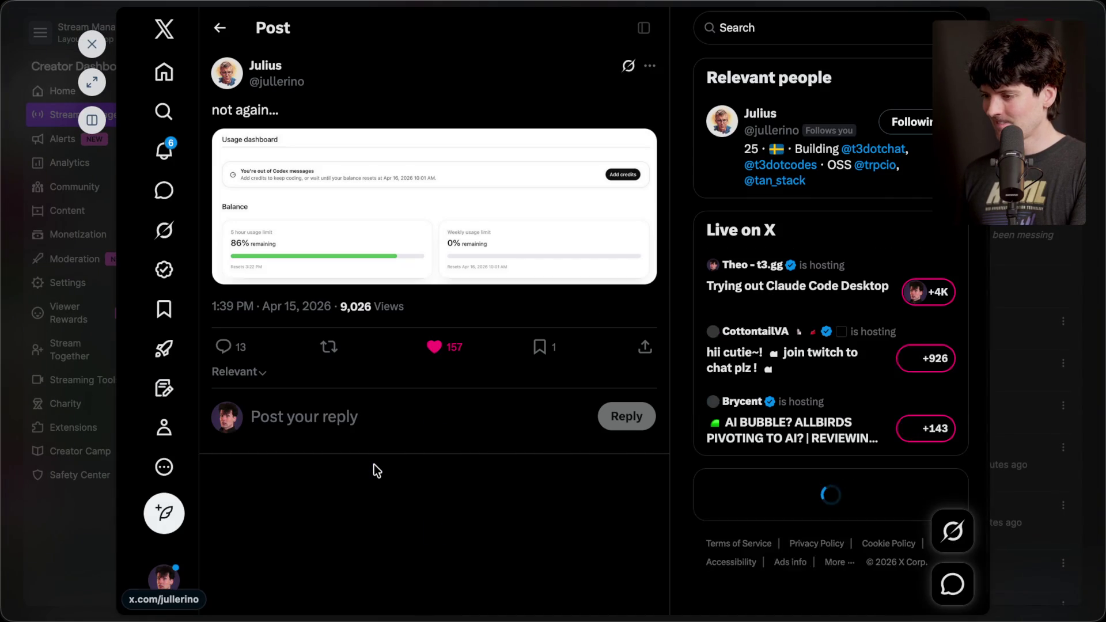
# Read through the replies on the Codex-usage X post, then close it.
pyautogui.scroll(-5, 375, 465)
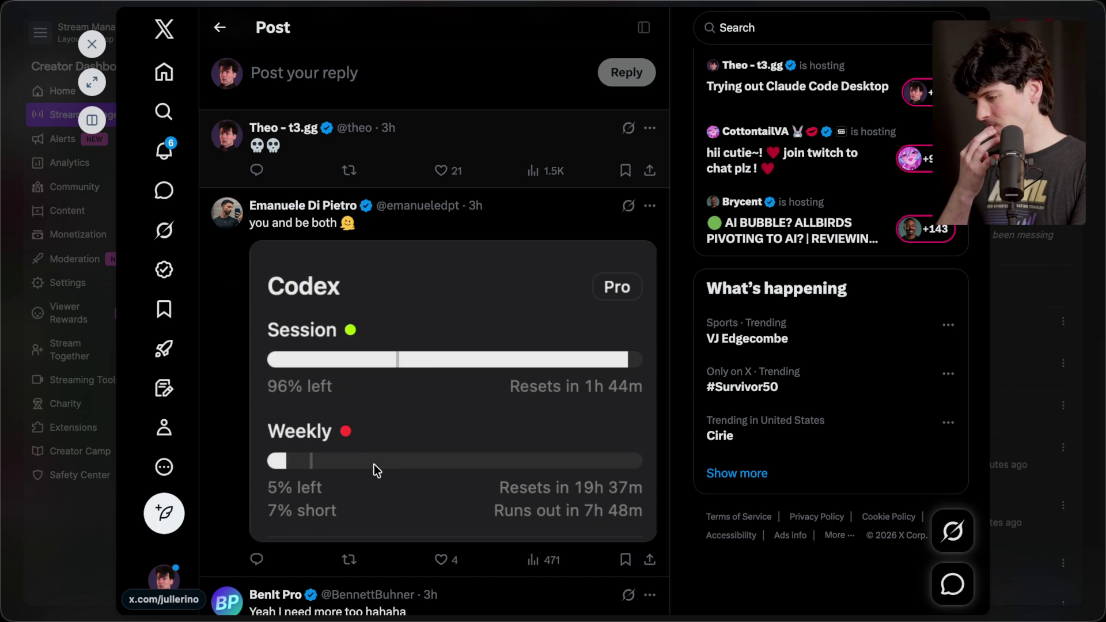
pyautogui.scroll(-5, 374, 464)
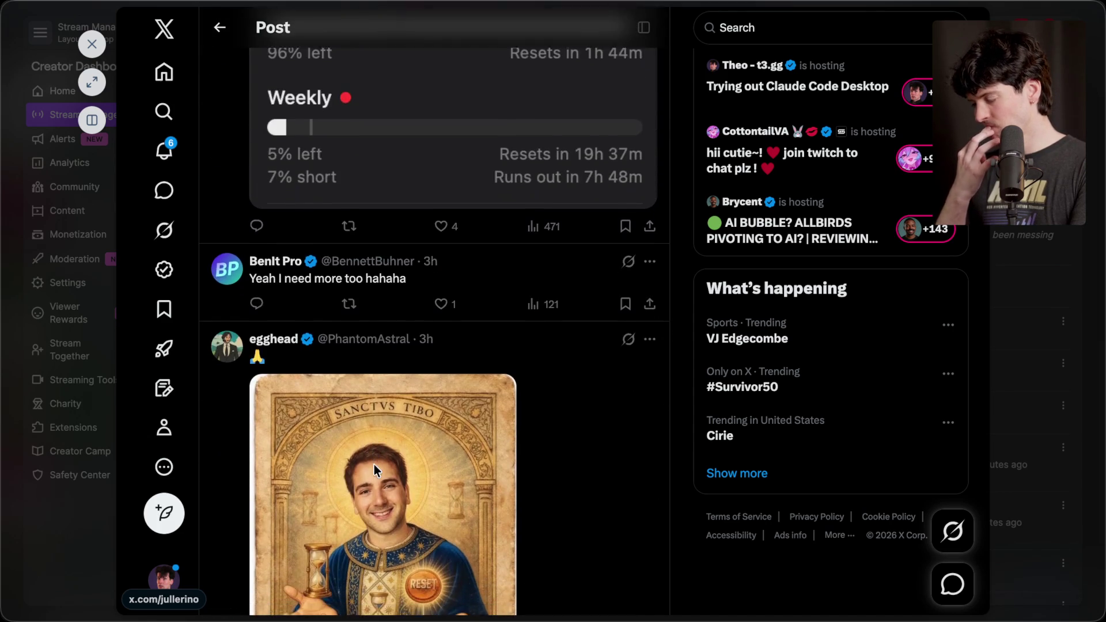
pyautogui.scroll(10, 375, 464)
pyautogui.press('Escape')
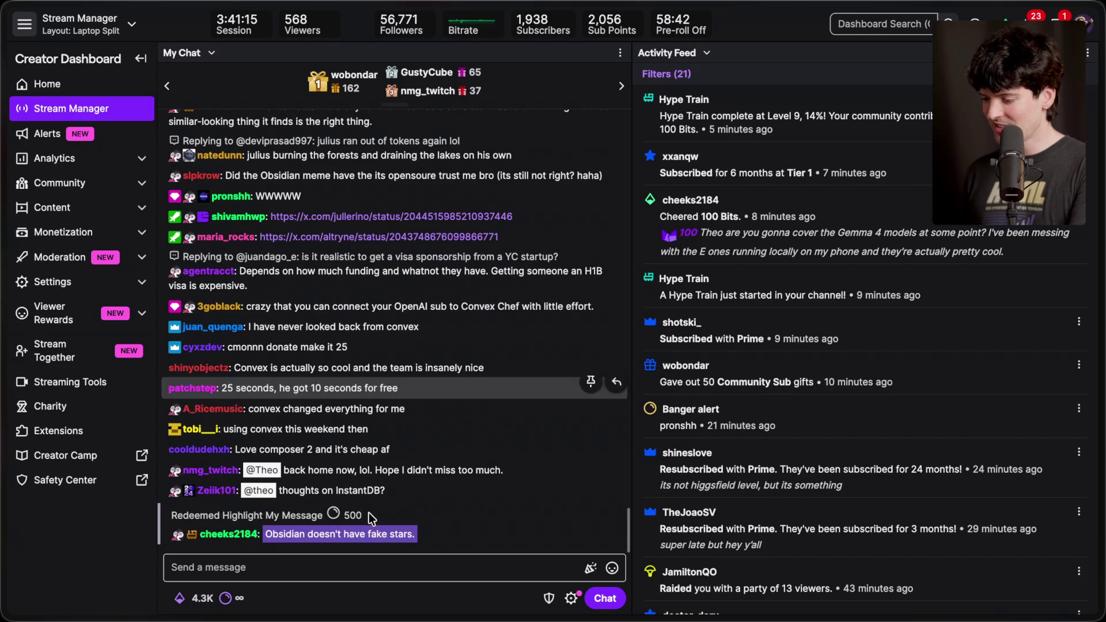
pyautogui.doubleClick(369, 490)
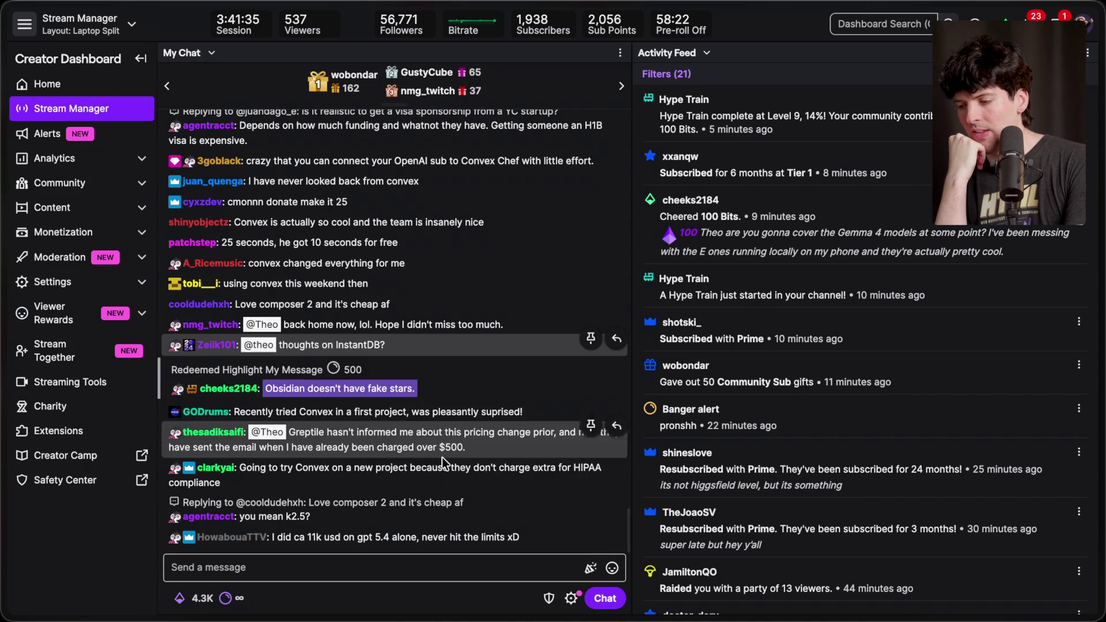
pyautogui.tripleClick(443, 447)
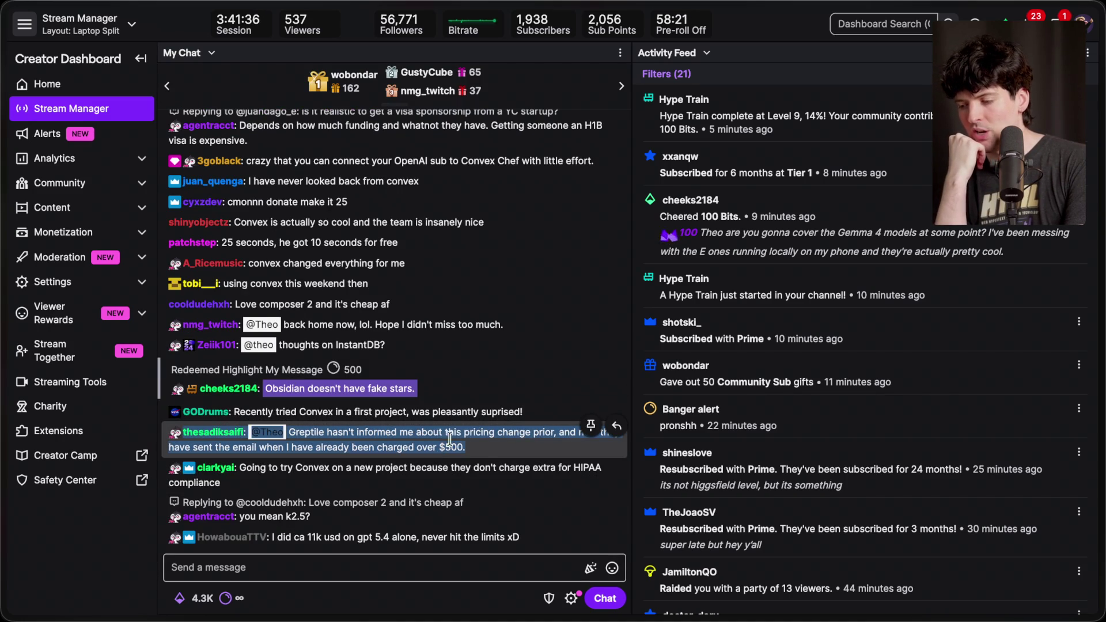
pyautogui.click(482, 438)
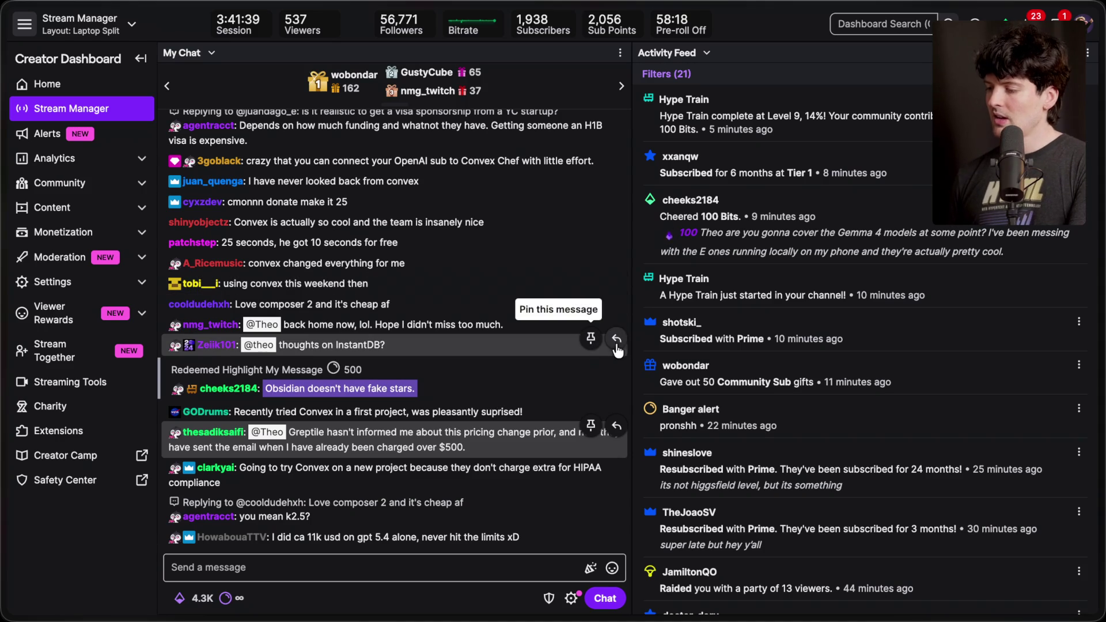
pyautogui.moveTo(632, 337); pyautogui.dragTo(440, 172)
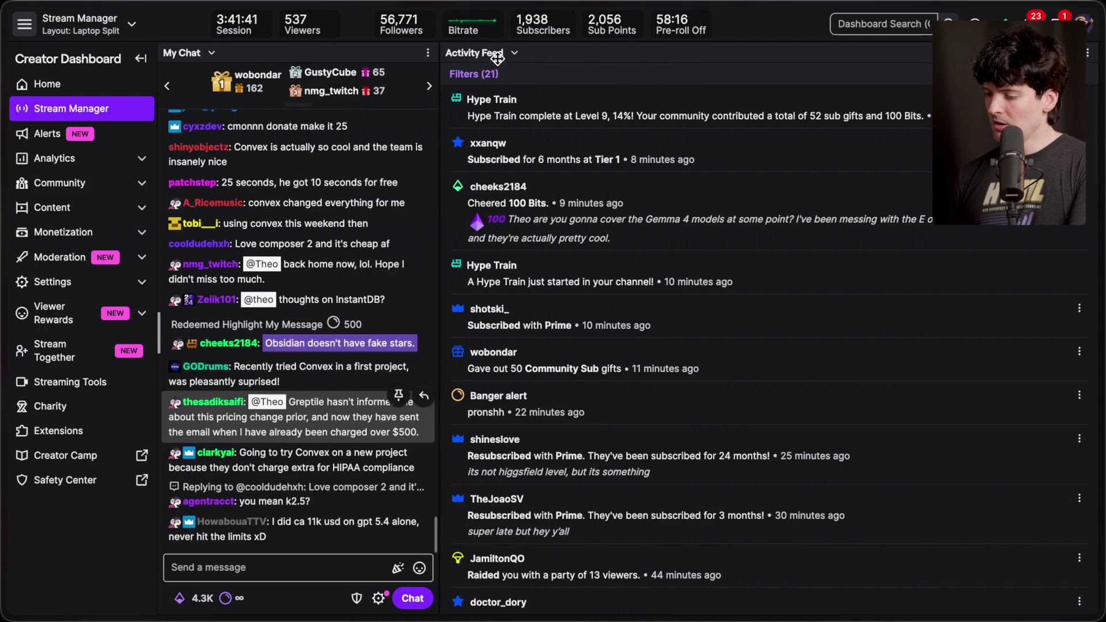
pyautogui.press('super+shift+4')
pyautogui.moveTo(156, 385); pyautogui.dragTo(409, 454)
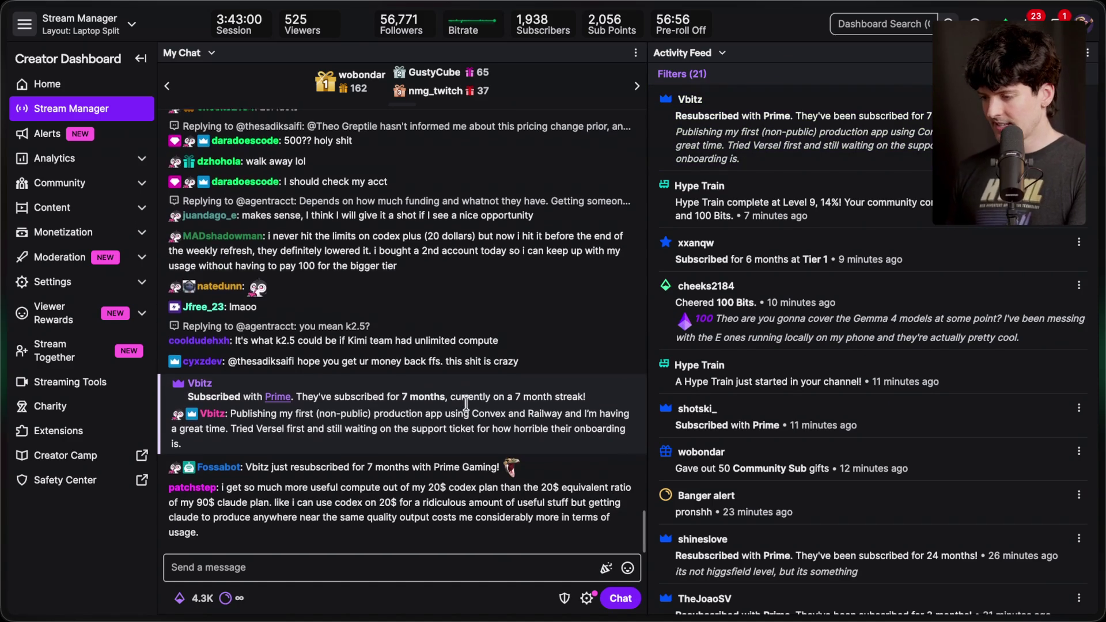
pyautogui.scroll(3, 472, 279)
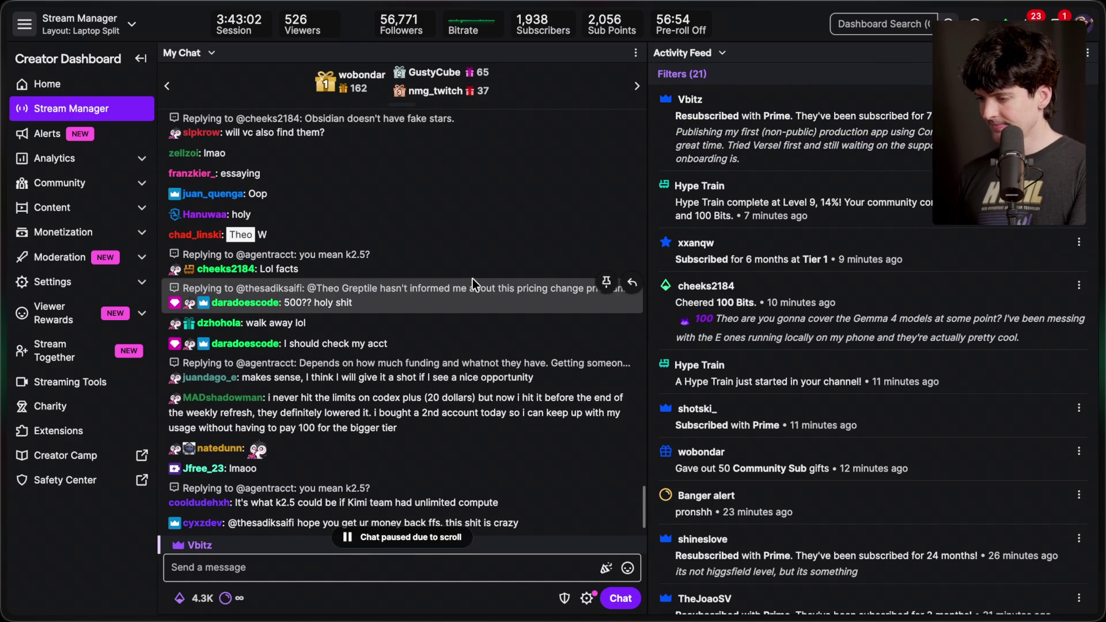
pyautogui.scroll(3, 455, 286)
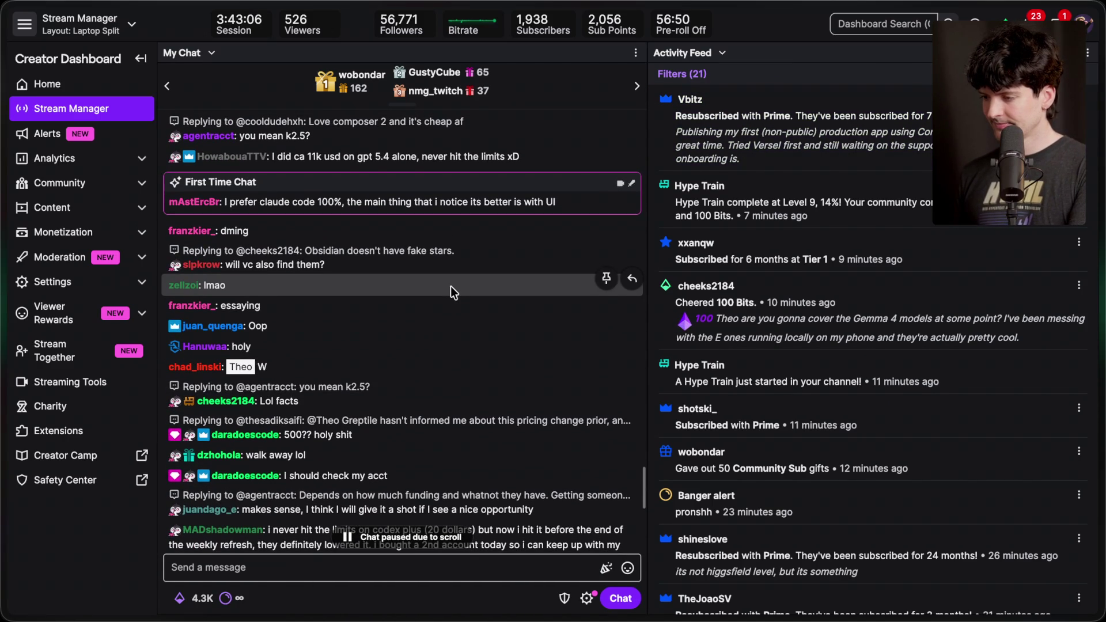
pyautogui.scroll(3, 451, 286)
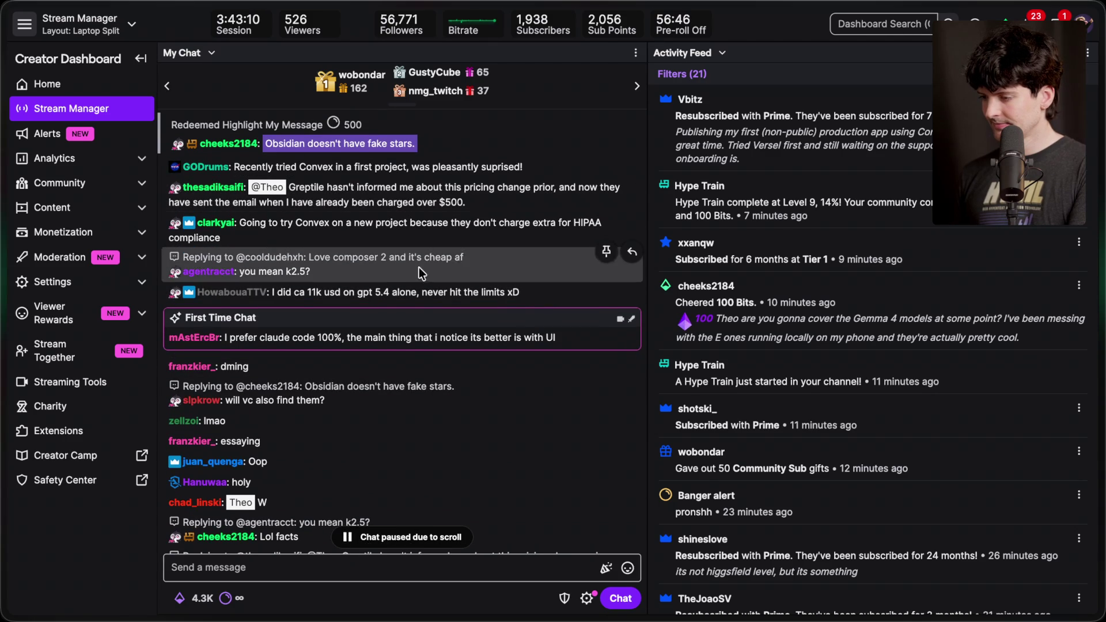
pyautogui.scroll(-1, 413, 360)
pyautogui.scroll(-3, 414, 359)
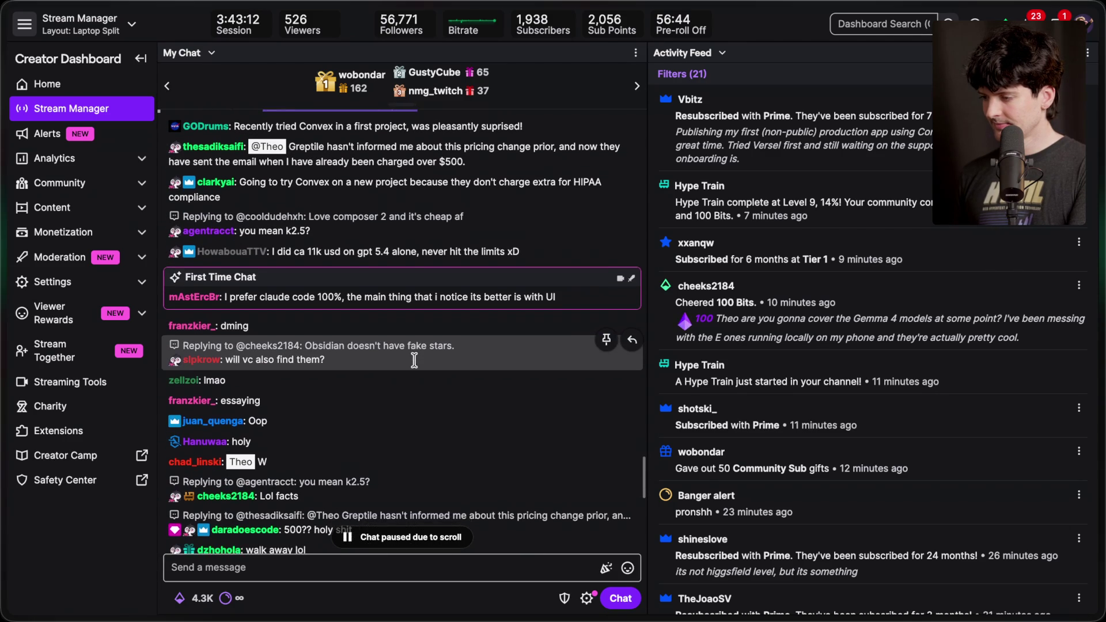
pyautogui.scroll(-9, 414, 360)
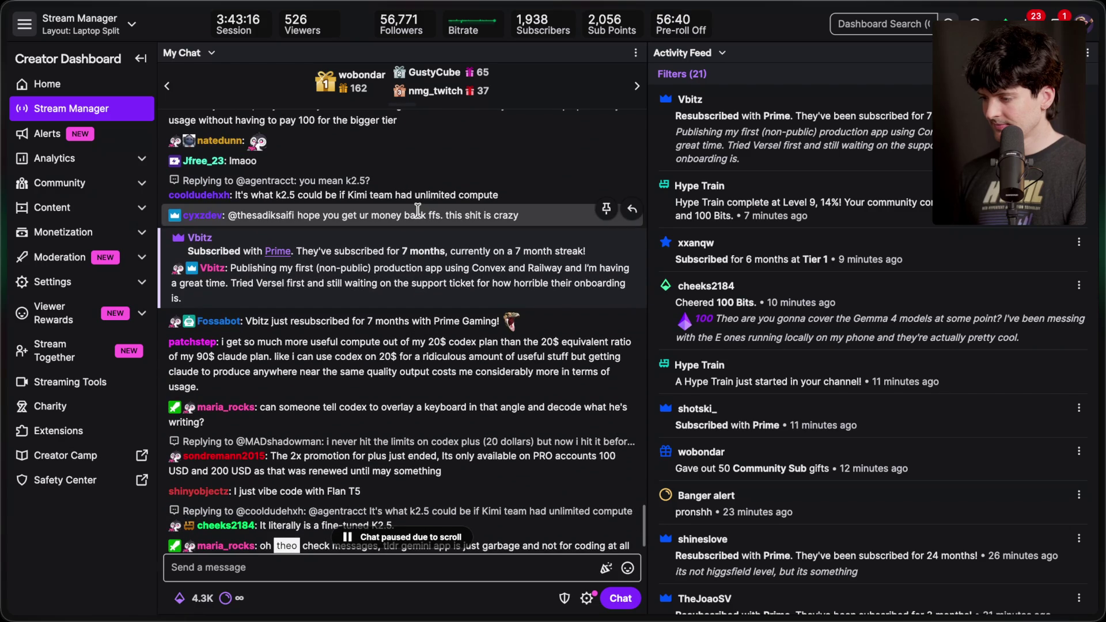
pyautogui.scroll(1, 418, 211)
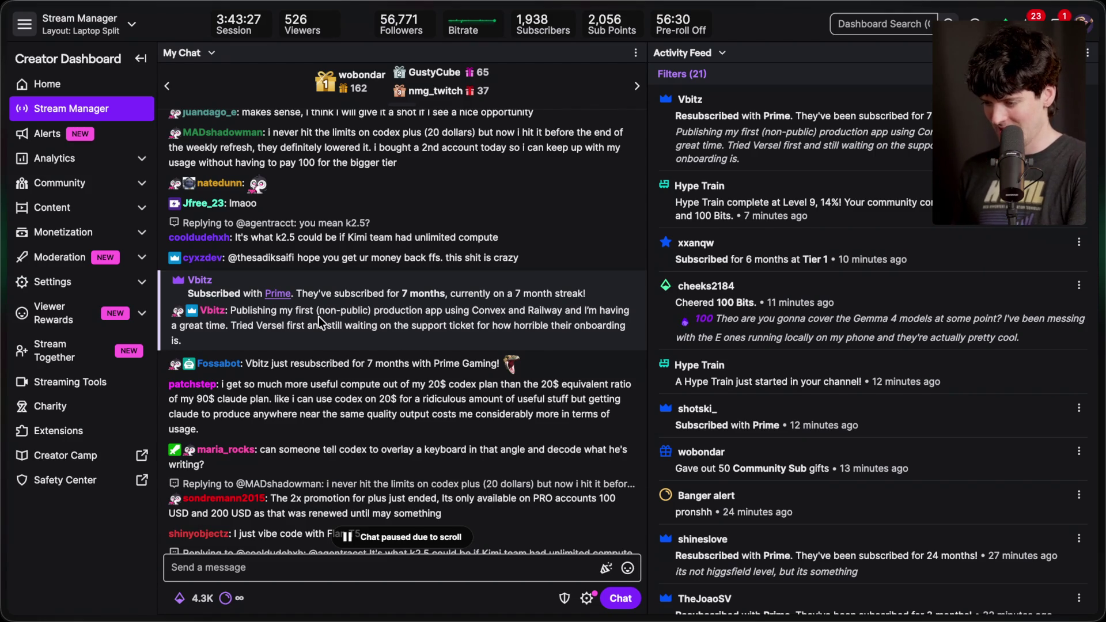
pyautogui.scroll(-1, 319, 316)
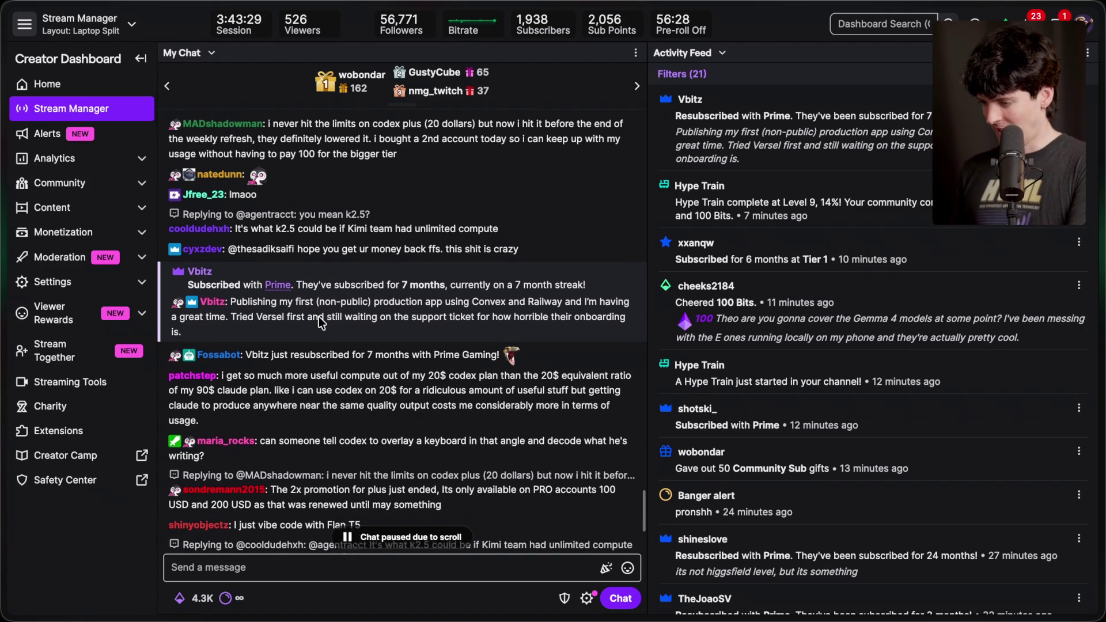
pyautogui.scroll(-2, 313, 291)
pyautogui.scroll(-5, 383, 296)
pyautogui.scroll(-7, 383, 295)
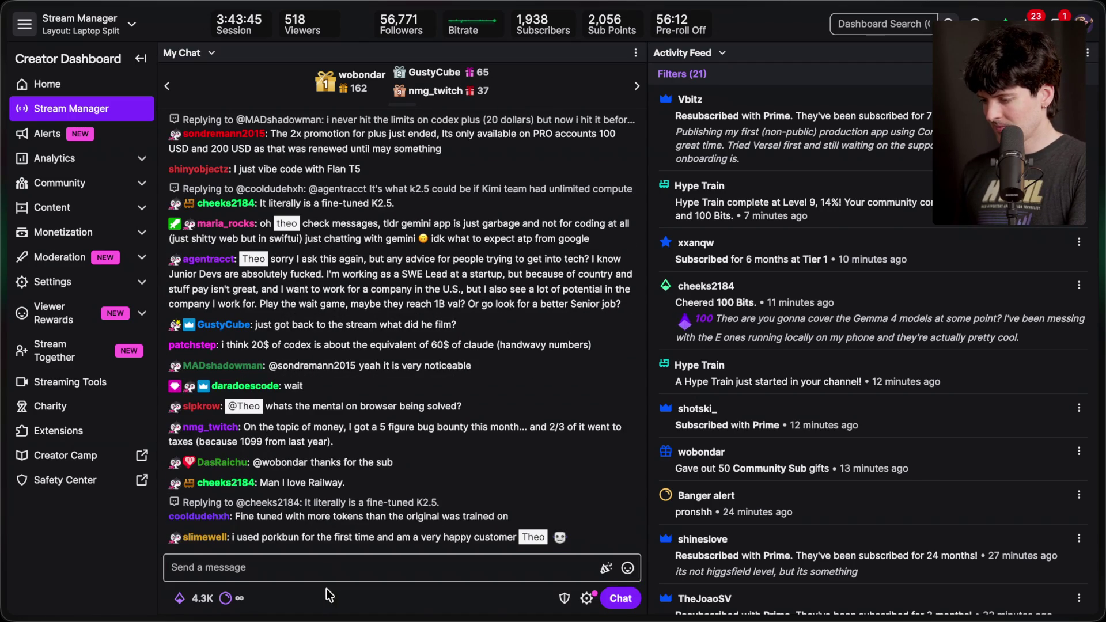
pyautogui.scroll(1, 386, 438)
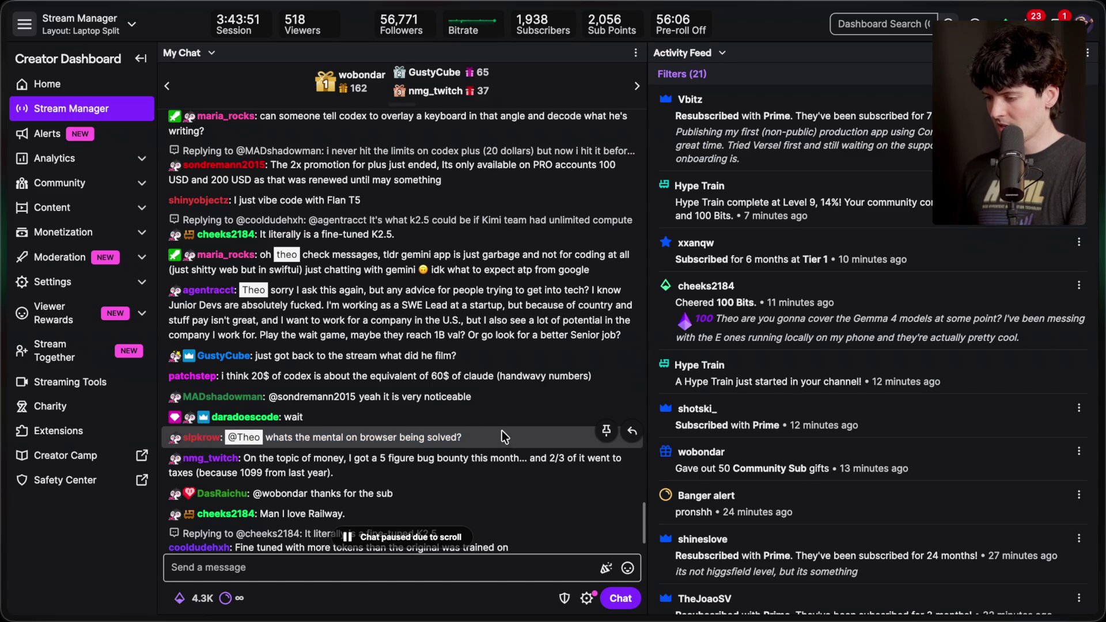
pyautogui.scroll(1, 454, 385)
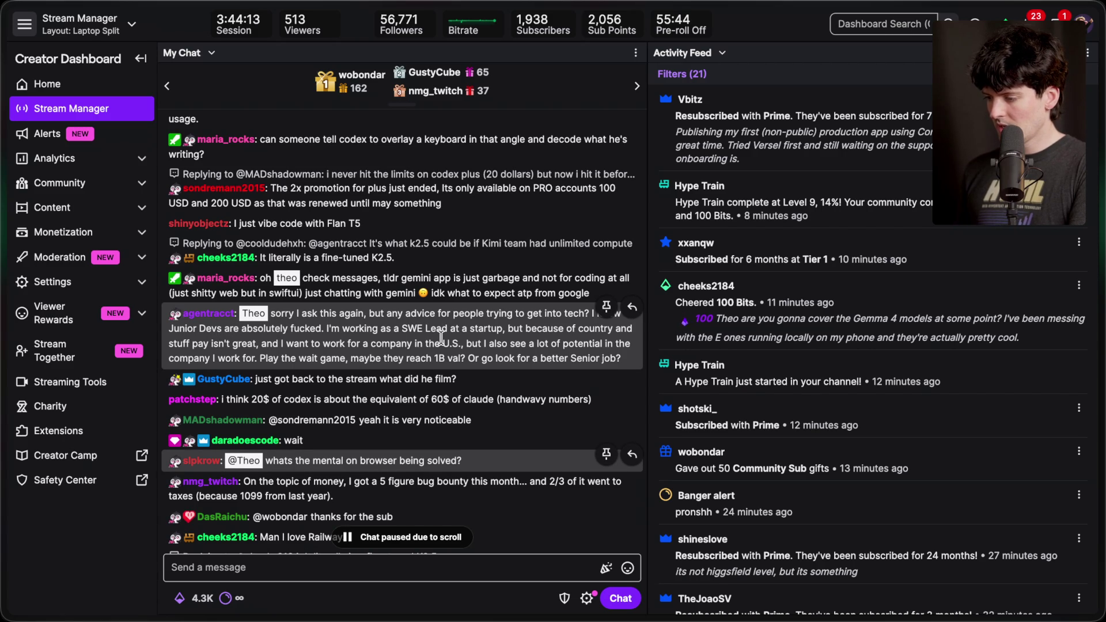
pyautogui.moveTo(260, 358); pyautogui.dragTo(465, 358)
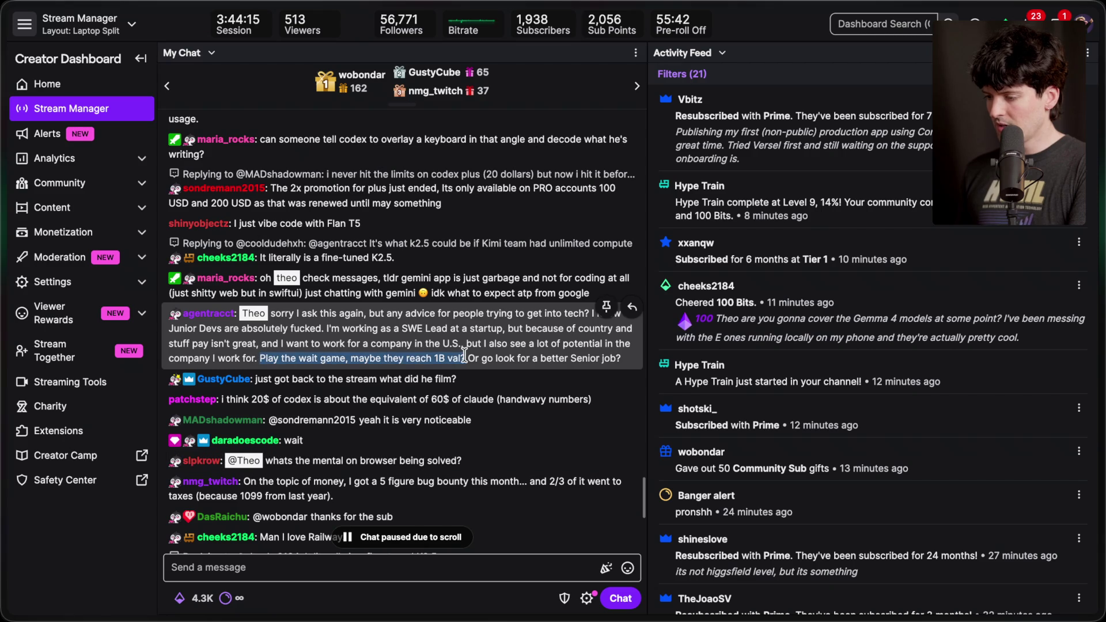
pyautogui.click(496, 415)
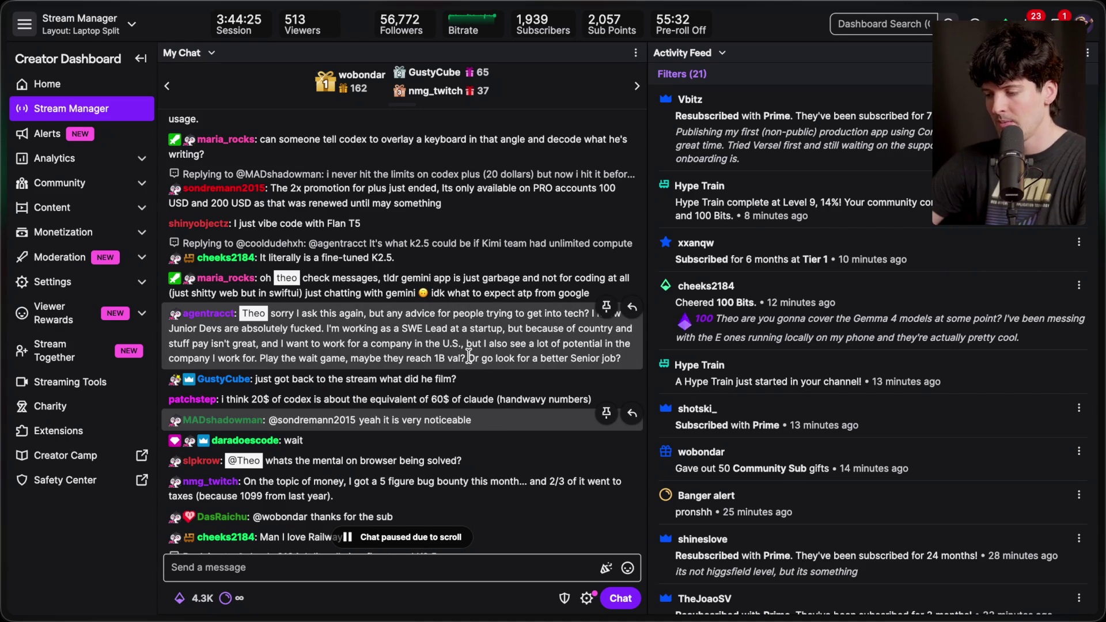
pyautogui.scroll(1, 469, 355)
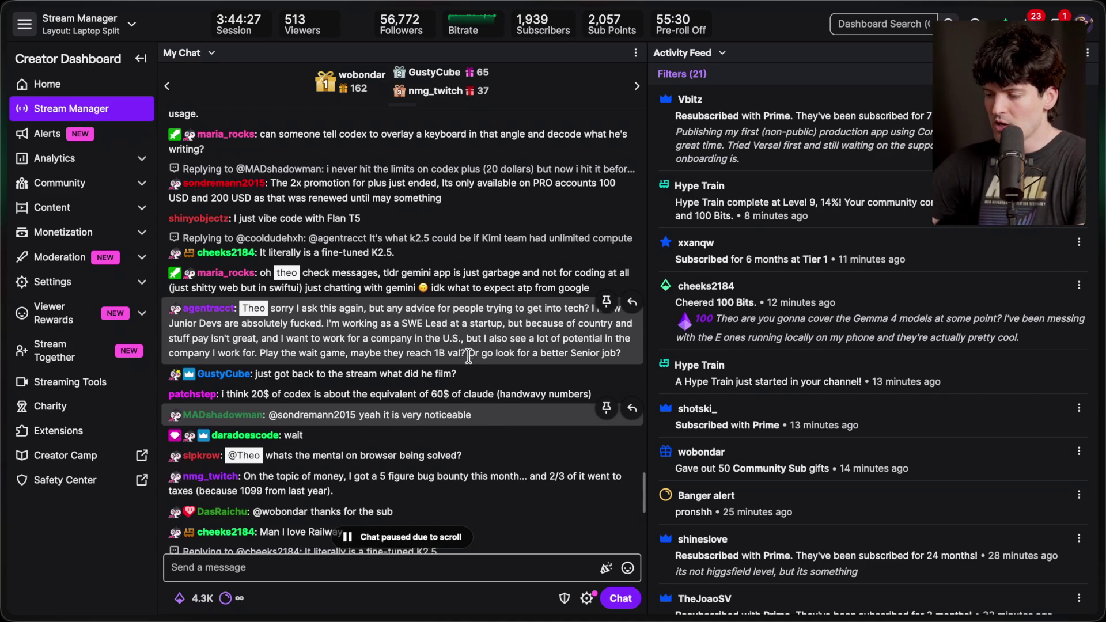
pyautogui.scroll(1, 470, 356)
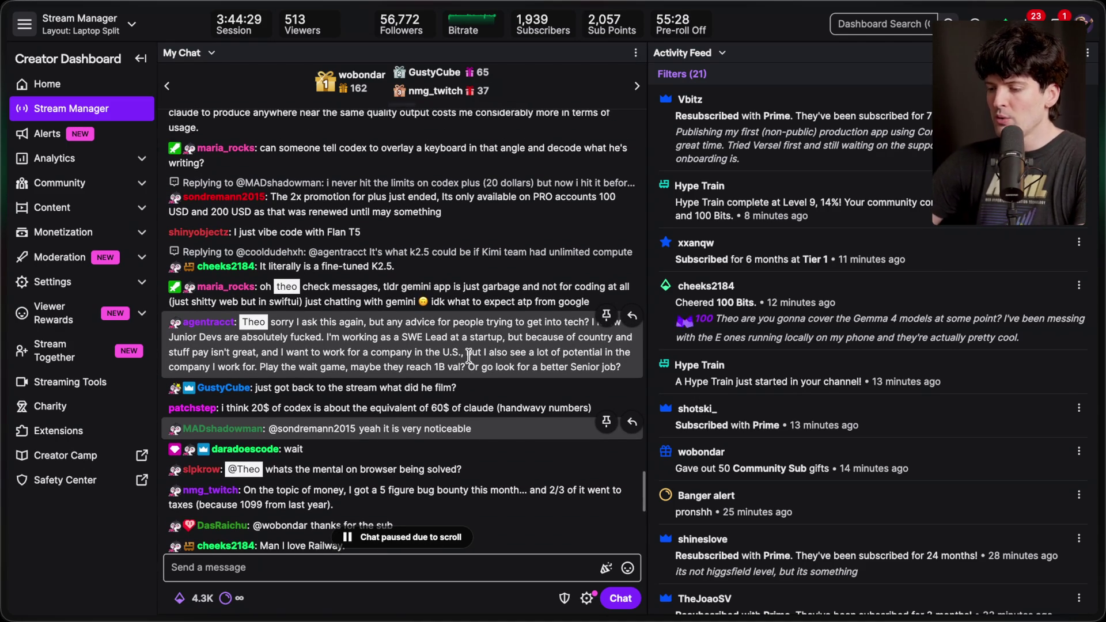
pyautogui.scroll(-3, 470, 356)
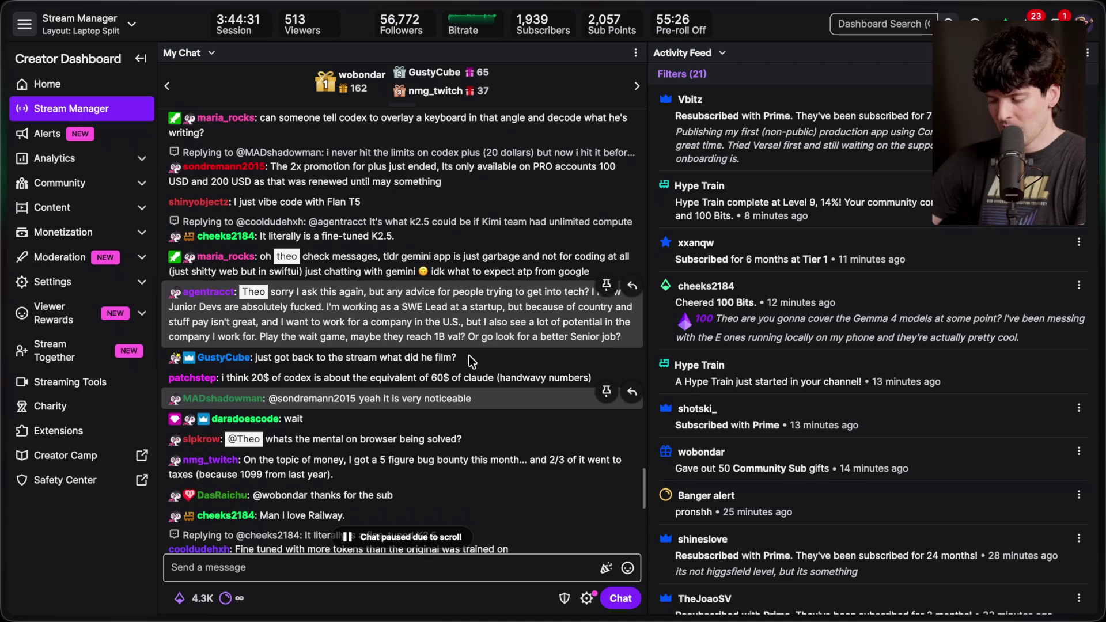
pyautogui.scroll(-5, 469, 354)
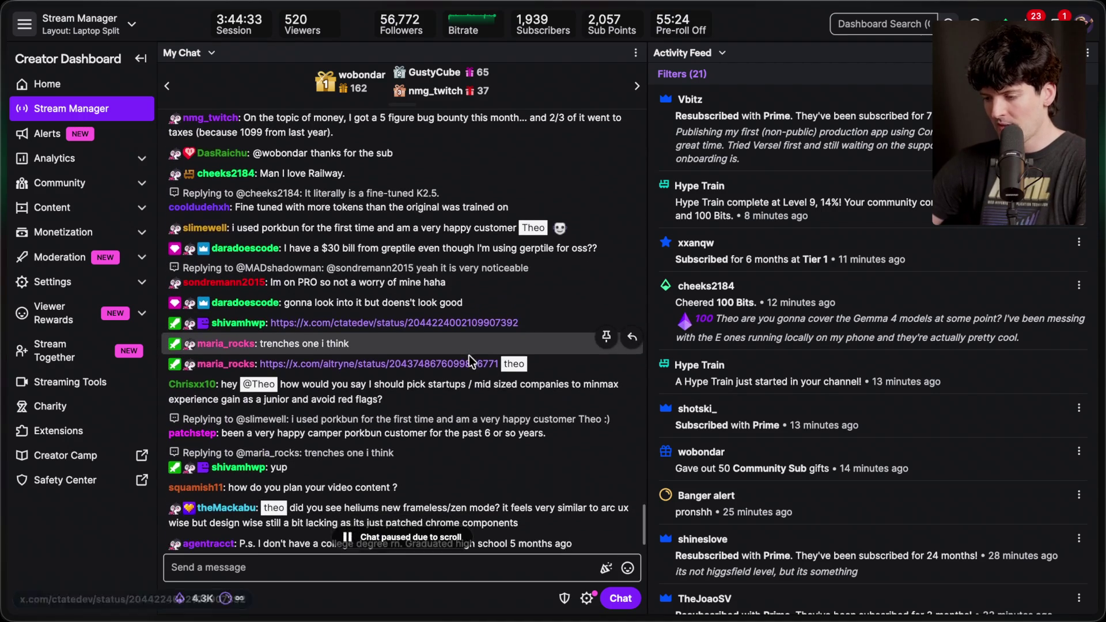
pyautogui.scroll(-2, 469, 355)
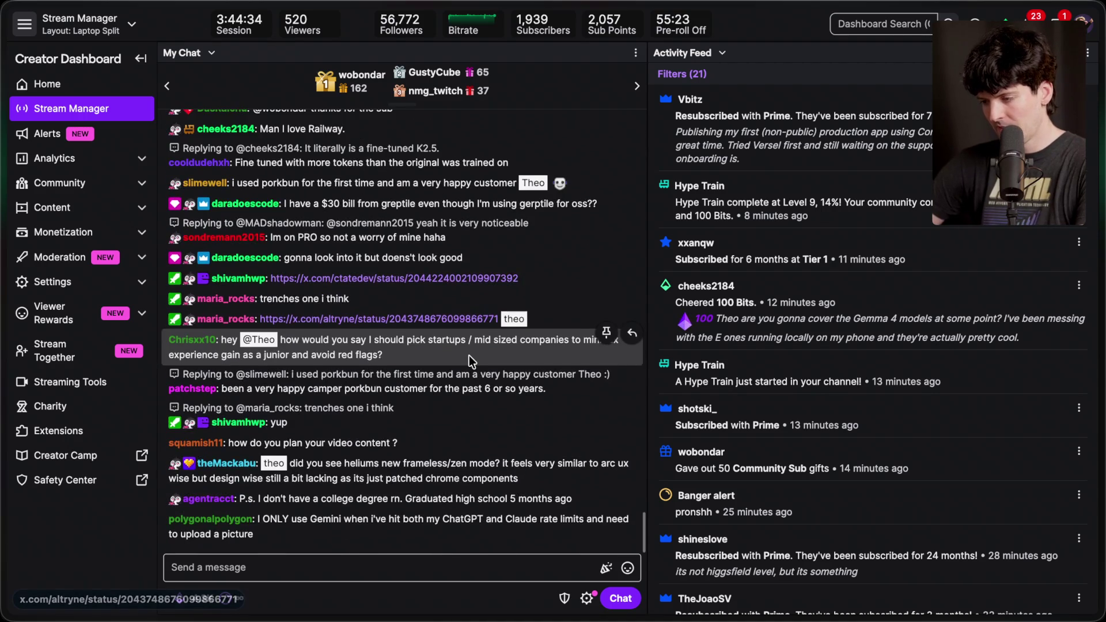
pyautogui.click(426, 320)
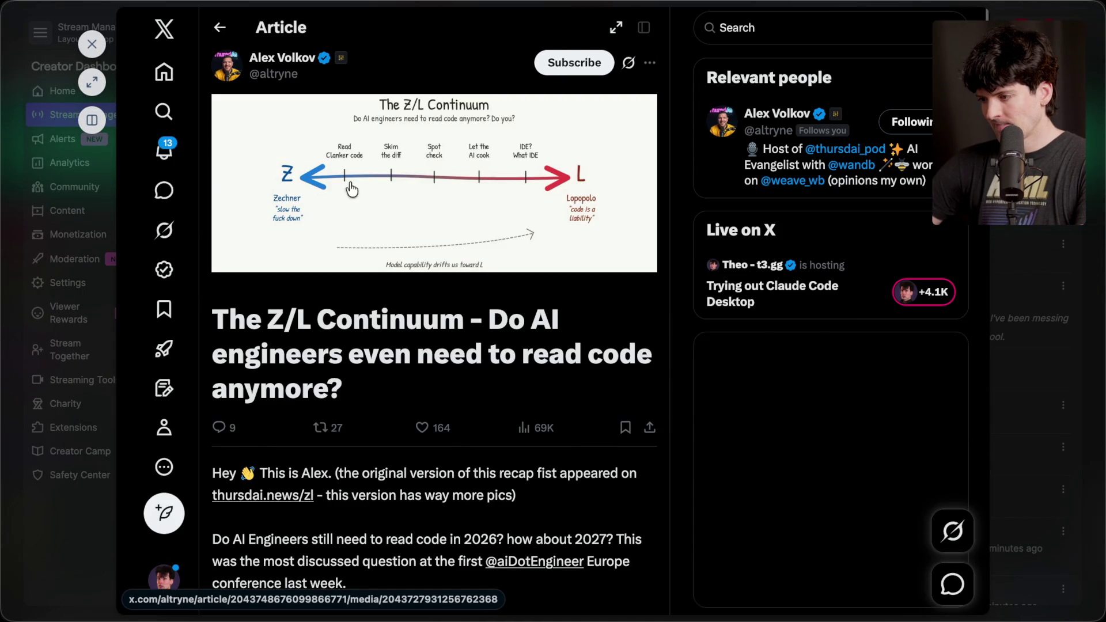
# Bookmark the Z/L Continuum article on X, read through it, then close it.
pyautogui.scroll(-1, 454, 413)
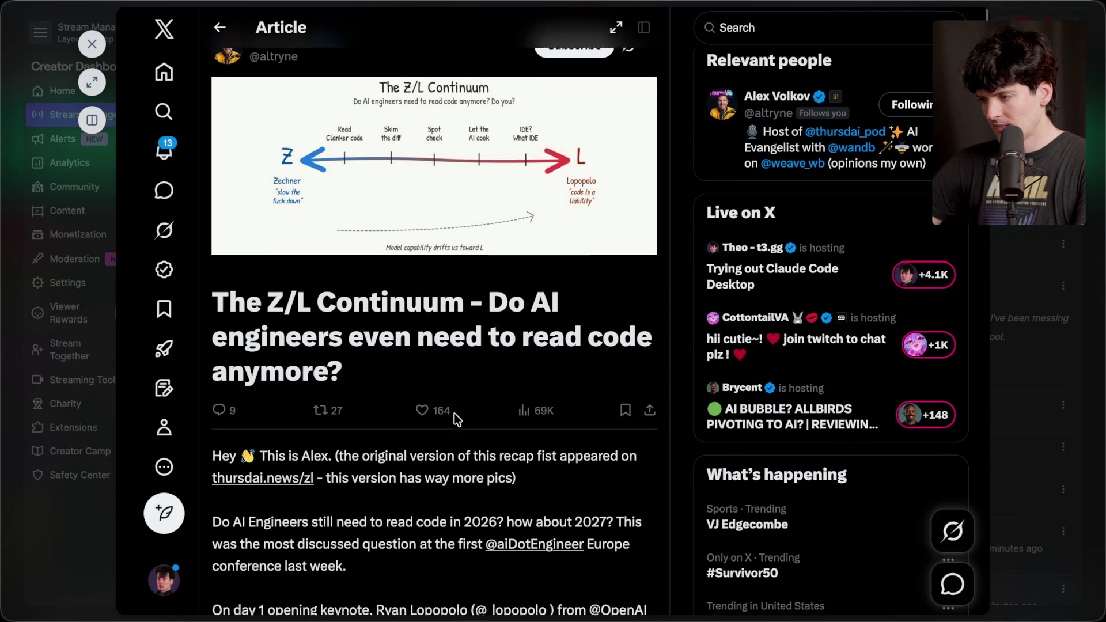
pyautogui.scroll(2, 454, 413)
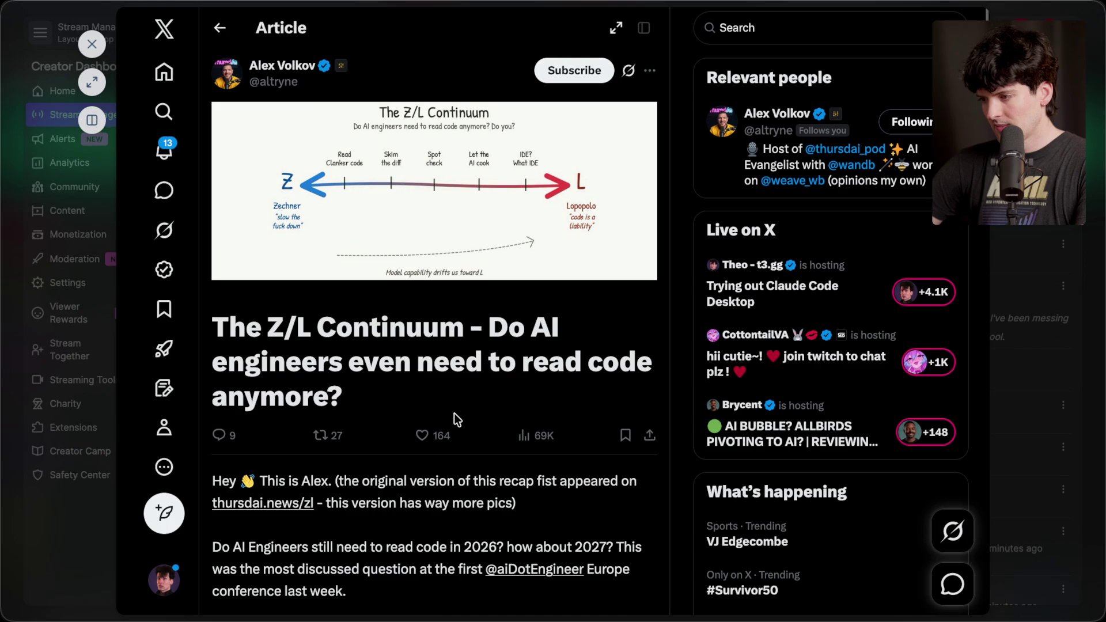
pyautogui.click(626, 436)
pyautogui.scroll(-1, 414, 392)
pyautogui.scroll(-3, 414, 399)
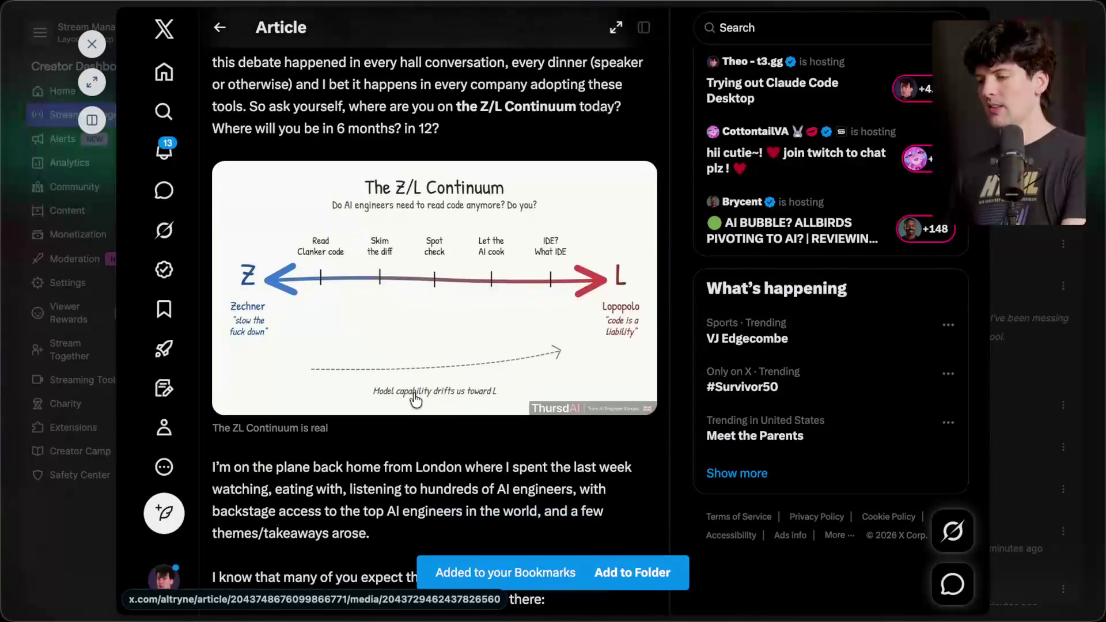
pyautogui.scroll(-15, 413, 393)
pyautogui.scroll(20, 413, 392)
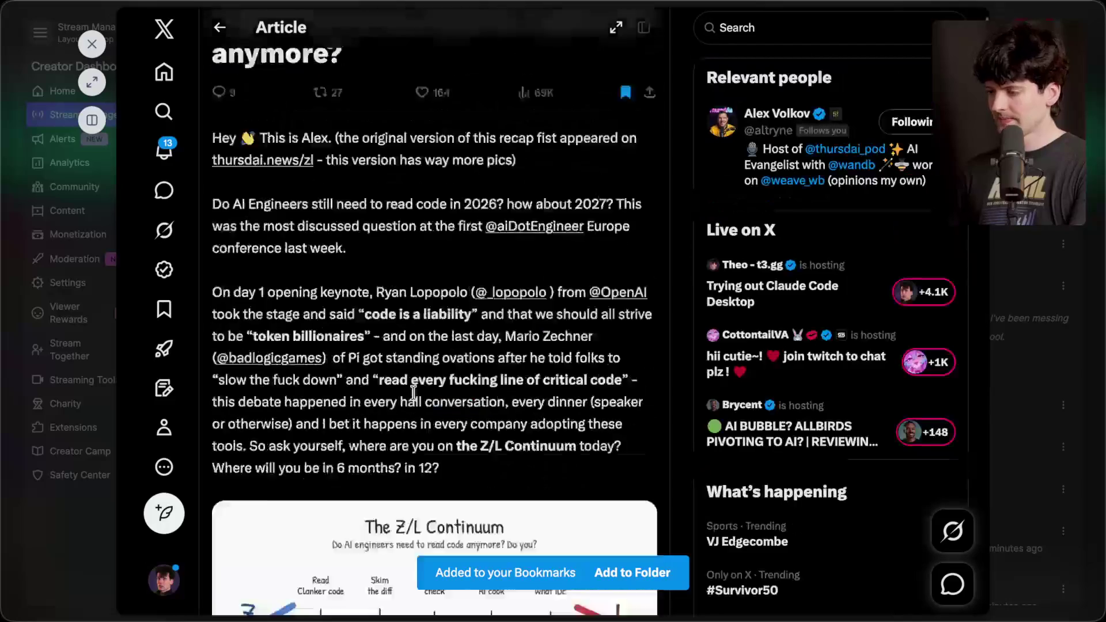
pyautogui.press('Escape')
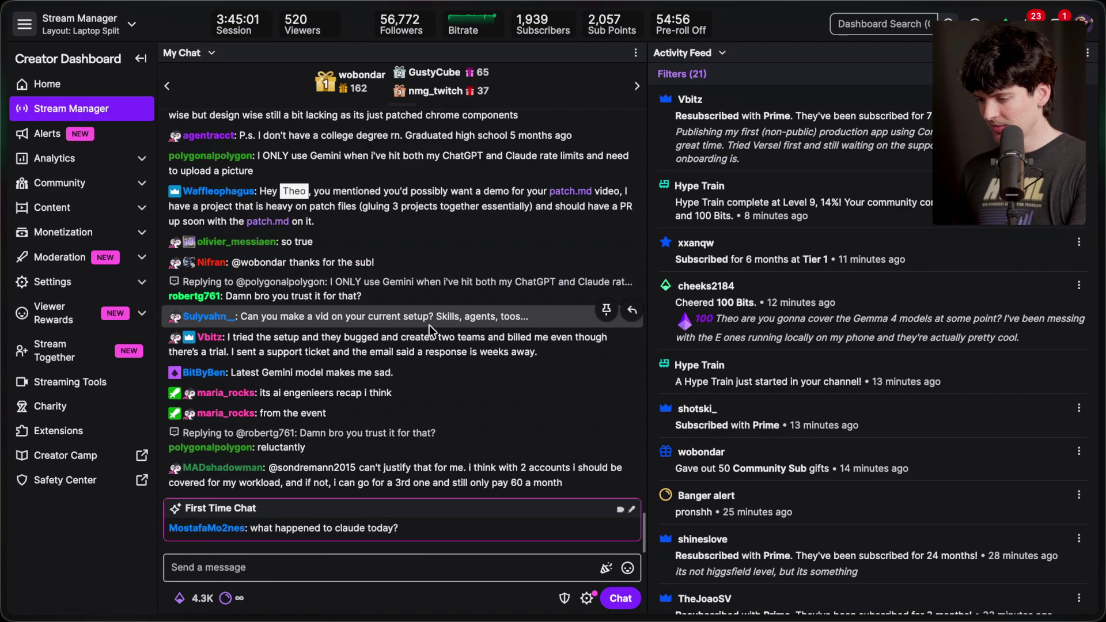
# Focus the chat message box and scroll through recent chat before switching to Notion.
pyautogui.click(371, 570)
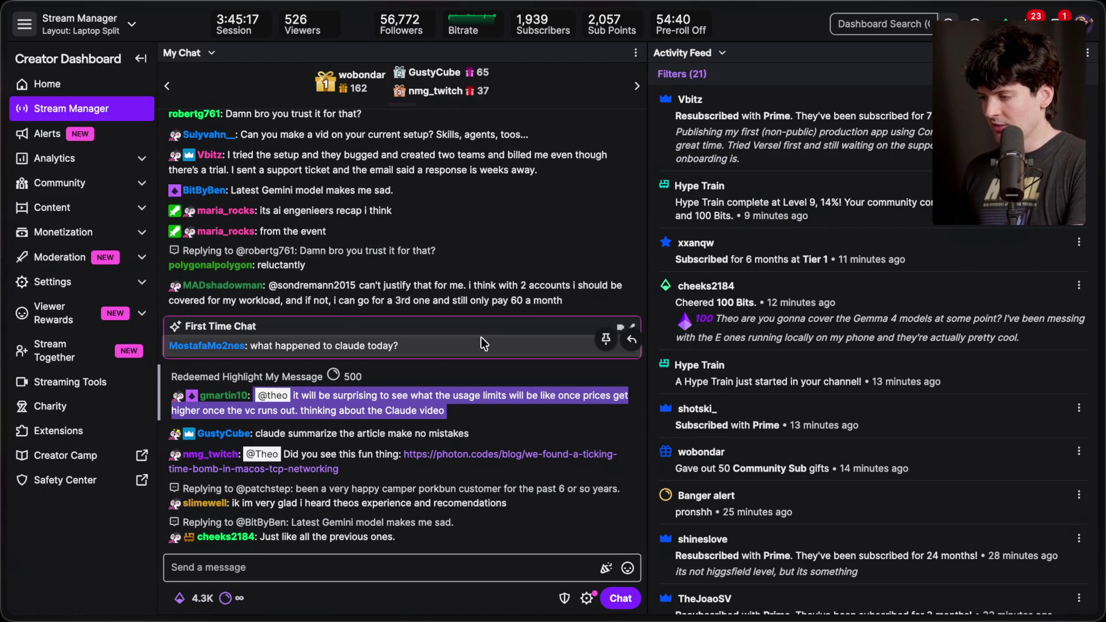
pyautogui.scroll(1, 329, 353)
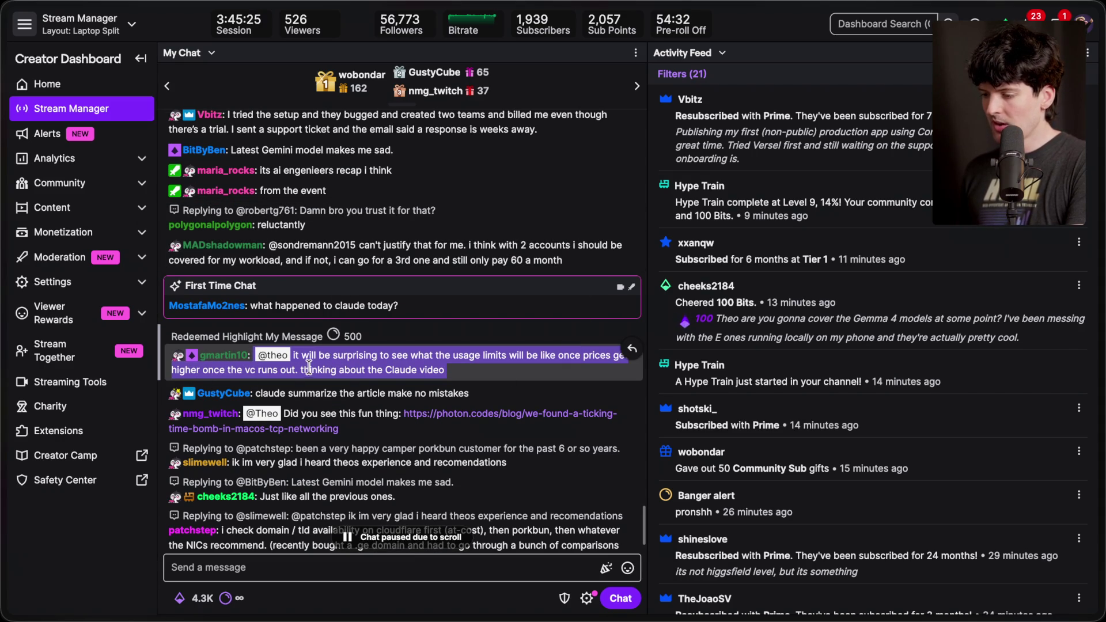
pyautogui.scroll(-2, 416, 369)
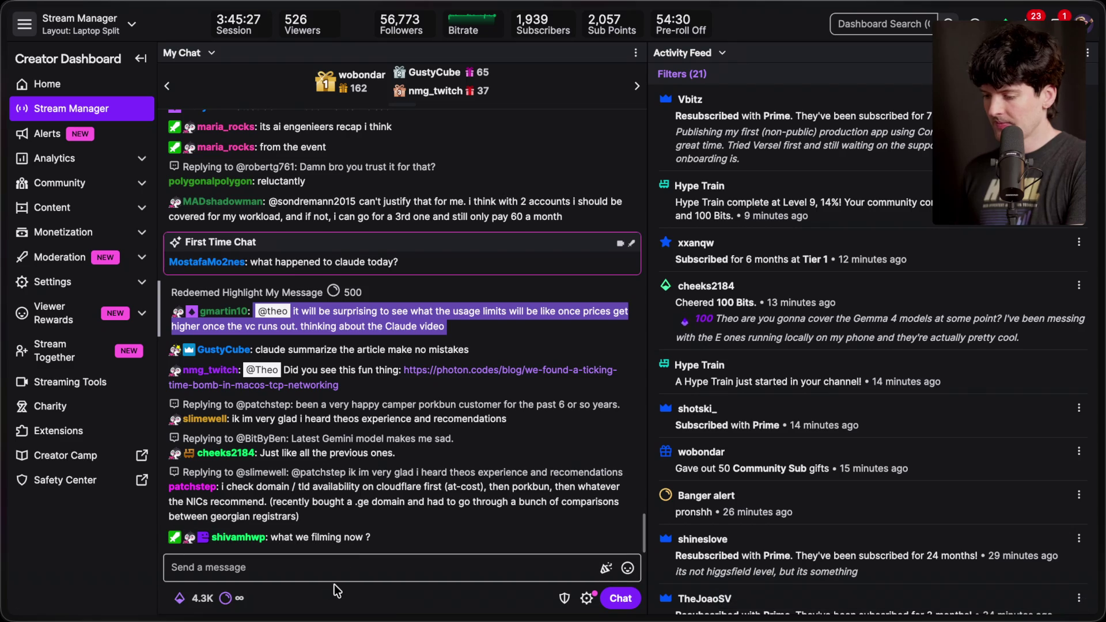
pyautogui.press('super+Tab')
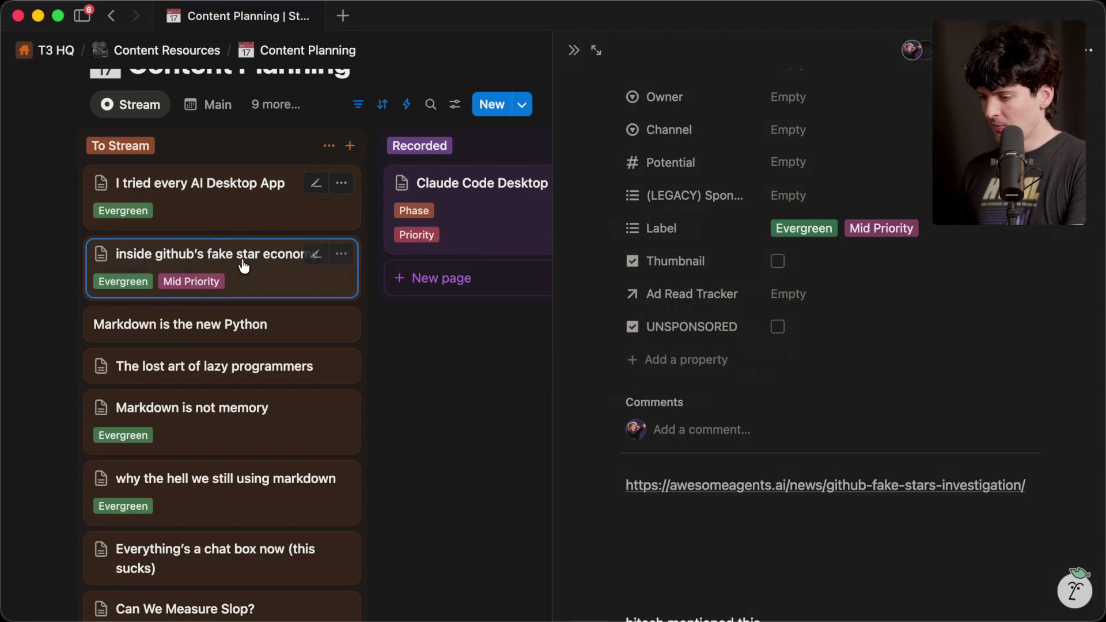
# Move the fake star economy card to Recorded, then open the markdown idea's bgslabs.org link.
pyautogui.moveTo(348, 268)
pyautogui.mouseDown()
pyautogui.moveTo(469, 271)
pyautogui.moveTo(414, 279)
pyautogui.mouseUp()
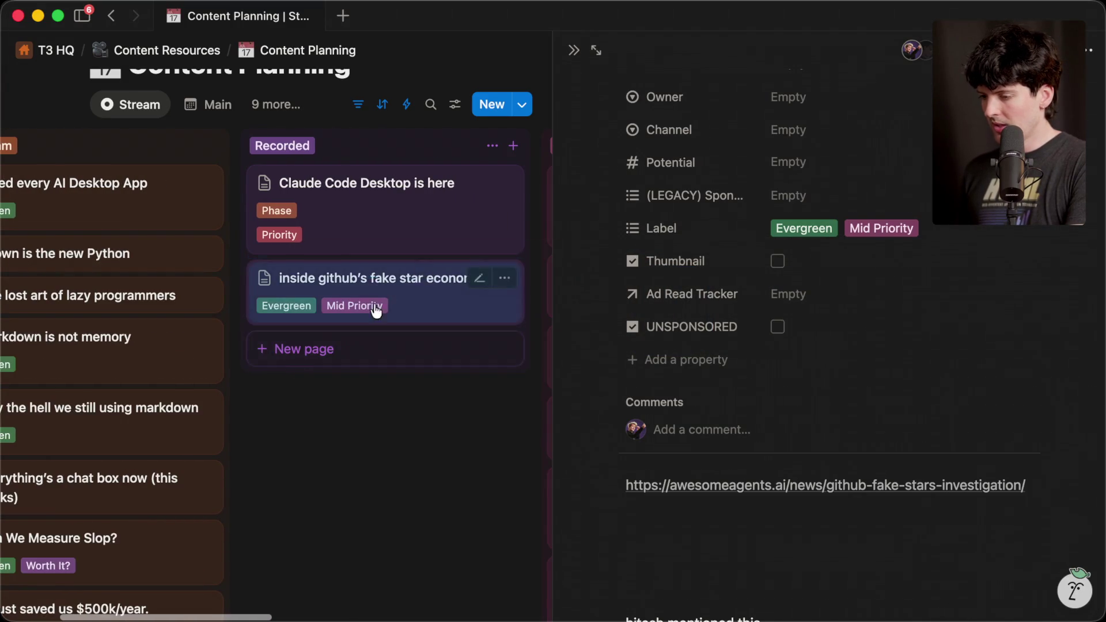
pyautogui.click(474, 427)
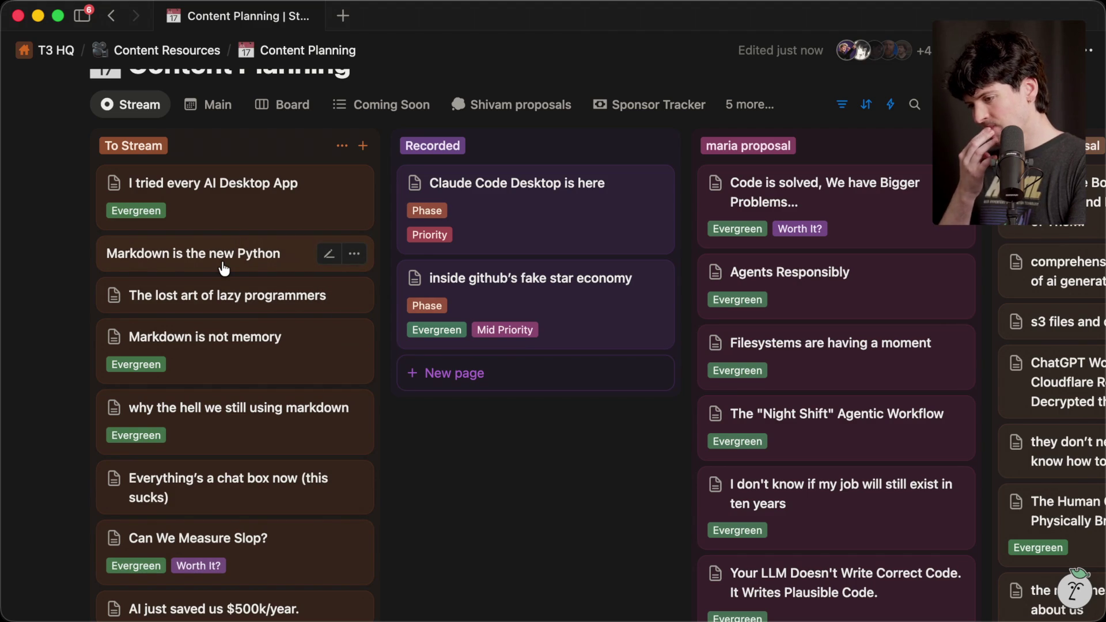
pyautogui.scroll(-5, 225, 268)
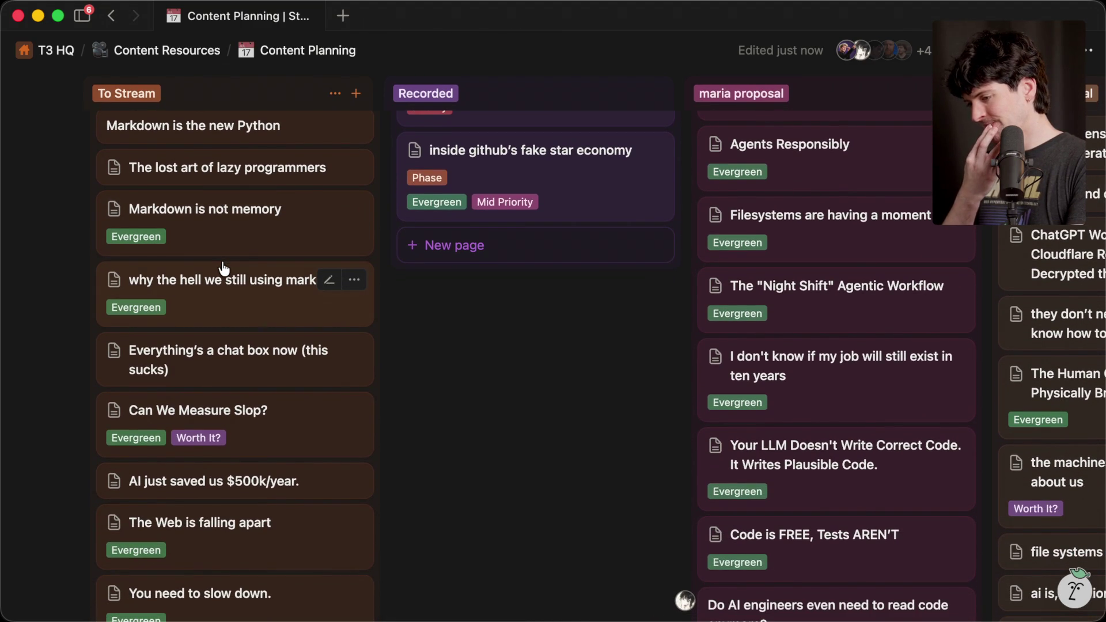
pyautogui.click(233, 306)
pyautogui.scroll(-5, 685, 460)
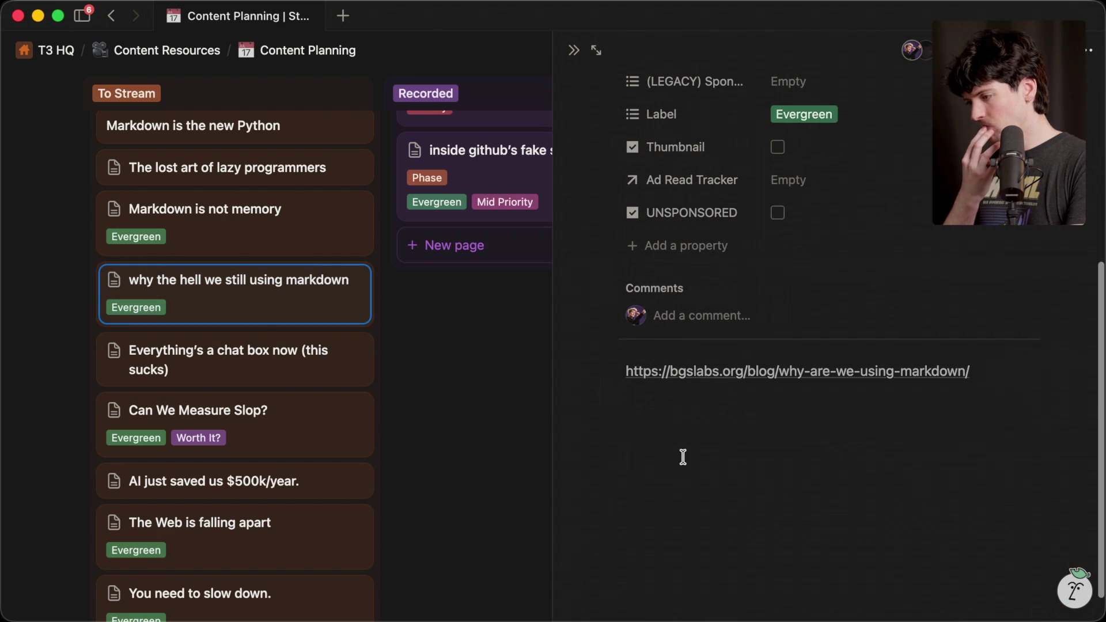
pyautogui.click(682, 372)
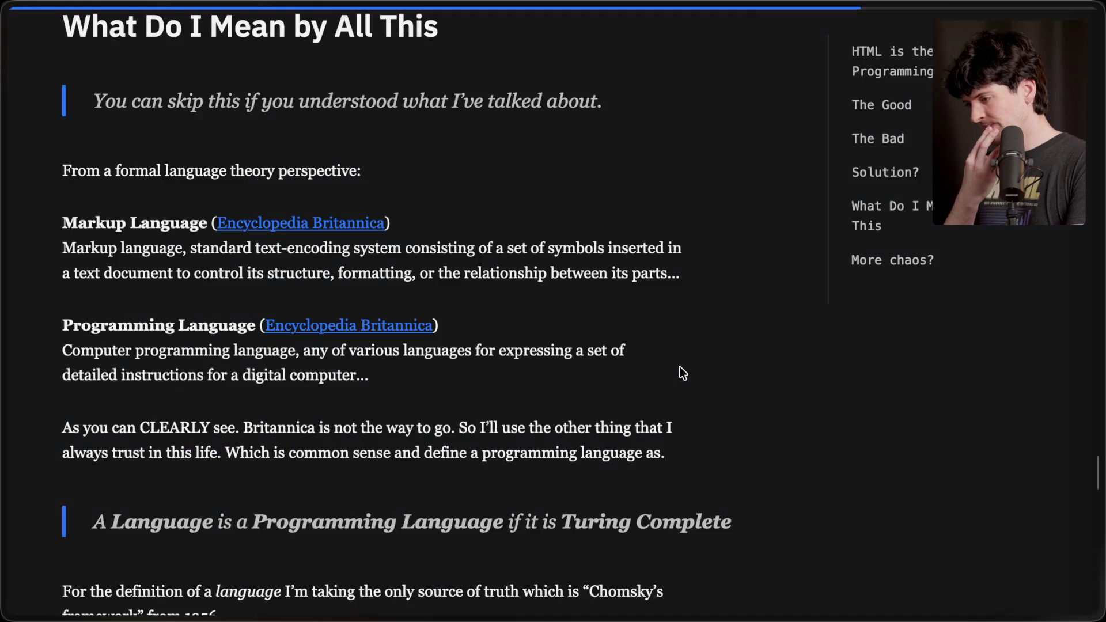
# Skim the bg's Lab Markdown post back up to its title, then return to the stream dashboard.
pyautogui.scroll(-20, 680, 368)
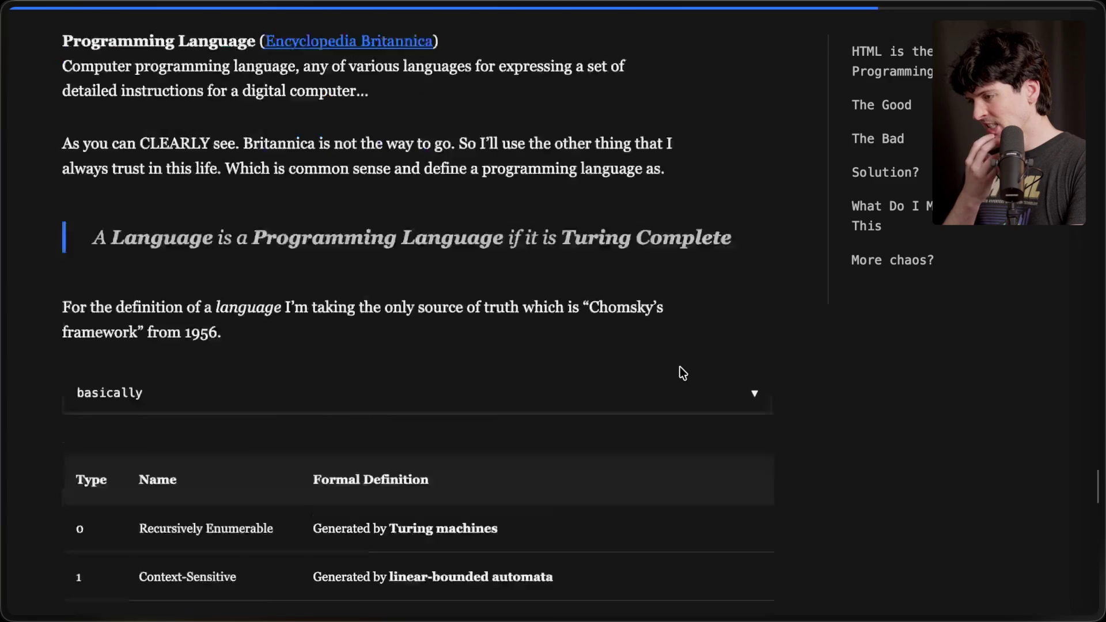
pyautogui.scroll(-10, 680, 368)
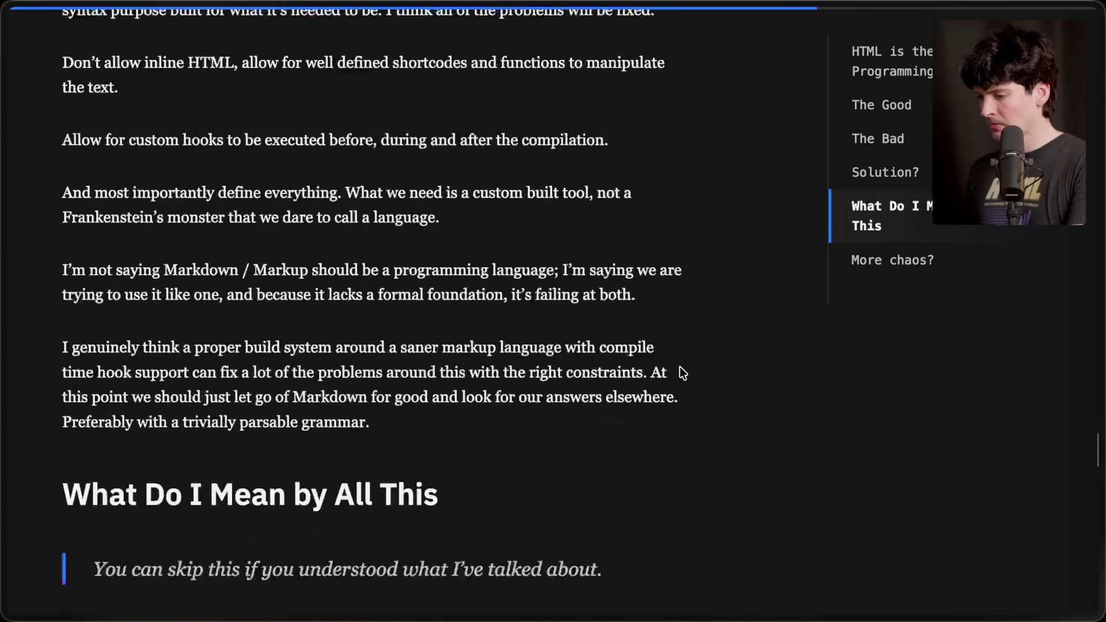
pyautogui.scroll(-2, 683, 373)
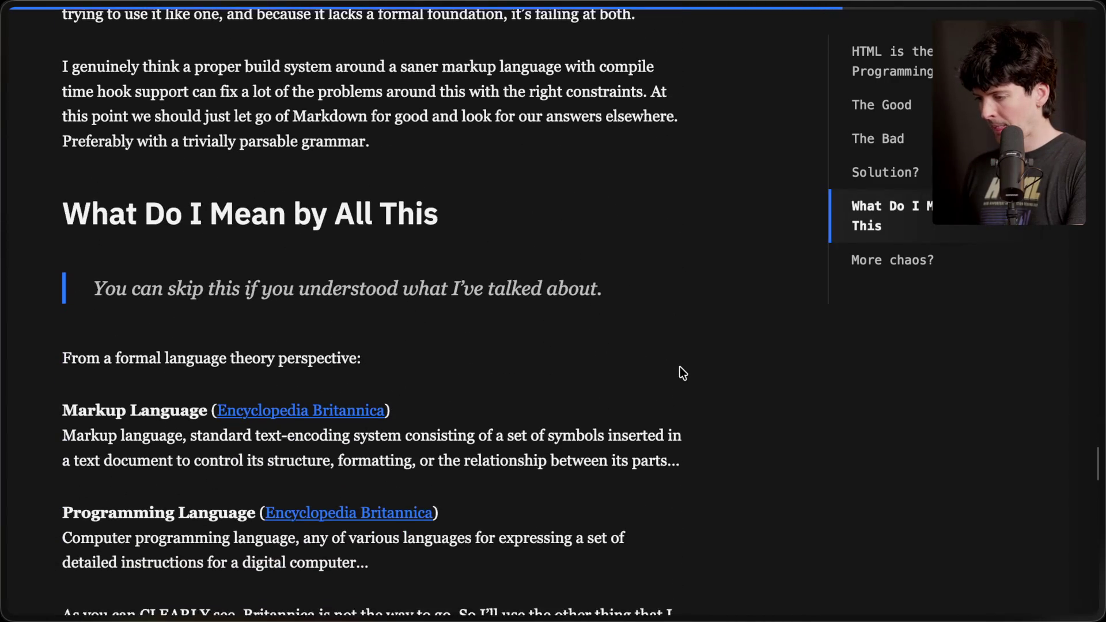
pyautogui.scroll(15, 682, 373)
pyautogui.scroll(20, 682, 373)
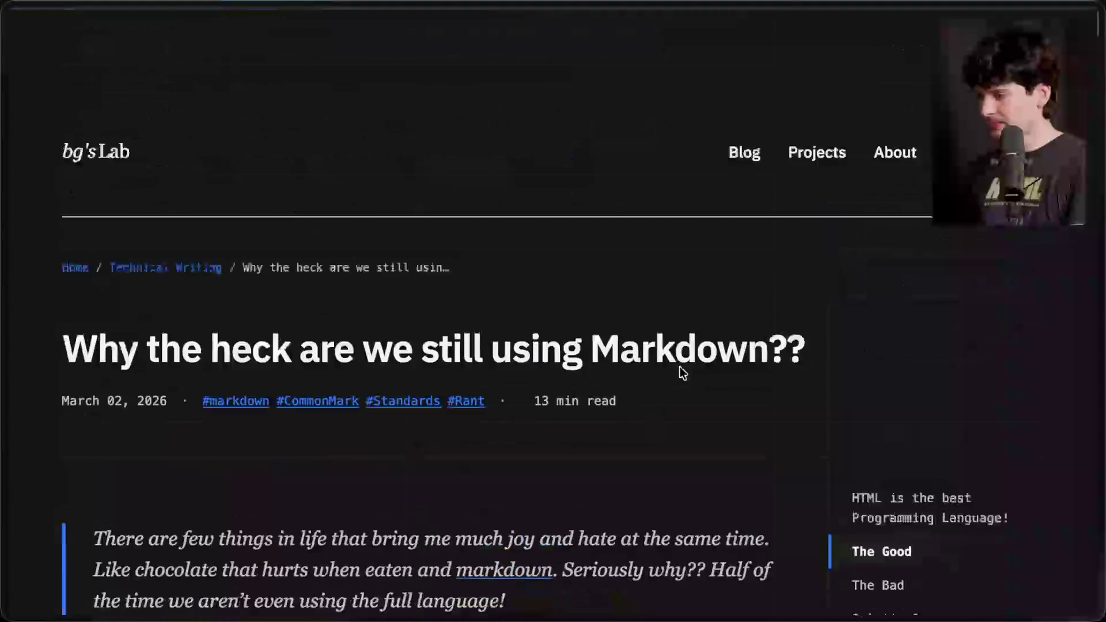
pyautogui.scroll(-1, 679, 373)
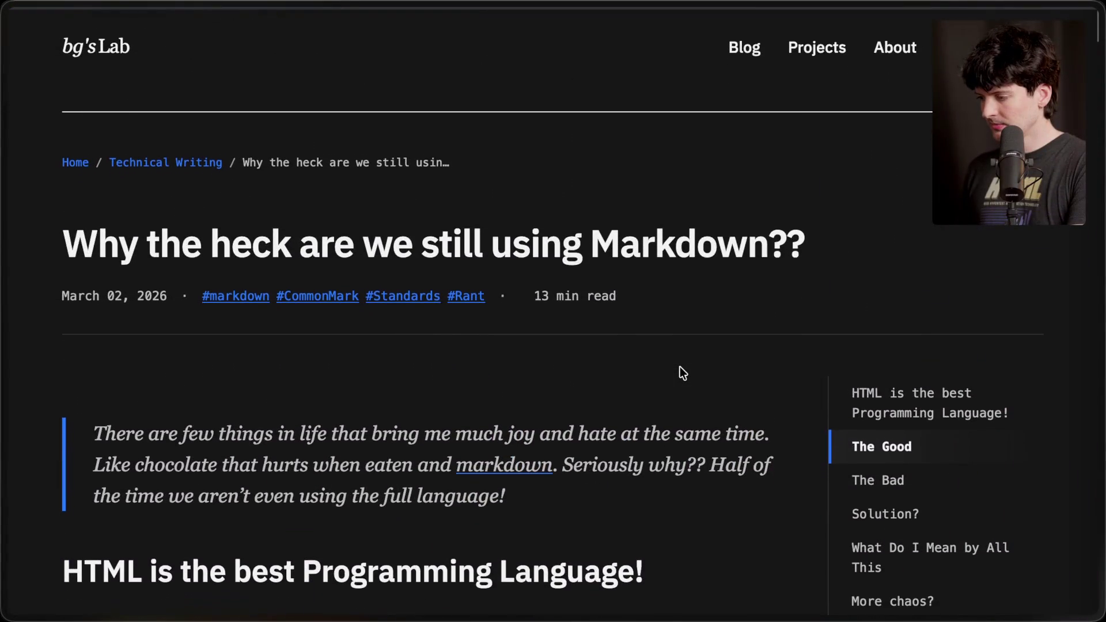
pyautogui.scroll(1, 680, 373)
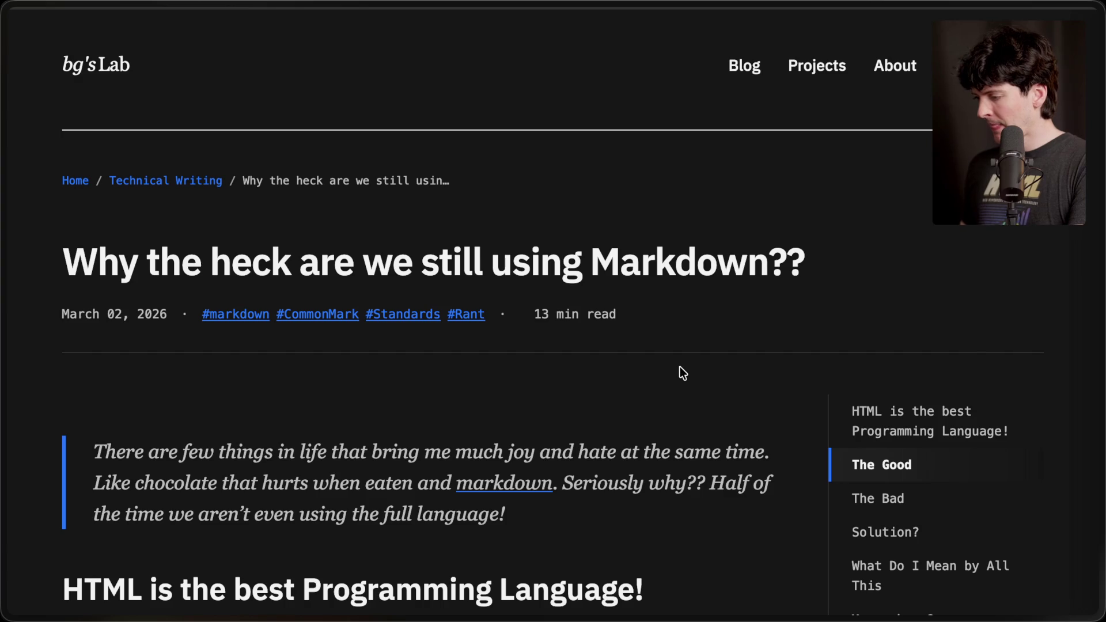
pyautogui.moveTo(1039, 280)
pyautogui.click(916, 133)
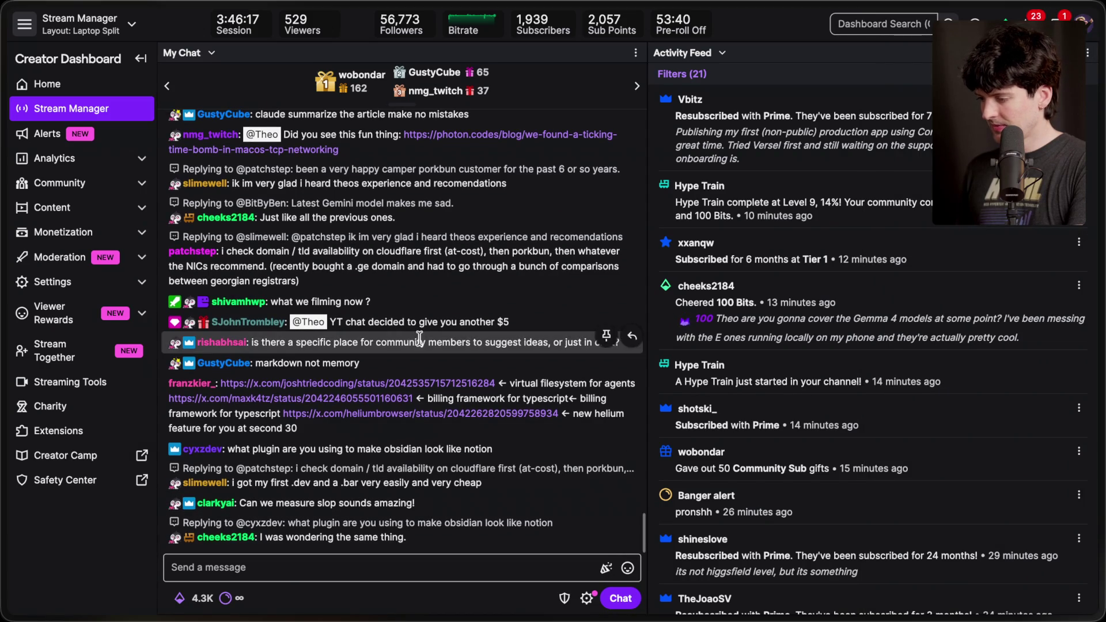
# Open the chat-linked PayKit post on X, skim it, and close it.
pyautogui.scroll(1, 433, 304)
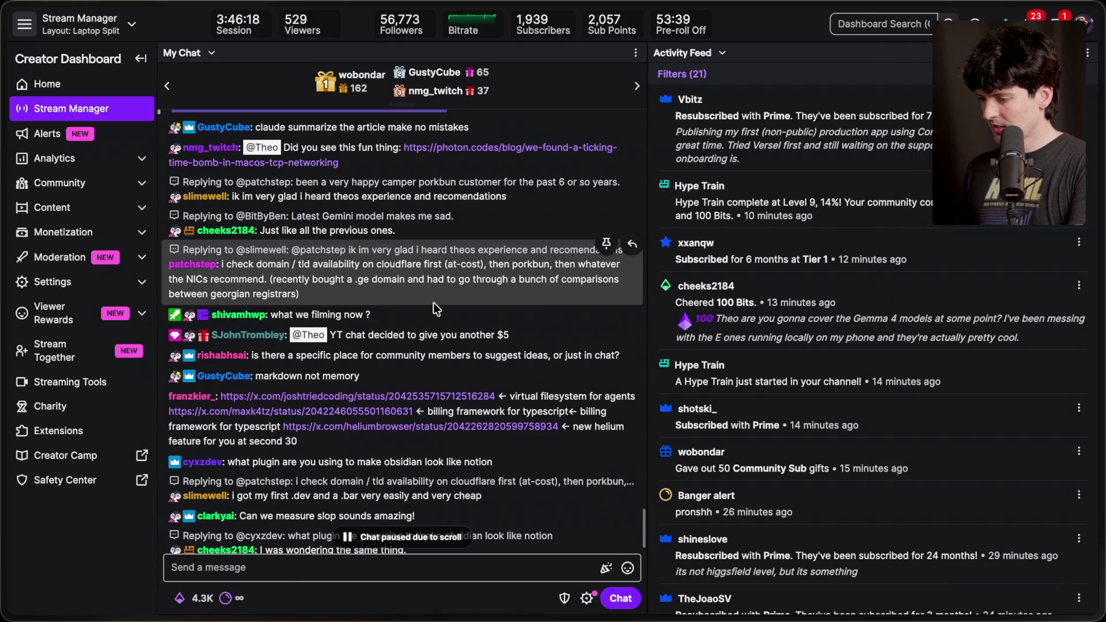
pyautogui.click(368, 414)
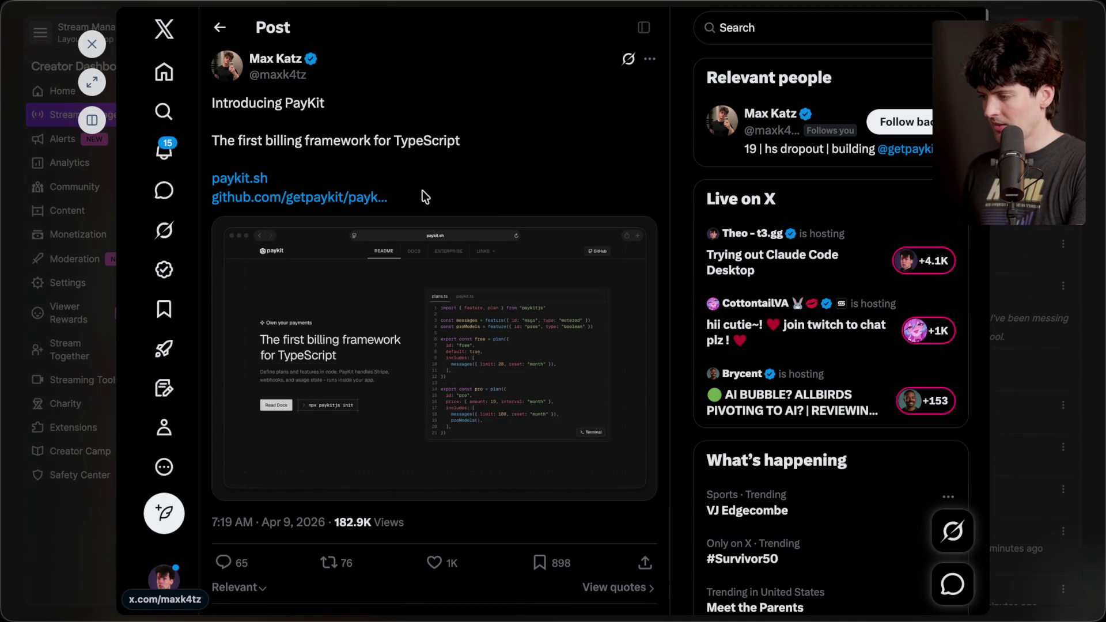
pyautogui.scroll(-2, 378, 202)
pyautogui.scroll(2, 378, 203)
pyautogui.press('Escape')
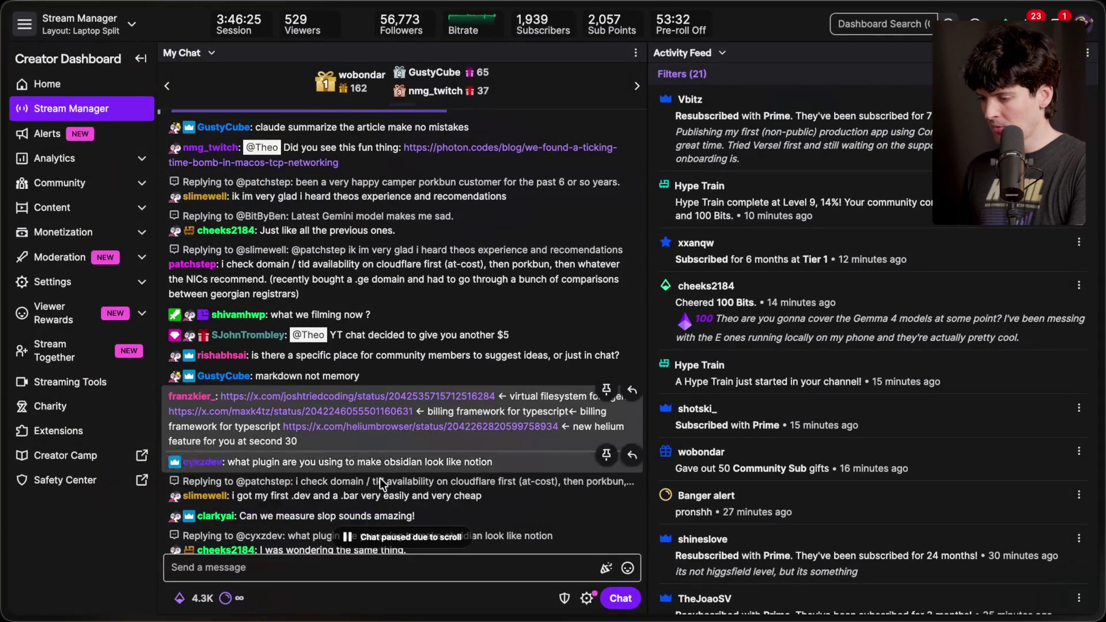
# Open the chat-linked Helium browser post, seek its video to 0:31, then close it.
pyautogui.click(431, 426)
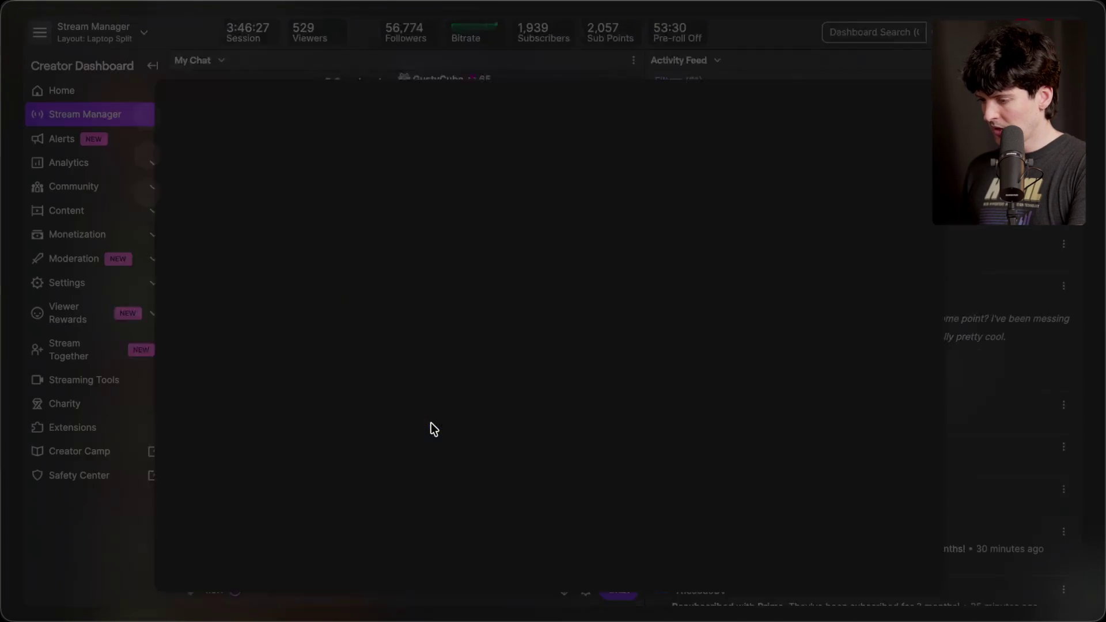
pyautogui.scroll(-1, 369, 291)
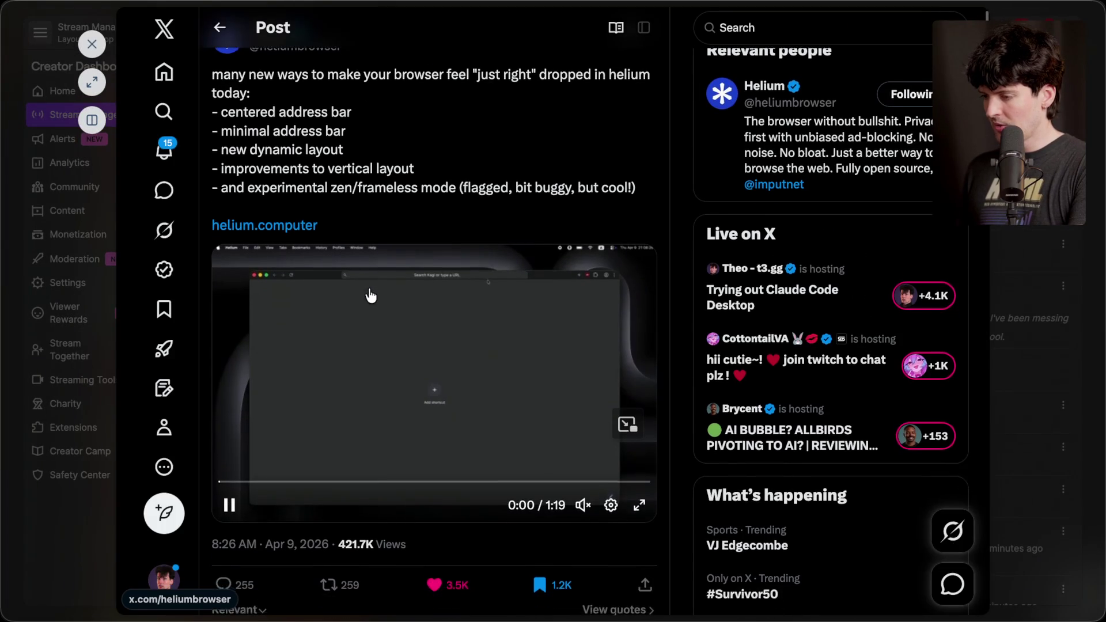
pyautogui.scroll(1, 371, 295)
pyautogui.click(370, 517)
pyautogui.click(388, 517)
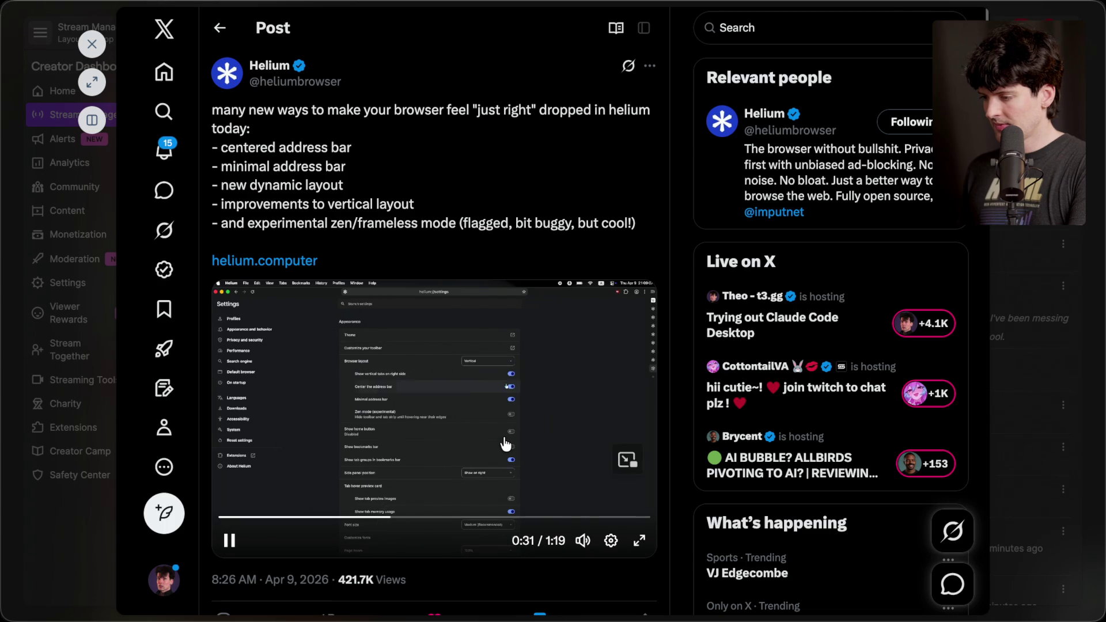
pyautogui.press('Escape')
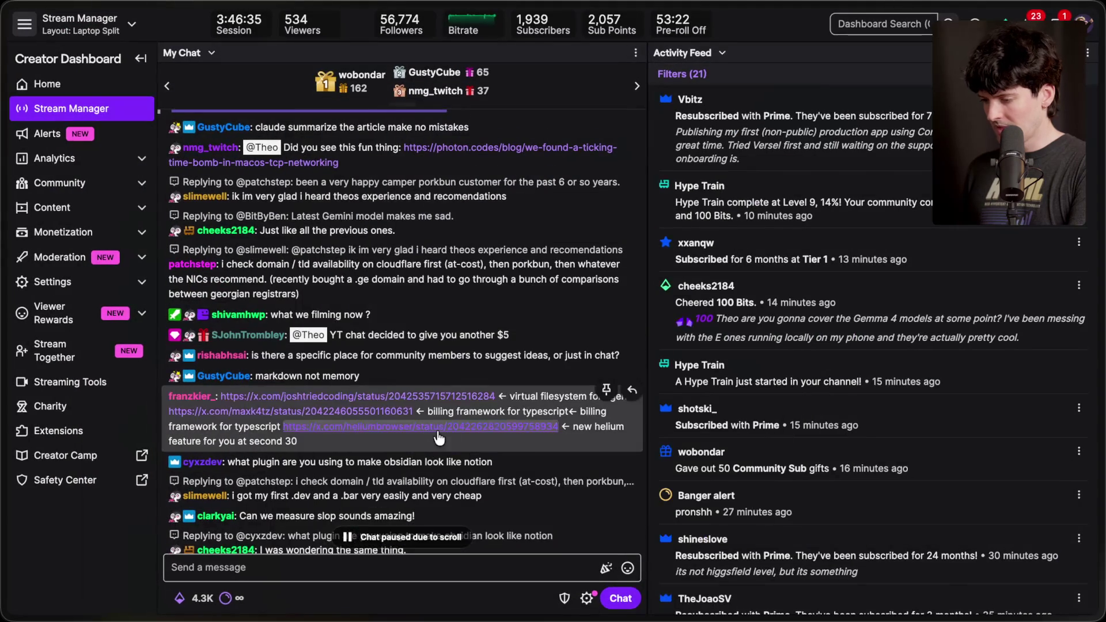
pyautogui.scroll(-3, 438, 436)
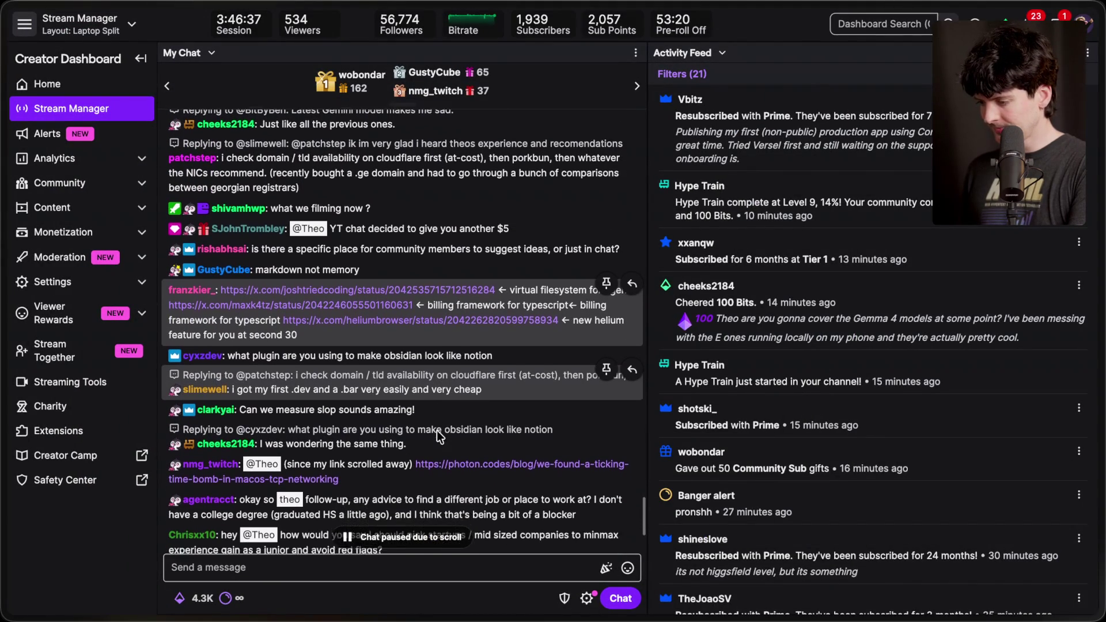
# Open the chat-linked photon.codes macOS TCP time bomb article and read its opening.
pyautogui.click(451, 445)
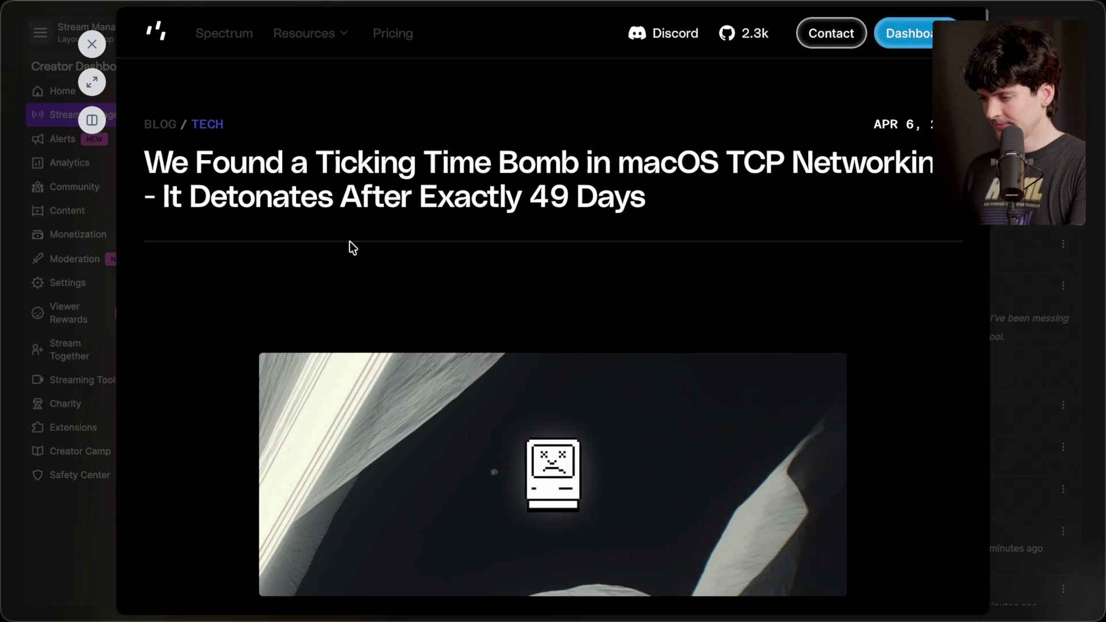
pyautogui.scroll(-4, 351, 246)
pyautogui.scroll(4, 351, 247)
pyautogui.scroll(-8, 350, 242)
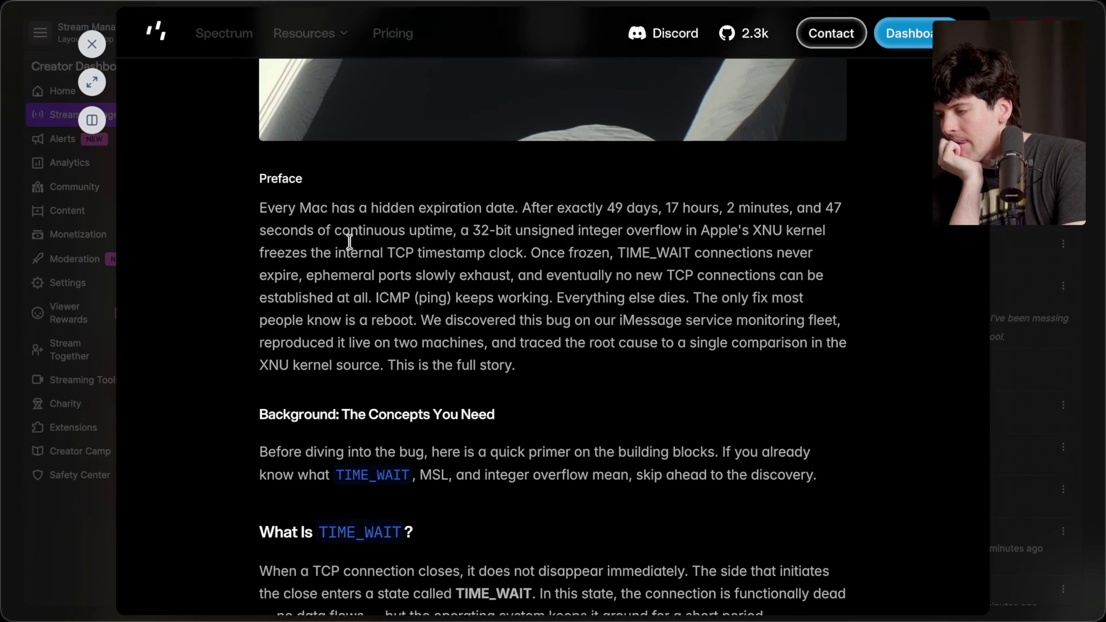
pyautogui.scroll(-1, 349, 242)
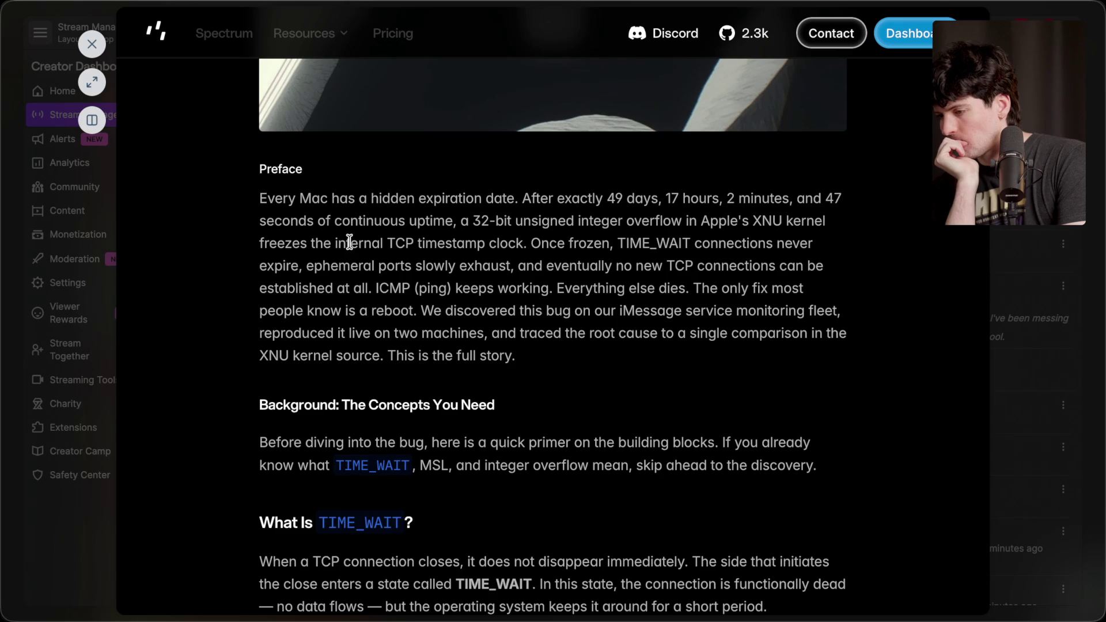
pyautogui.scroll(-1, 350, 242)
pyautogui.scroll(-8, 350, 242)
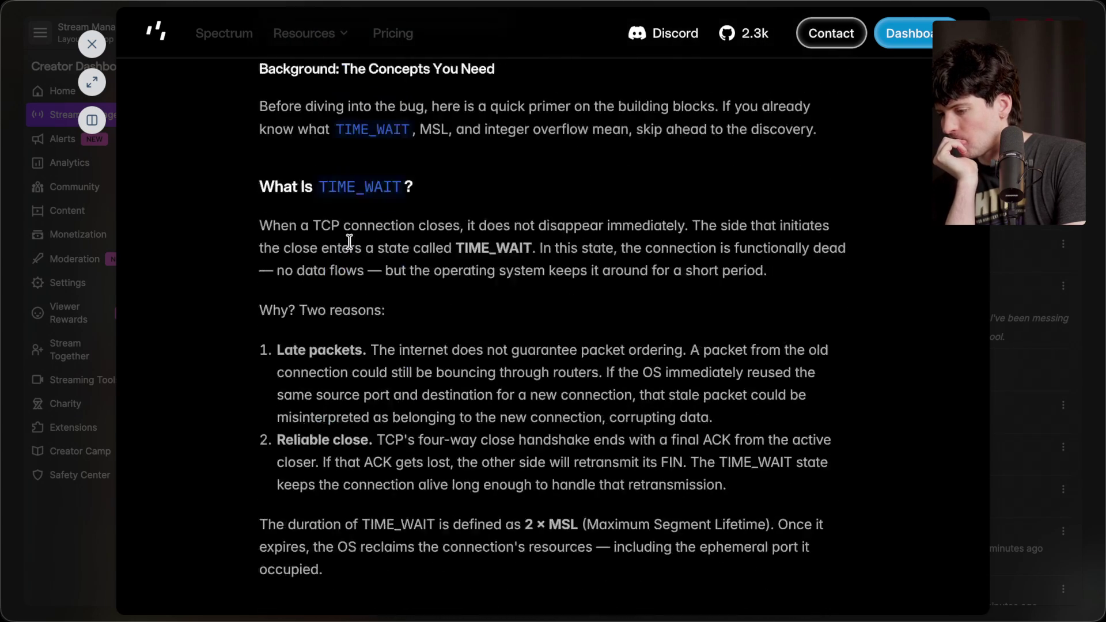
# Finish reading the 49-day TCP time bomb article, return to its top, and close it.
pyautogui.scroll(-5, 349, 242)
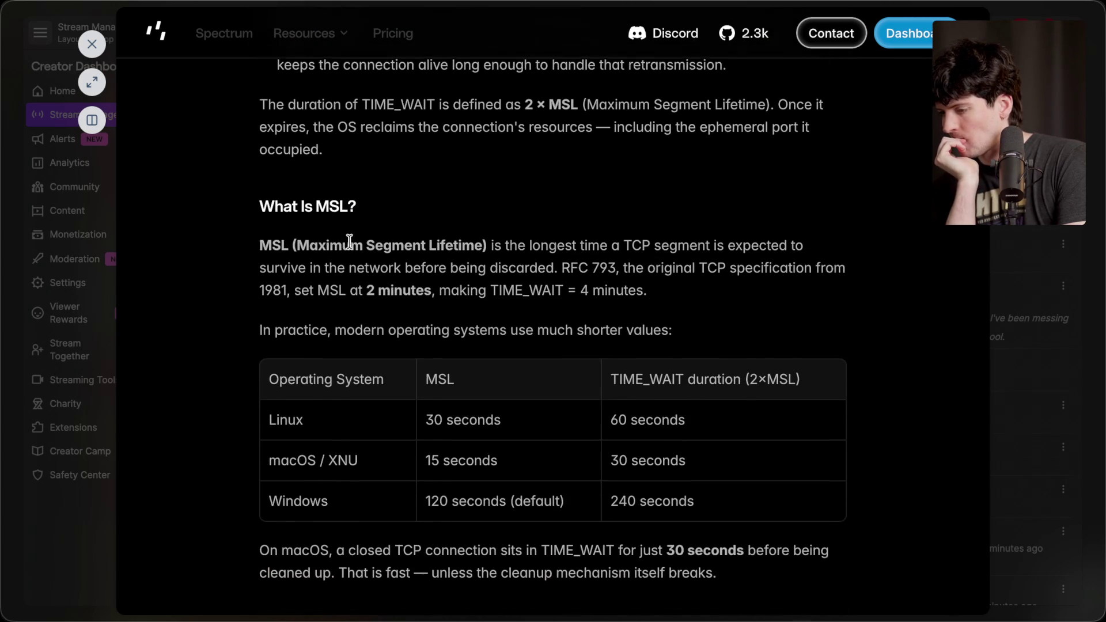
pyautogui.scroll(-6, 350, 242)
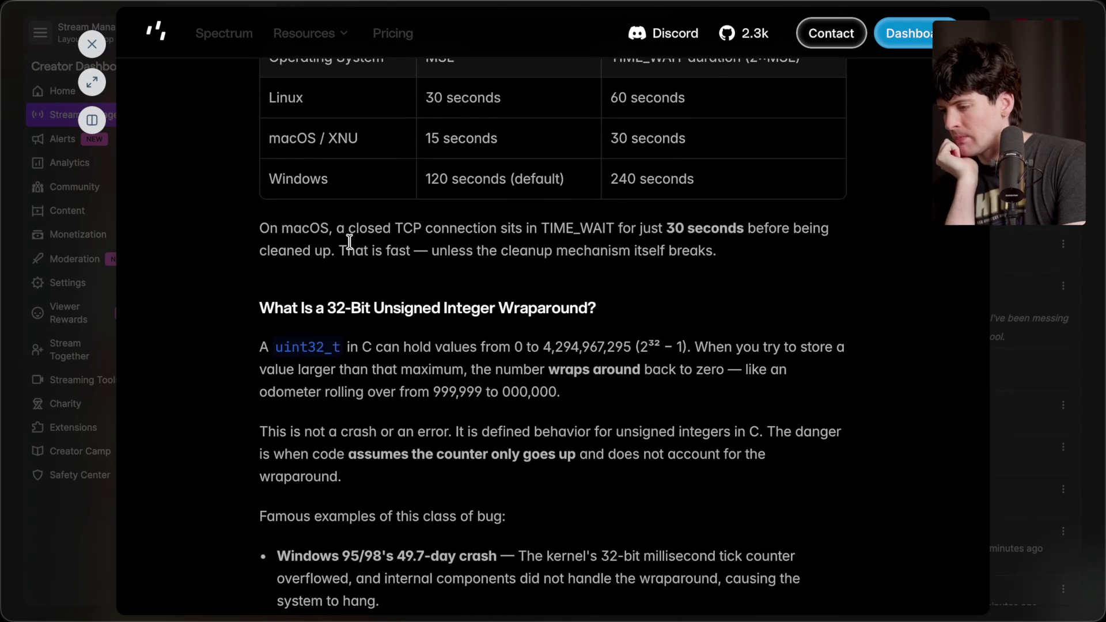
pyautogui.scroll(-9, 349, 242)
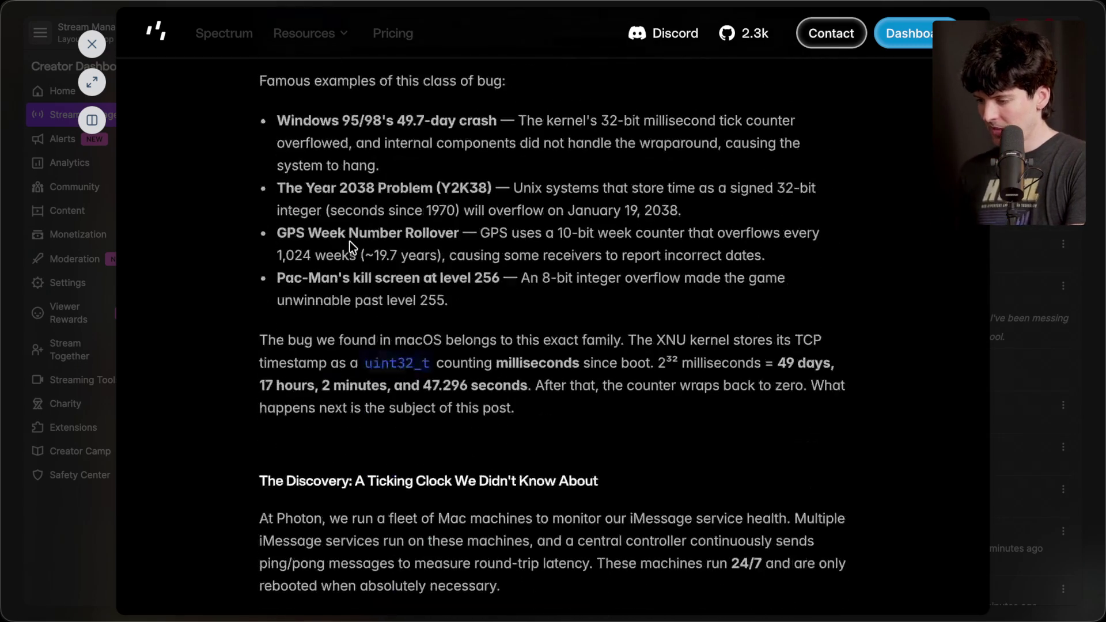
pyautogui.scroll(-9, 349, 241)
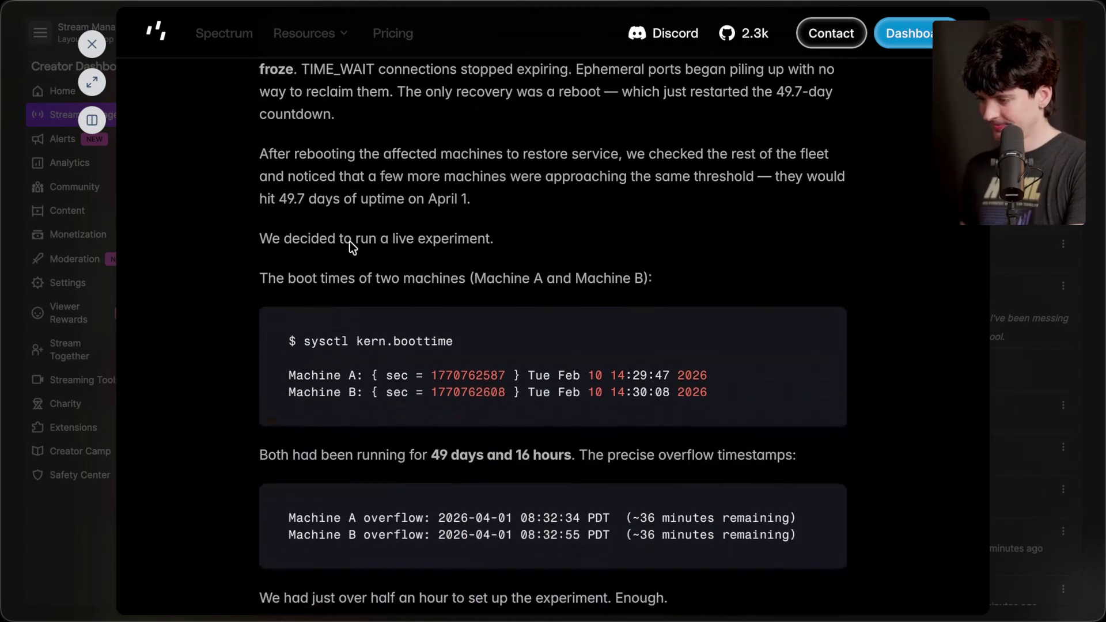
pyautogui.press('Home')
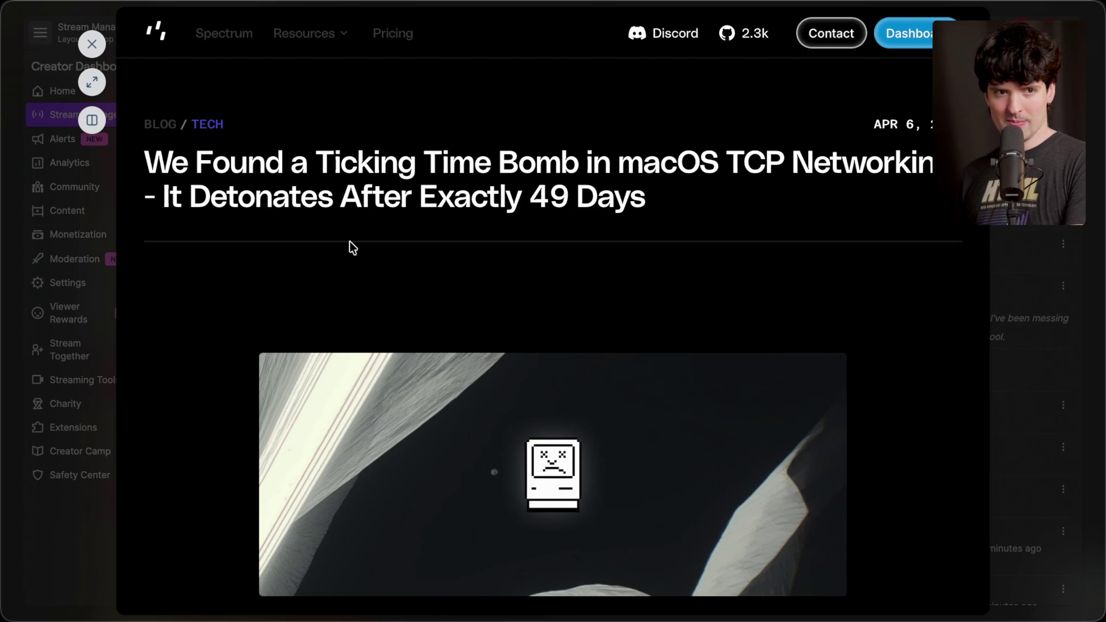
pyautogui.press('Escape')
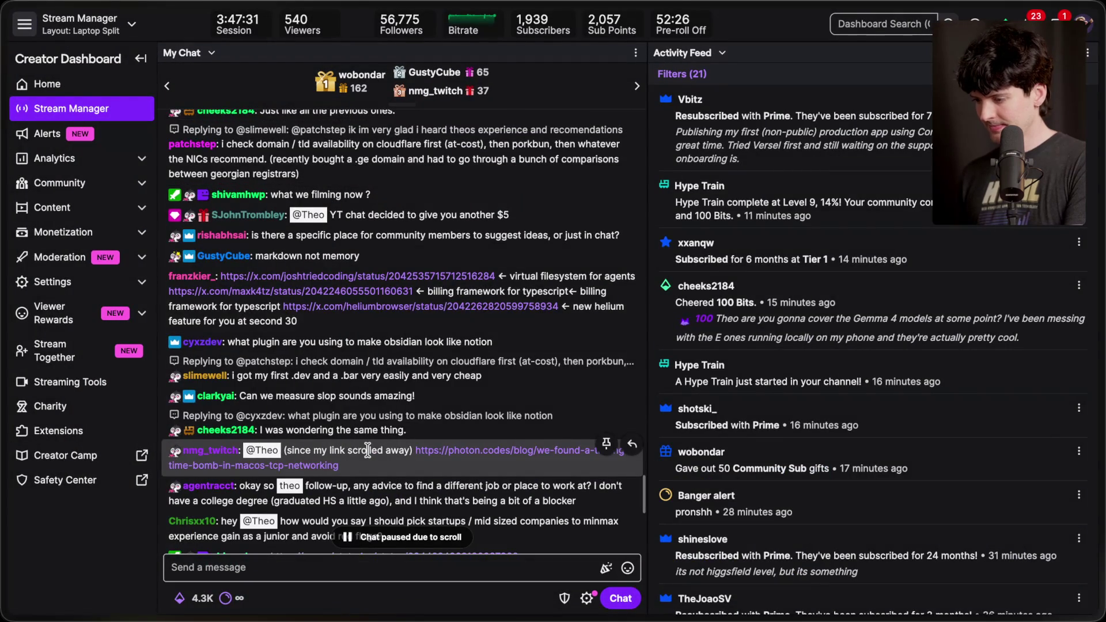
# Scroll chat and select the career-advice message, then clear the selection.
pyautogui.scroll(-1, 368, 450)
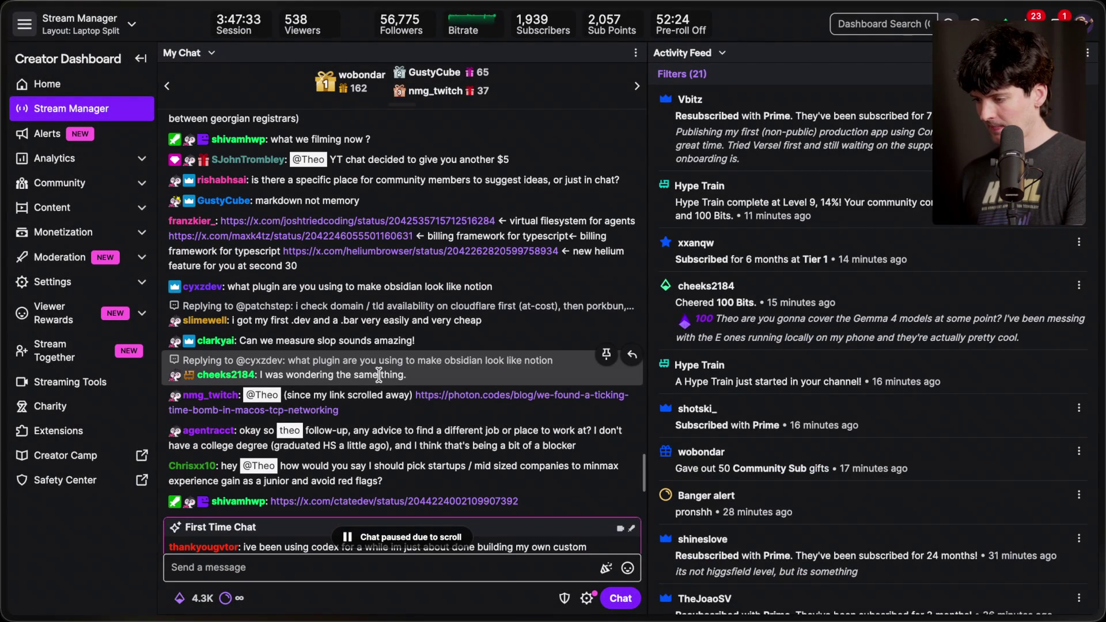
pyautogui.scroll(-1, 379, 376)
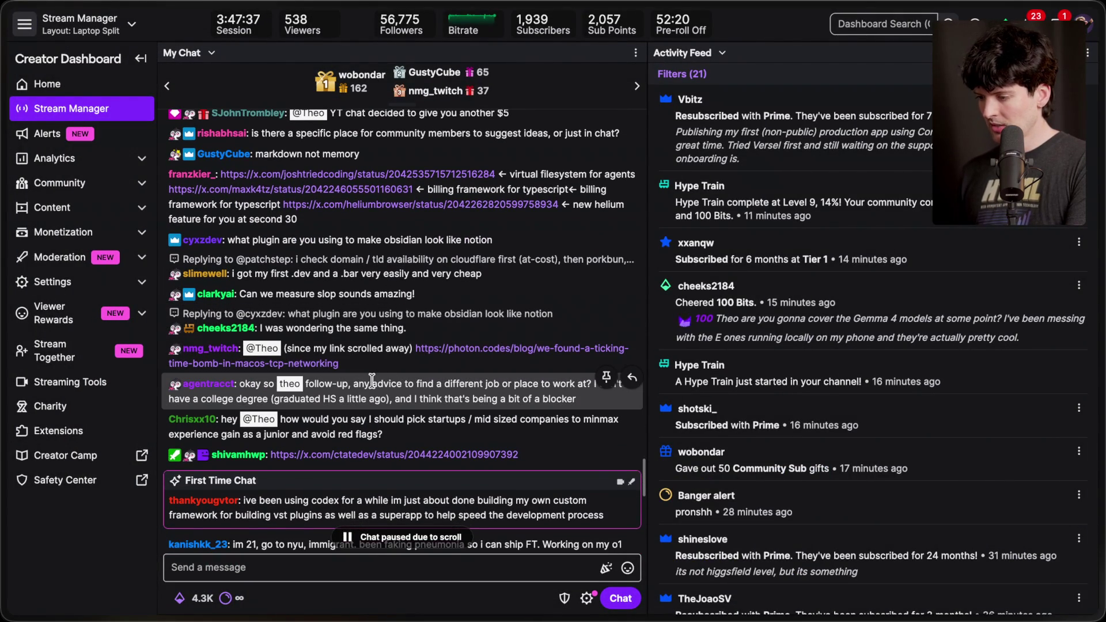
pyautogui.tripleClick(386, 381)
pyautogui.click(253, 397)
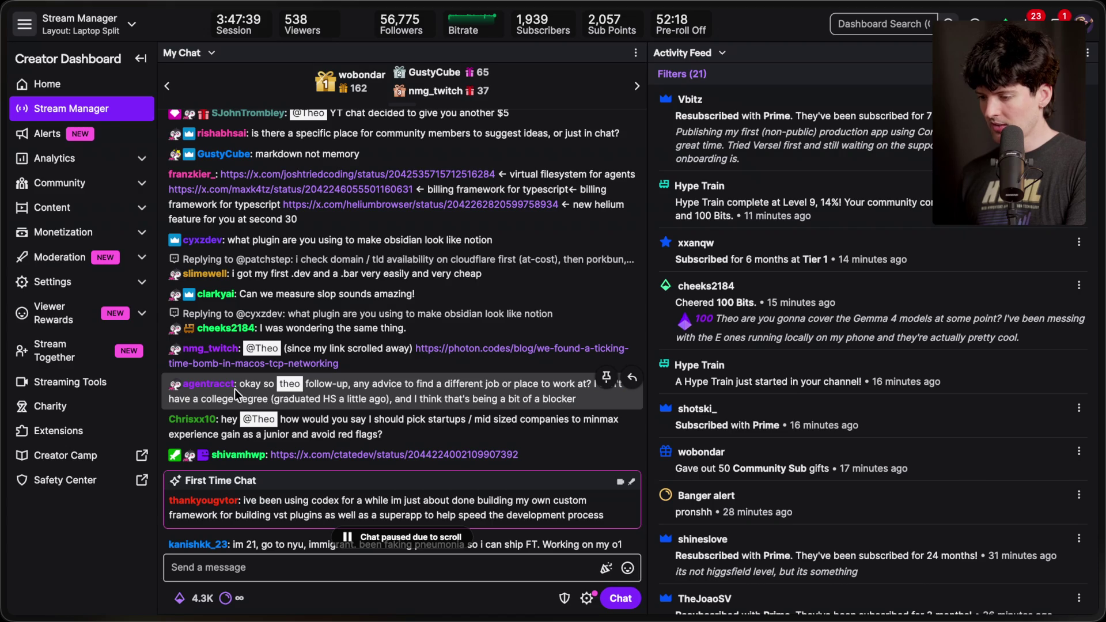
pyautogui.scroll(-1, 288, 372)
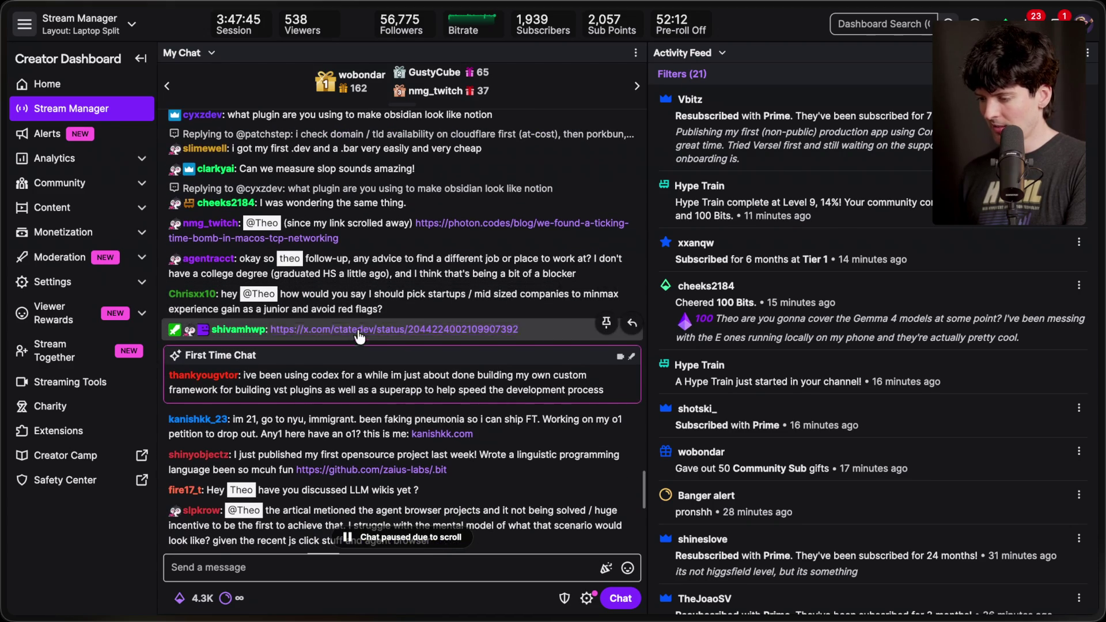
# View the chat-linked X post introducing the wterm web terminal emulator, then close it.
pyautogui.click(406, 401)
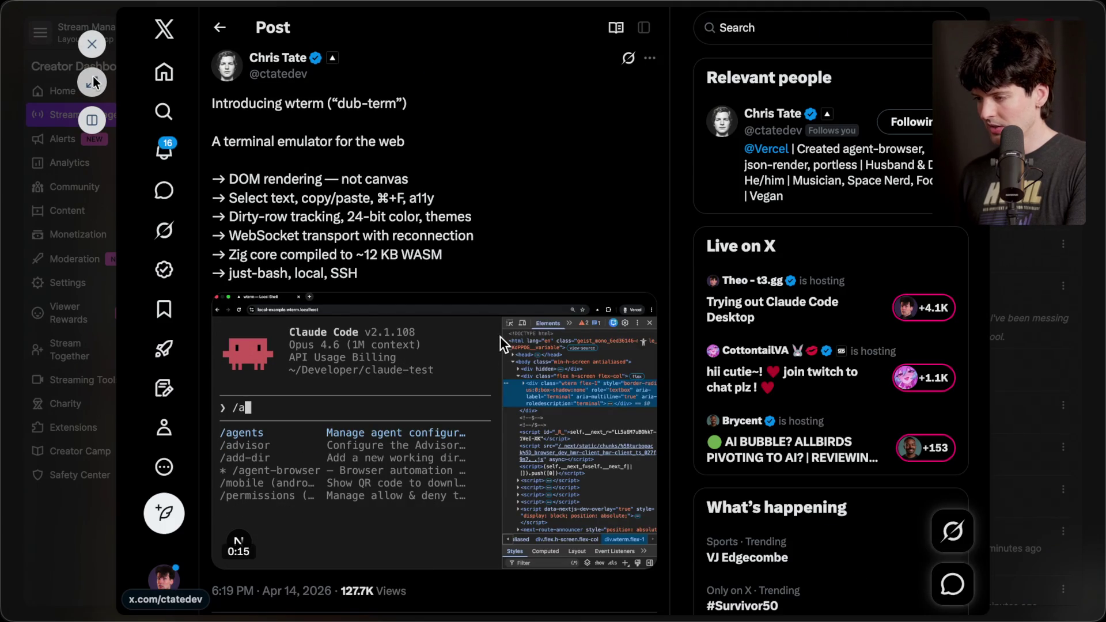
pyautogui.scroll(-2, 512, 326)
pyautogui.scroll(2, 502, 344)
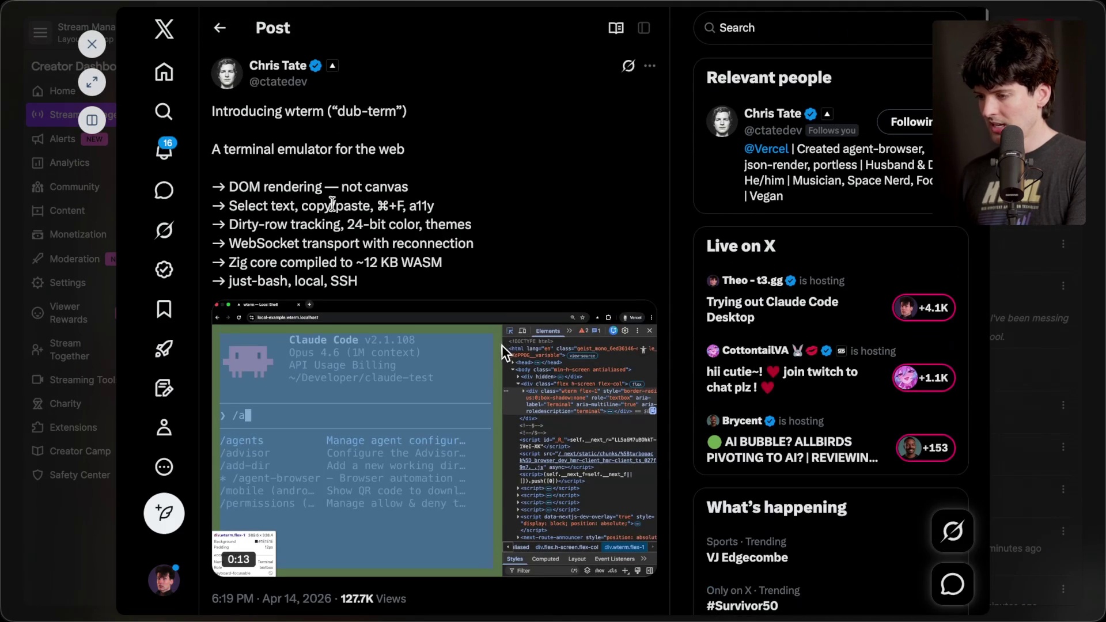
pyautogui.click(91, 44)
pyautogui.scroll(-3, 343, 365)
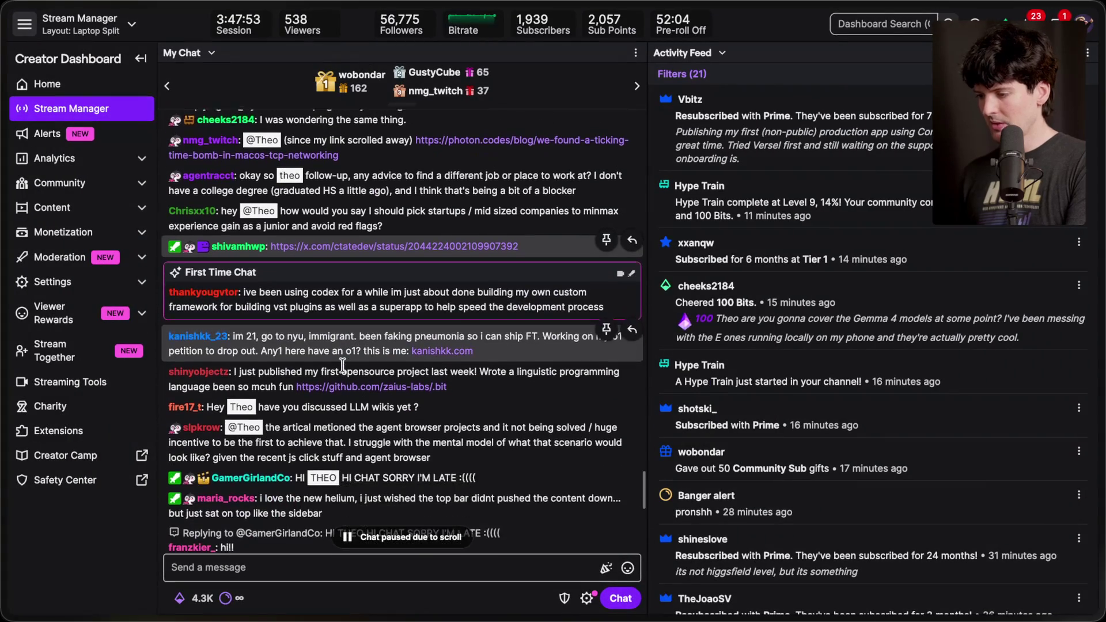
# Open the user card of the chatter who joked about faking pneumonia to ship.
pyautogui.scroll(-1, 469, 410)
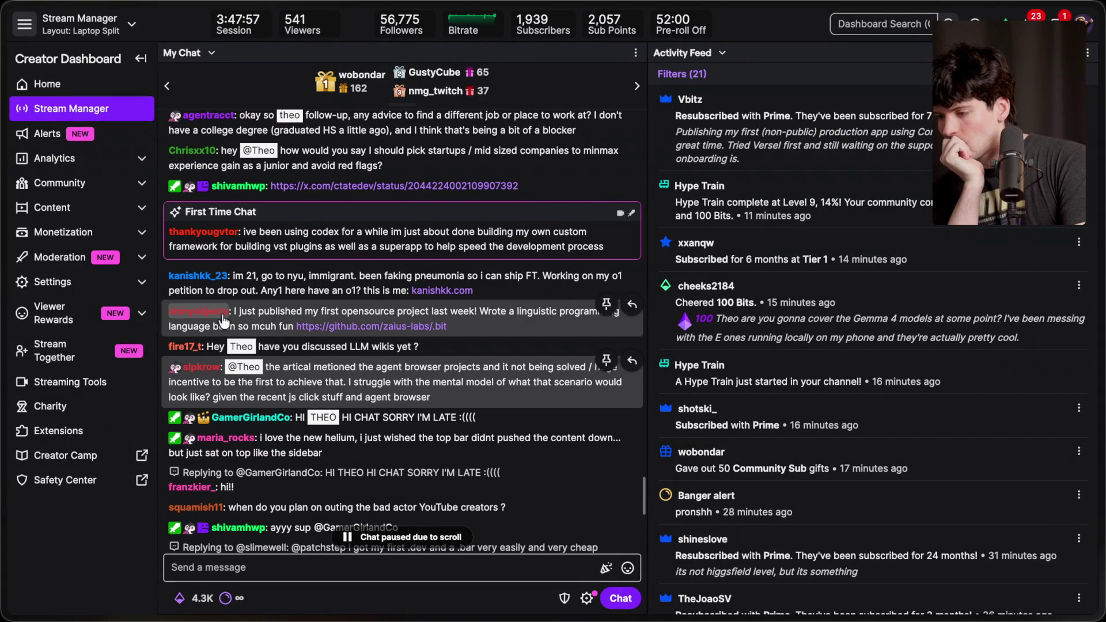
pyautogui.doubleClick(206, 280)
pyautogui.click(206, 280)
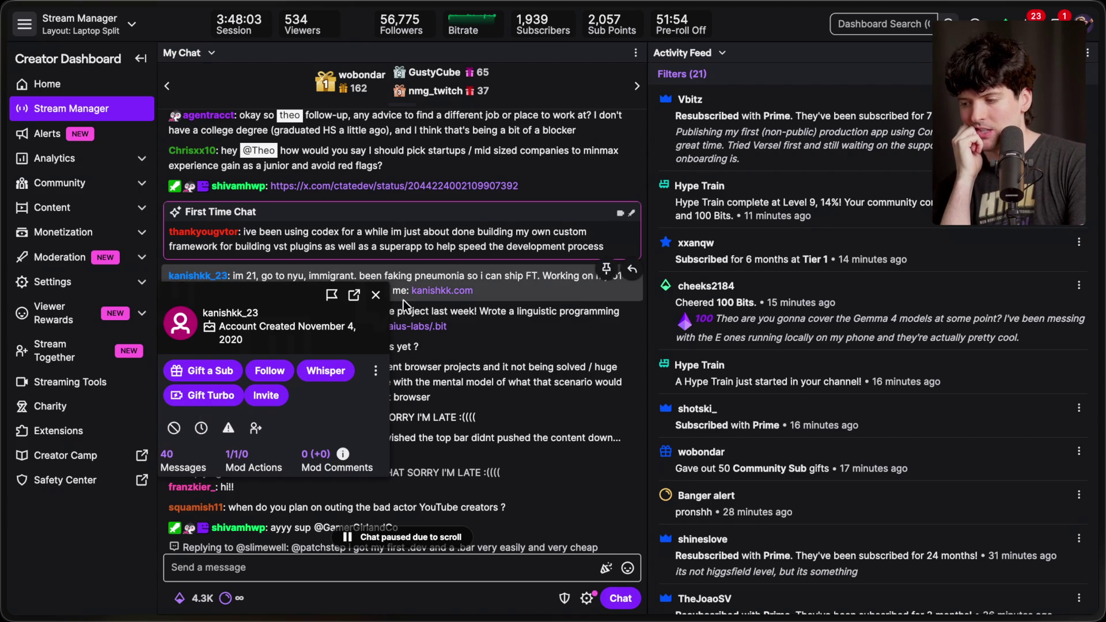
# Time out the pneumonia-message chatter for 10 minutes from their user card, then close it.
pyautogui.click(376, 295)
pyautogui.scroll(-2, 385, 292)
pyautogui.scroll(-10, 385, 293)
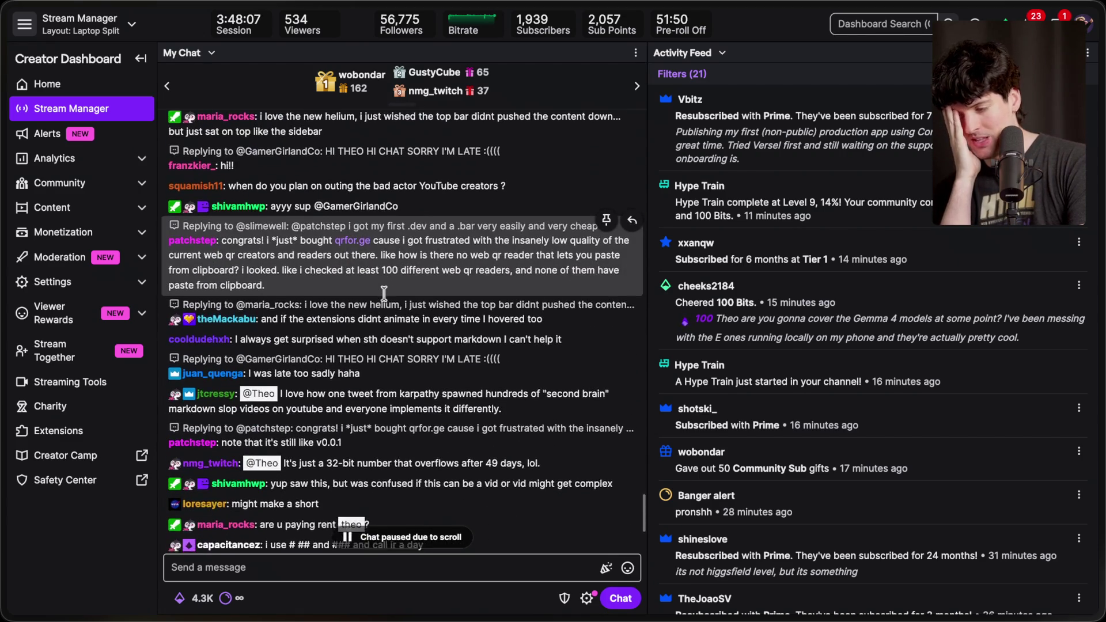
pyautogui.scroll(12, 385, 293)
pyautogui.click(183, 288)
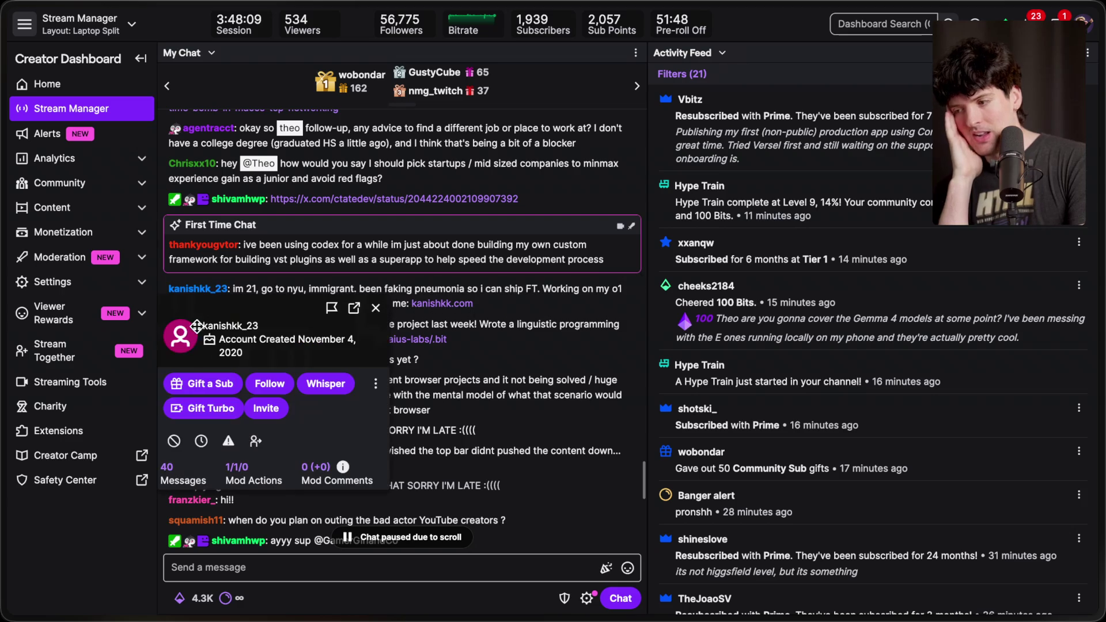
pyautogui.click(201, 442)
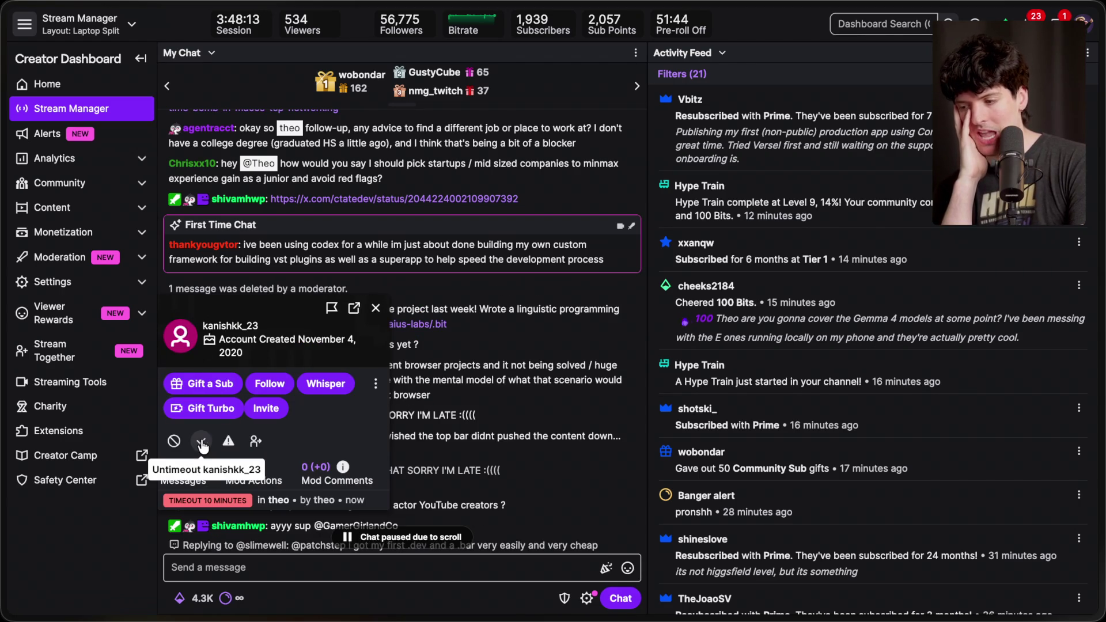
pyautogui.click(376, 312)
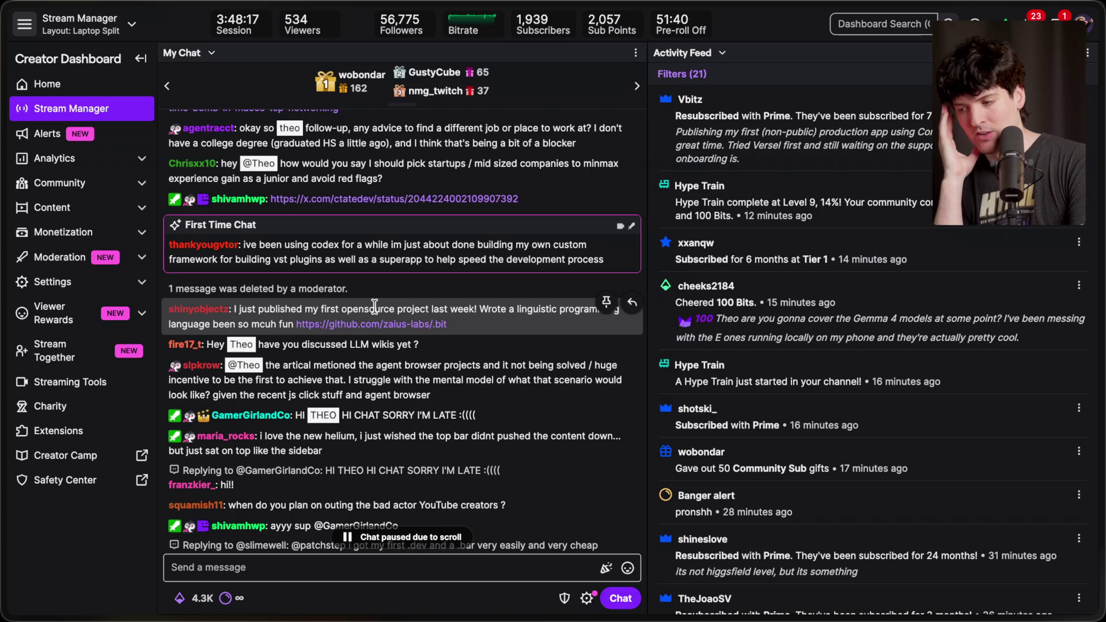
pyautogui.scroll(-10, 375, 306)
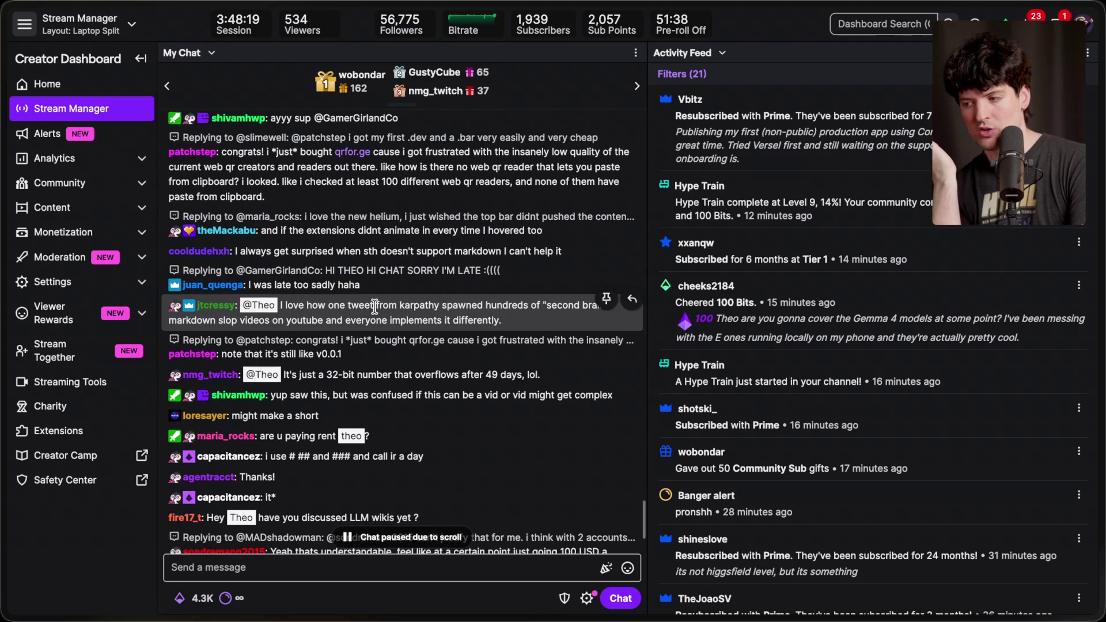
pyautogui.scroll(-3, 374, 306)
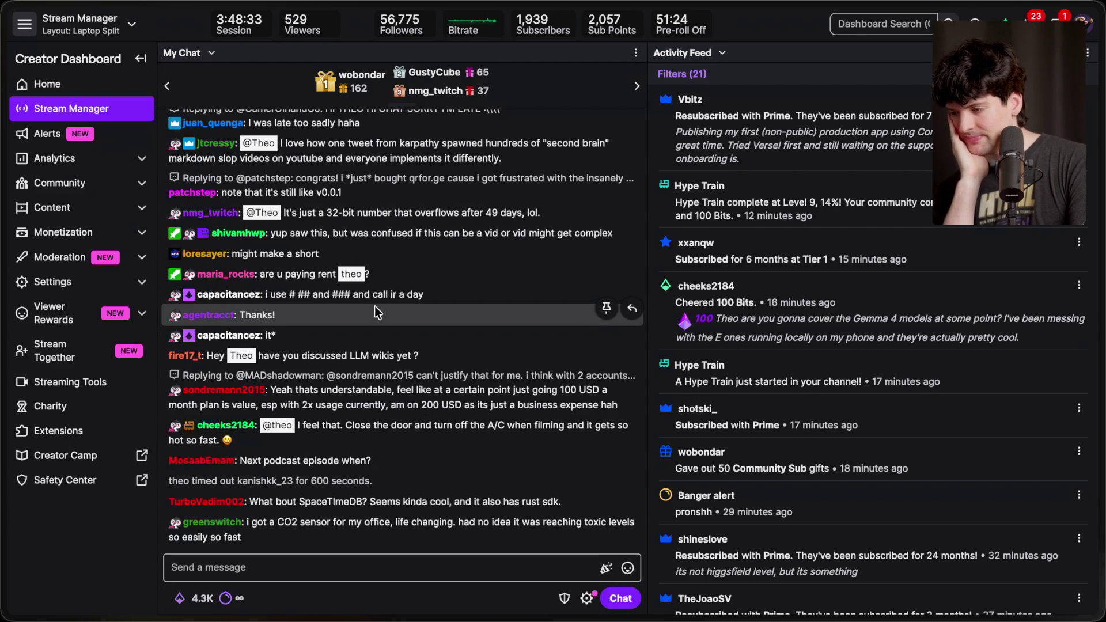
pyautogui.scroll(1, 375, 306)
pyautogui.scroll(-1, 377, 299)
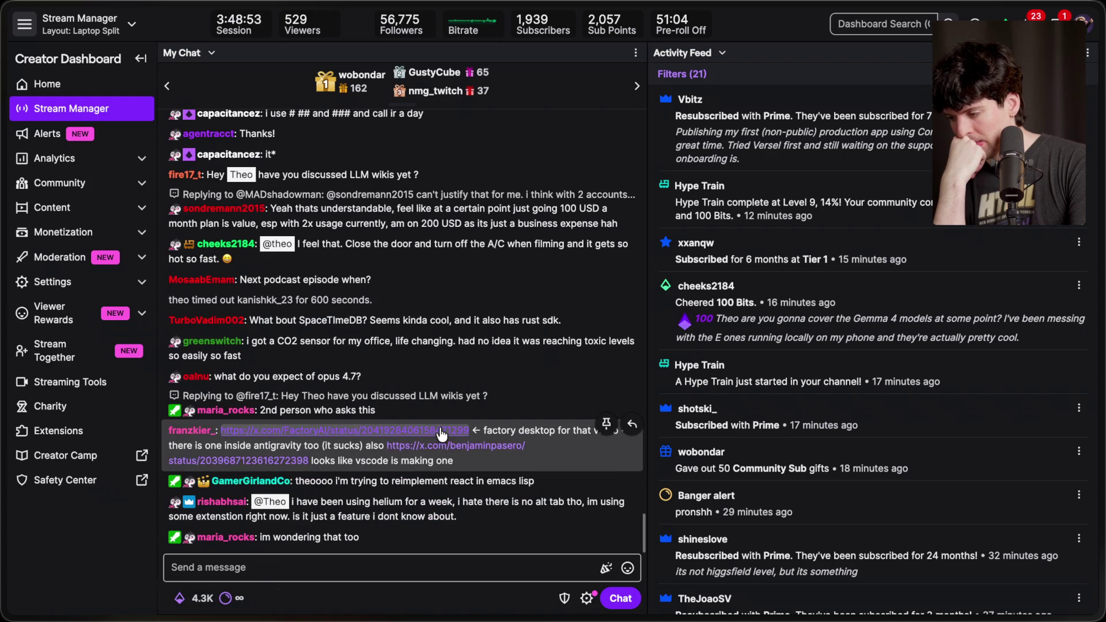
pyautogui.click(440, 429)
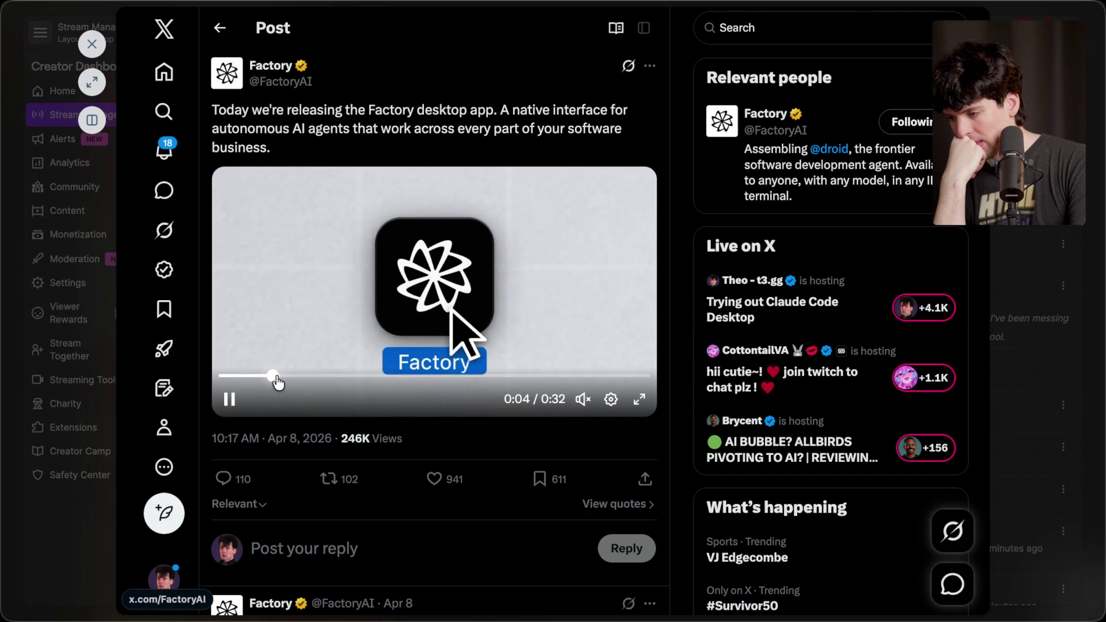
pyautogui.moveTo(273, 375); pyautogui.dragTo(377, 371)
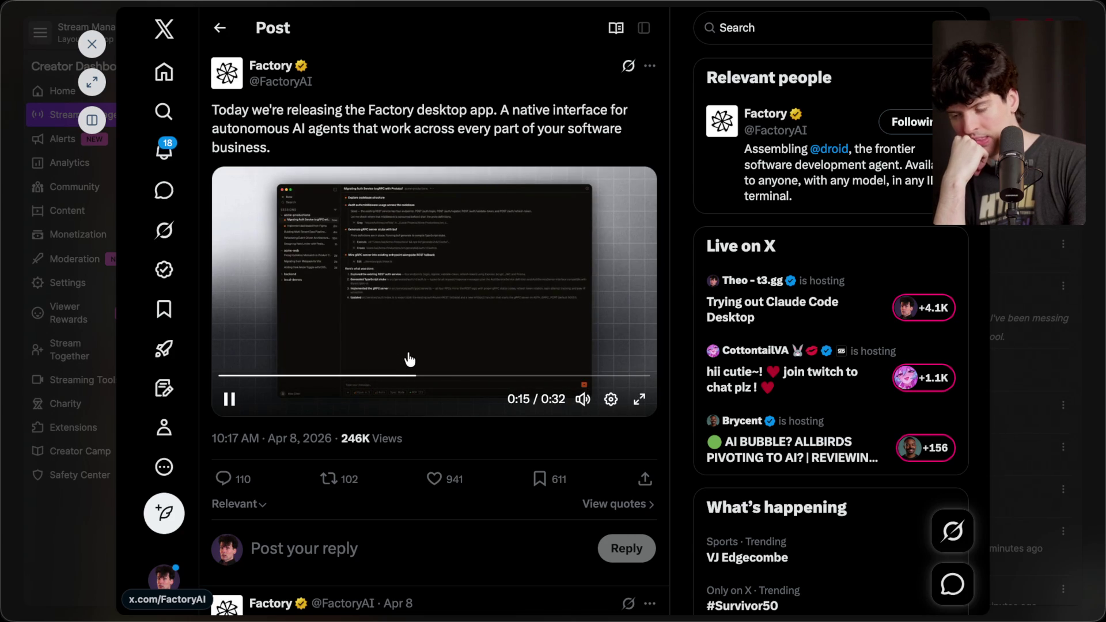
pyautogui.moveTo(434, 375)
pyautogui.mouseDown()
pyautogui.moveTo(539, 372)
pyautogui.moveTo(317, 380)
pyautogui.mouseUp()
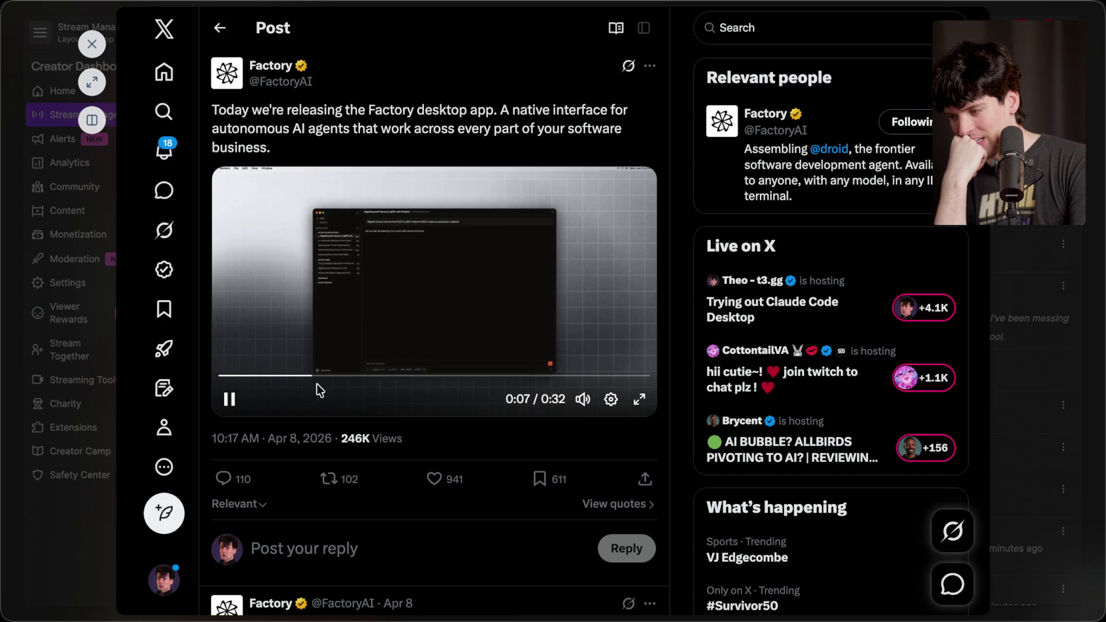
pyautogui.press('Escape')
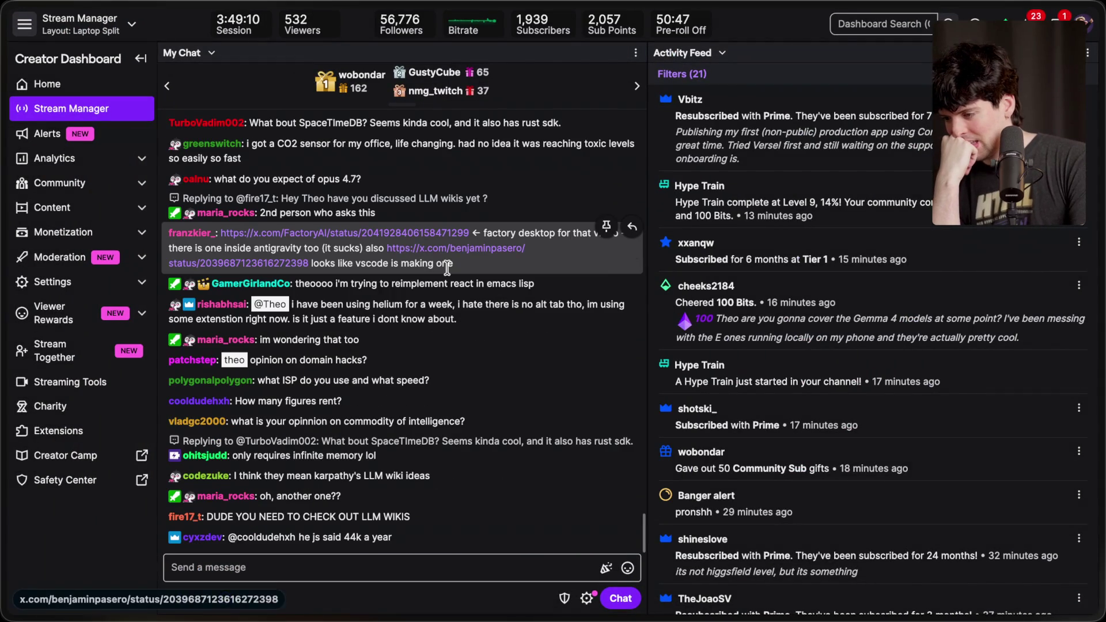
pyautogui.click(451, 233)
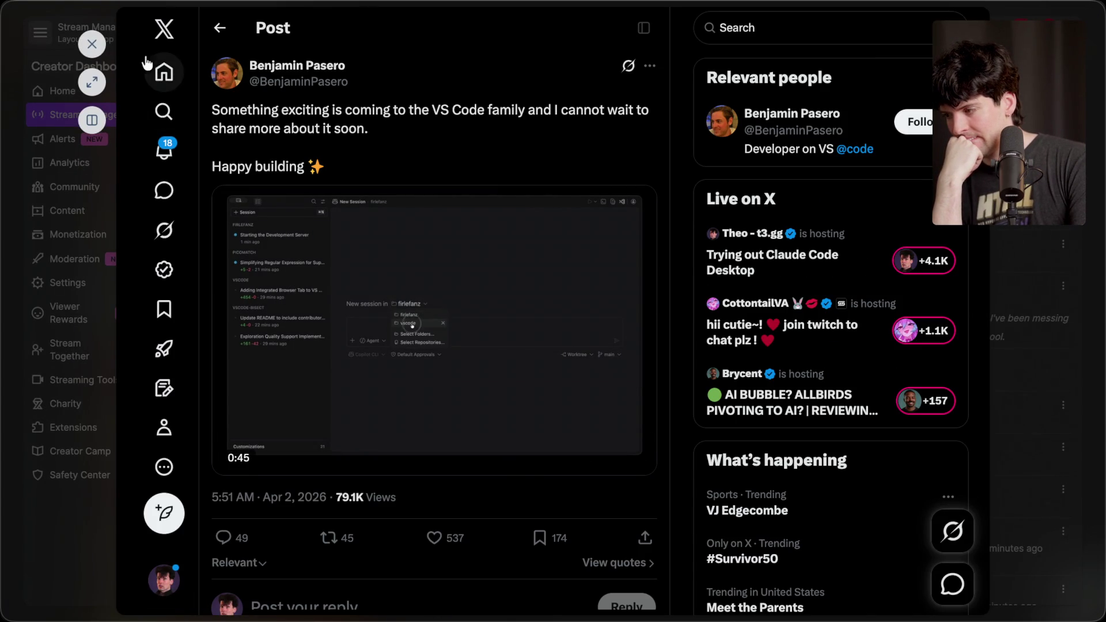
pyautogui.click(92, 44)
pyautogui.scroll(-1, 525, 407)
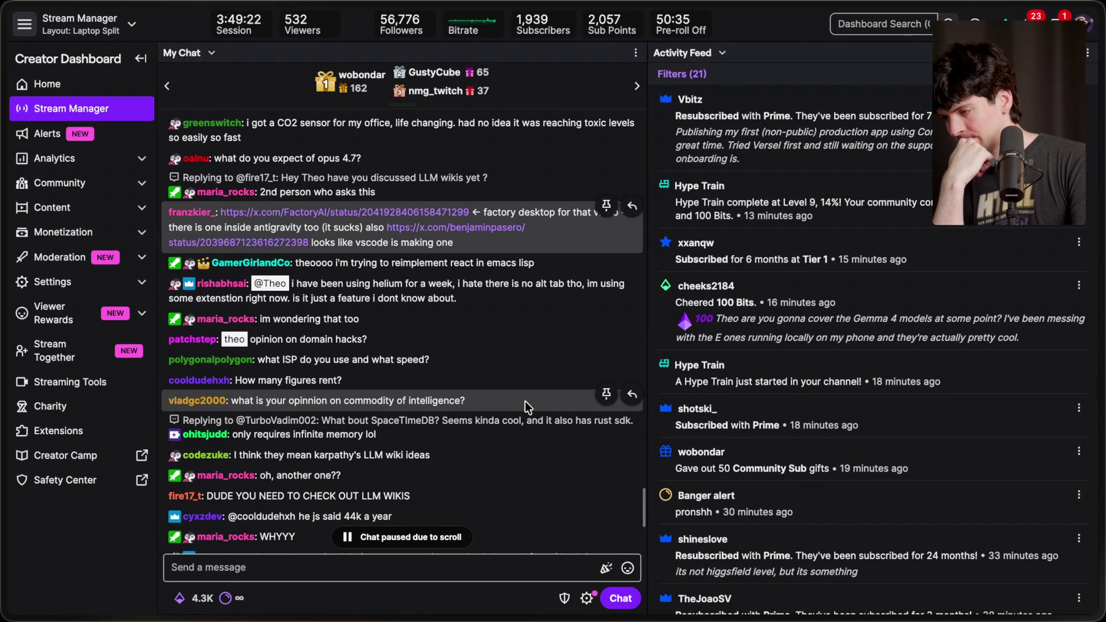
pyautogui.scroll(-3, 524, 401)
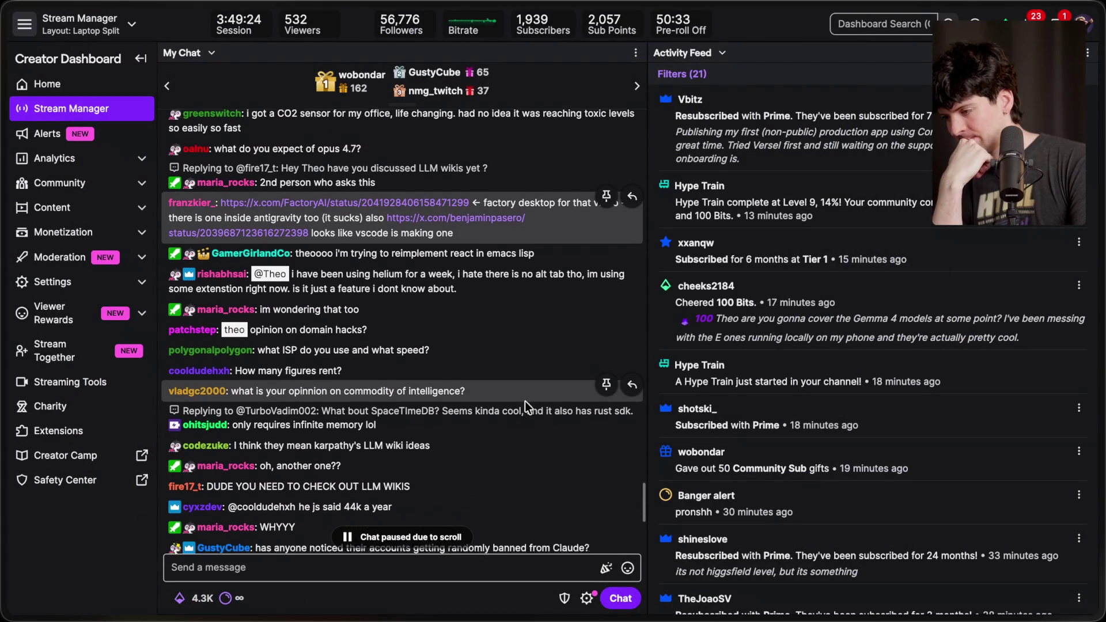
pyautogui.scroll(-5, 525, 401)
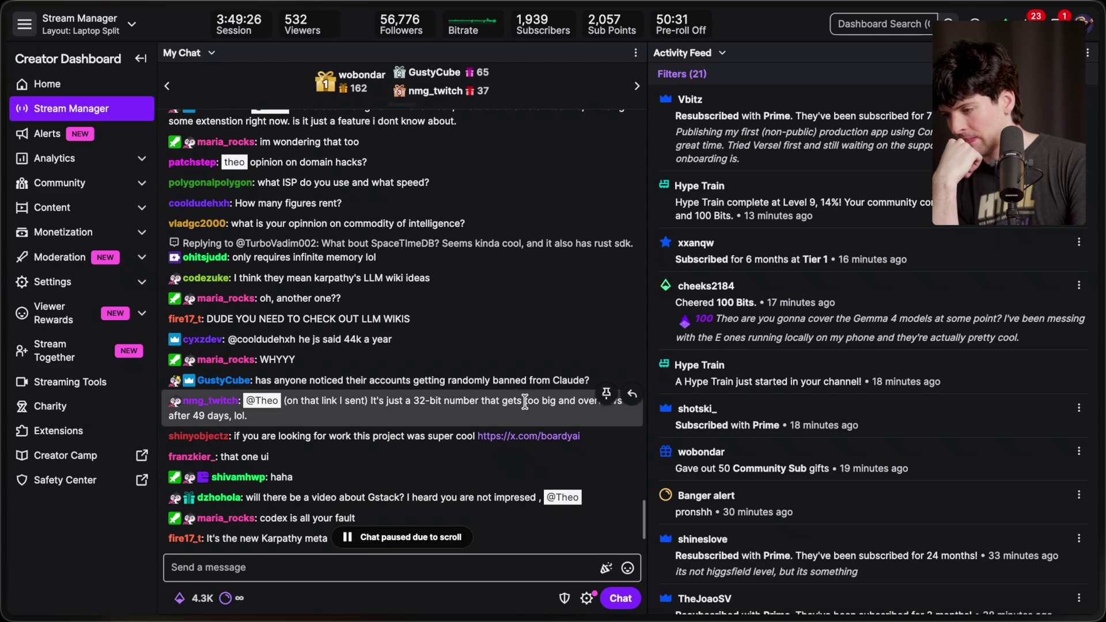
pyautogui.scroll(-3, 525, 401)
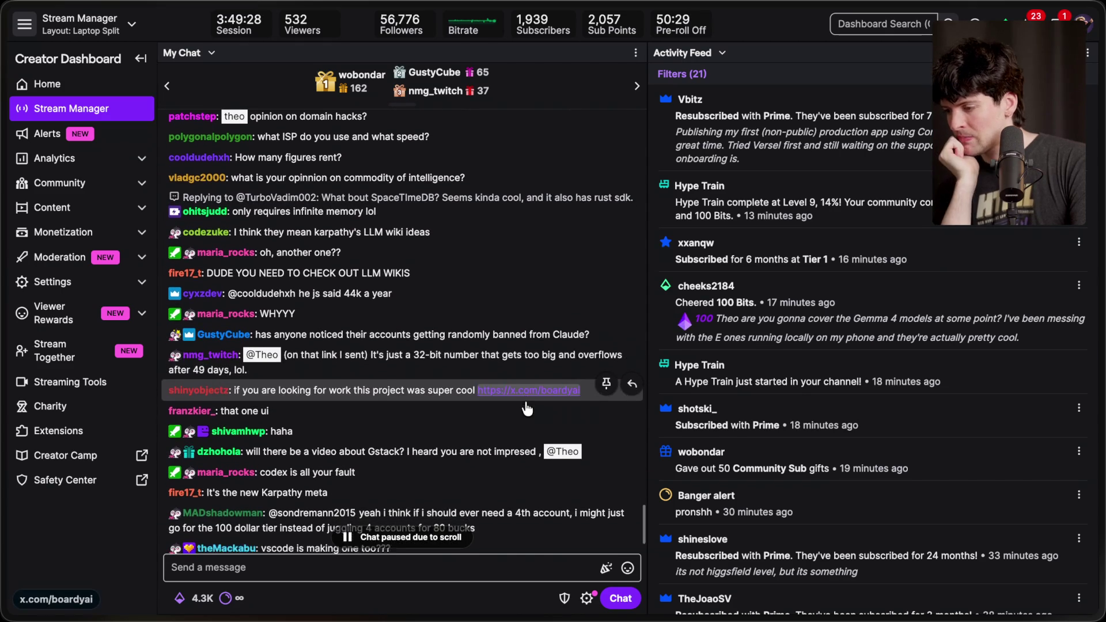
pyautogui.scroll(-3, 525, 401)
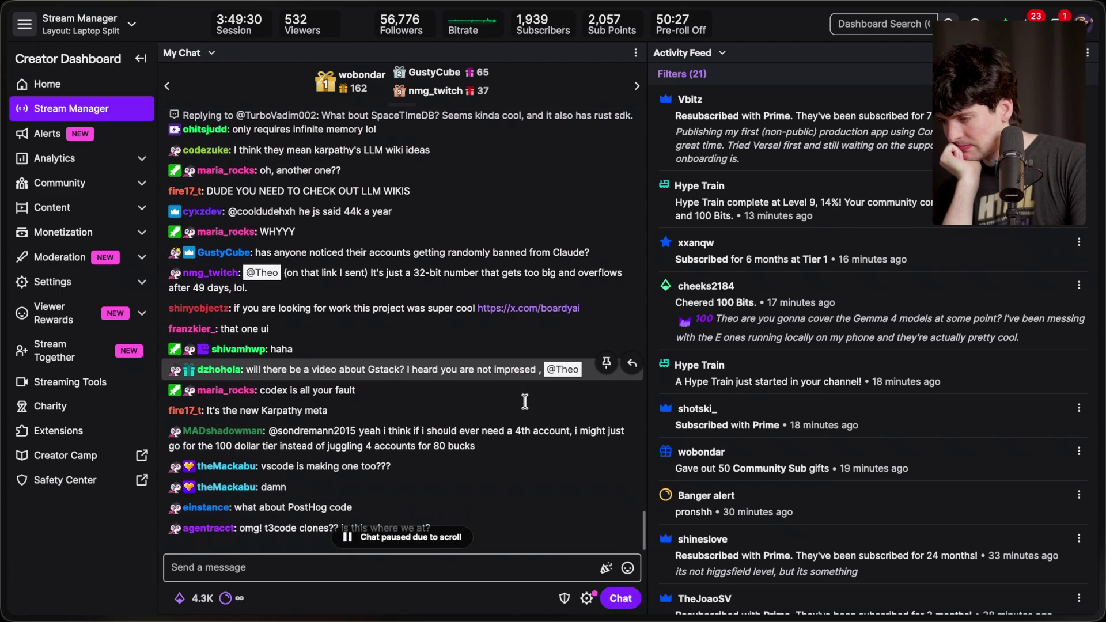
pyautogui.scroll(-1, 525, 401)
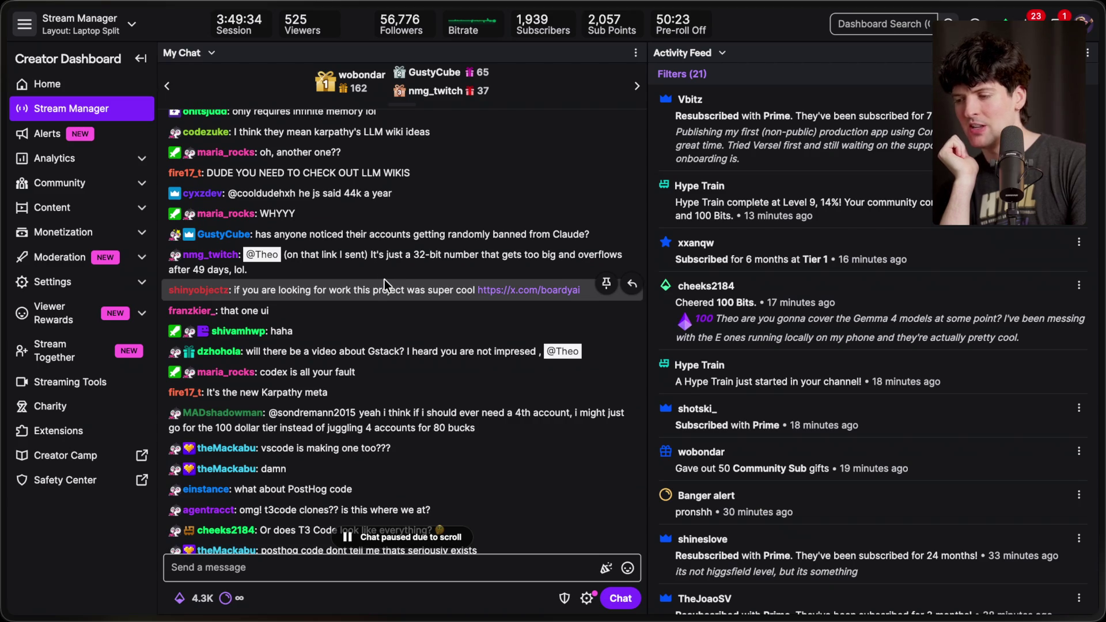
pyautogui.tripleClick(371, 264)
pyautogui.click(371, 264)
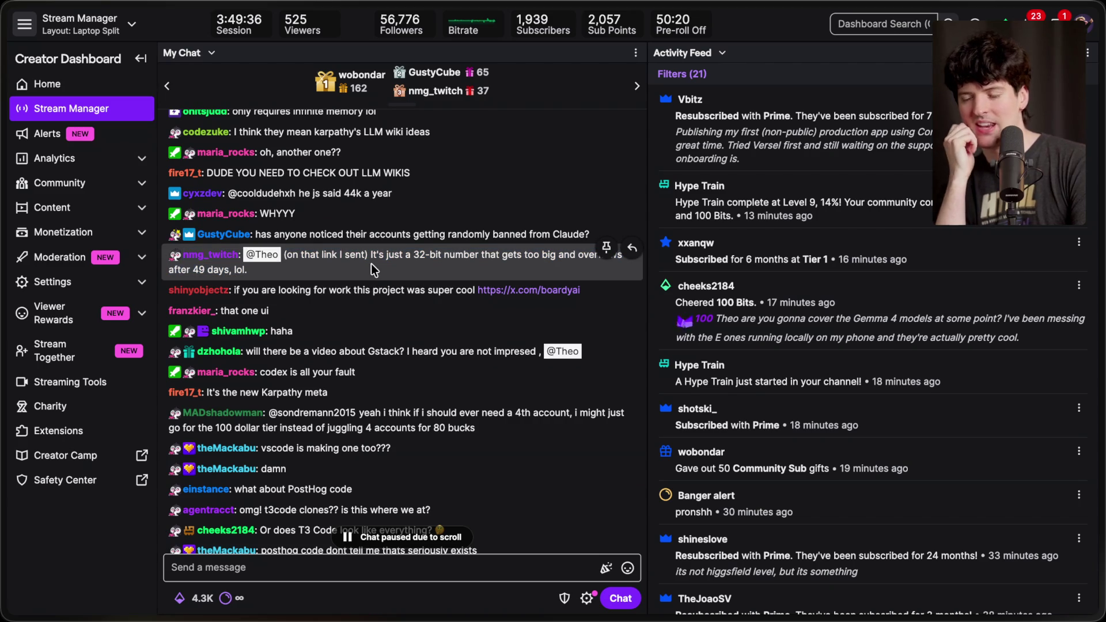
pyautogui.scroll(-1, 371, 264)
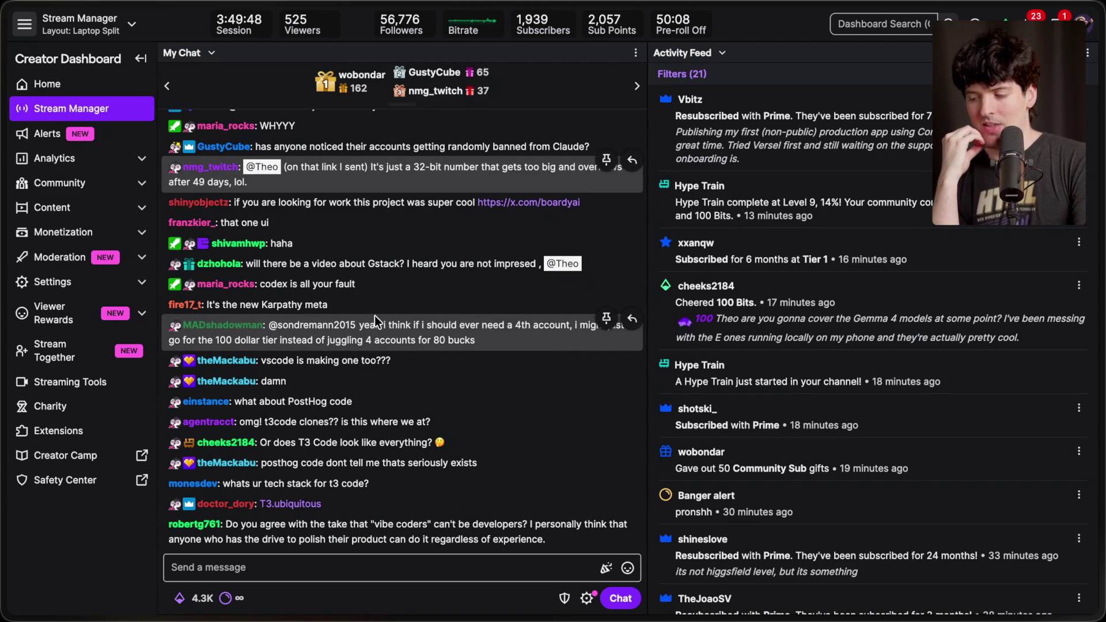
pyautogui.scroll(1, 376, 226)
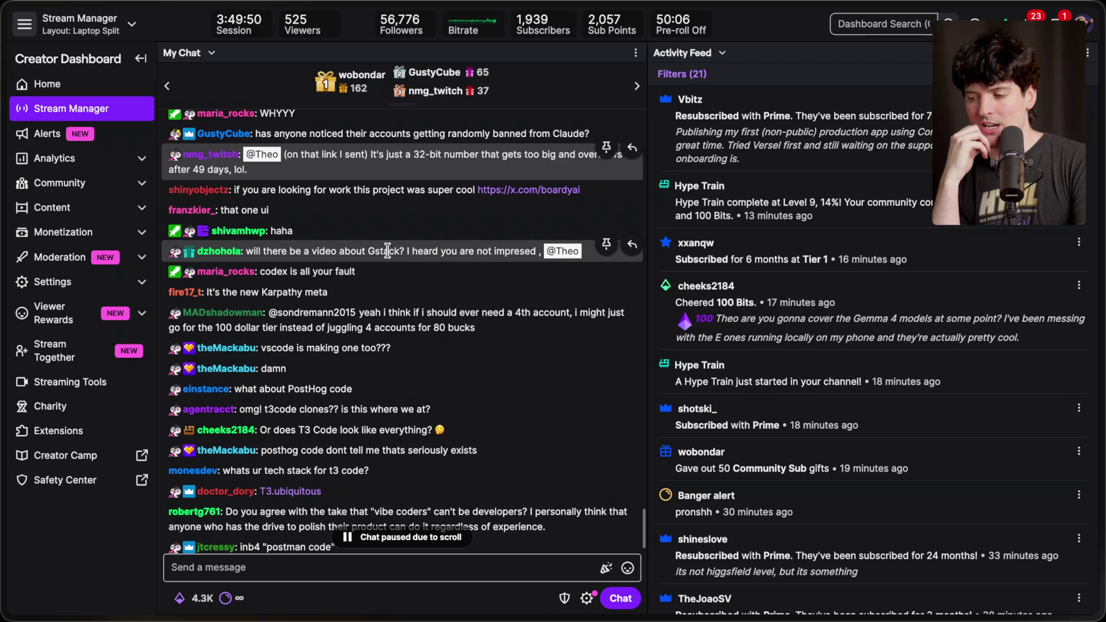
pyautogui.tripleClick(388, 251)
pyautogui.click(387, 251)
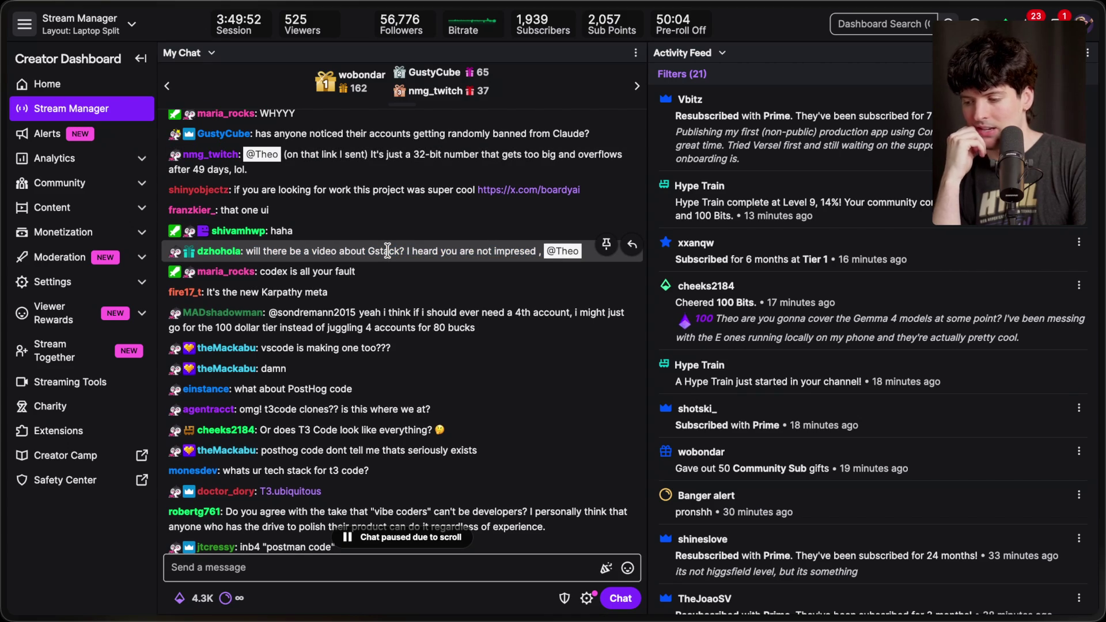
pyautogui.scroll(-1, 388, 251)
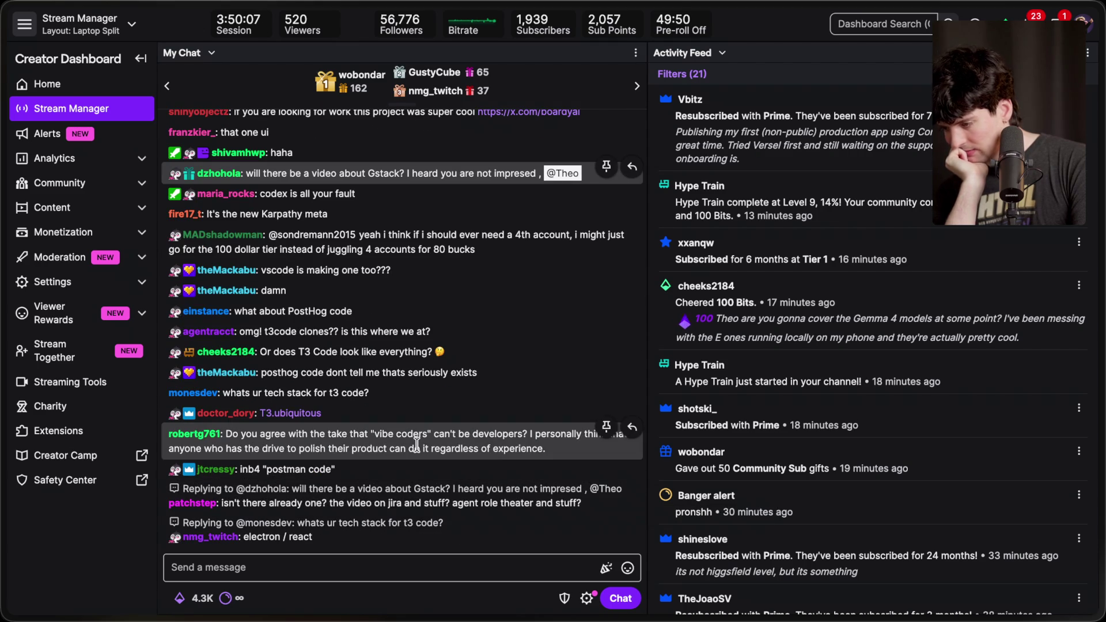
pyautogui.scroll(1, 417, 444)
pyautogui.scroll(1, 417, 444)
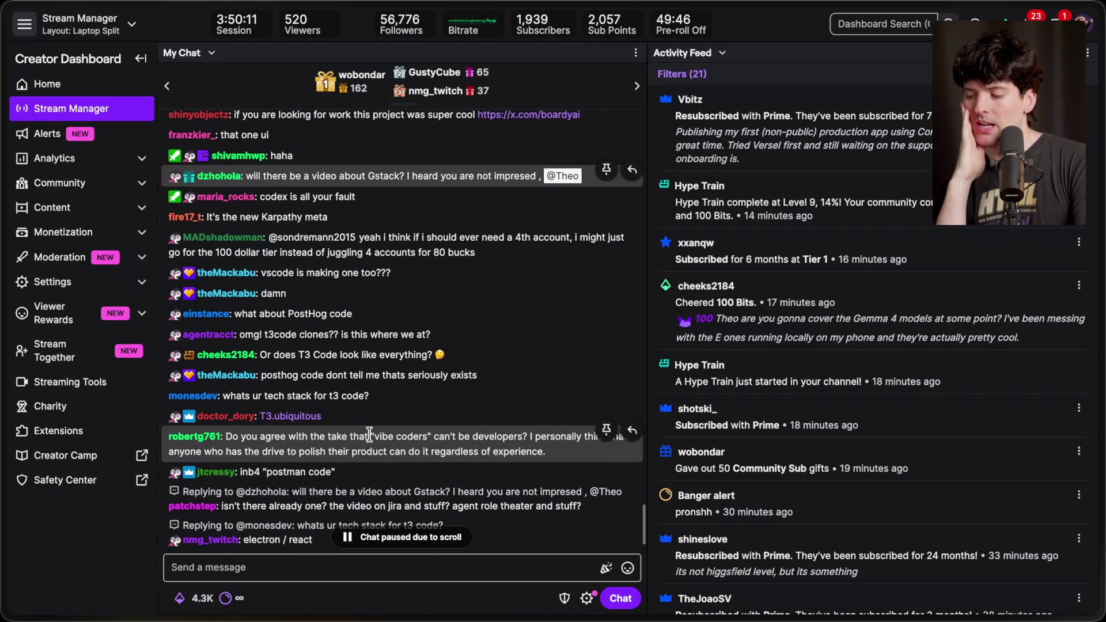
pyautogui.moveTo(369, 433); pyautogui.dragTo(521, 439)
pyautogui.click(522, 439)
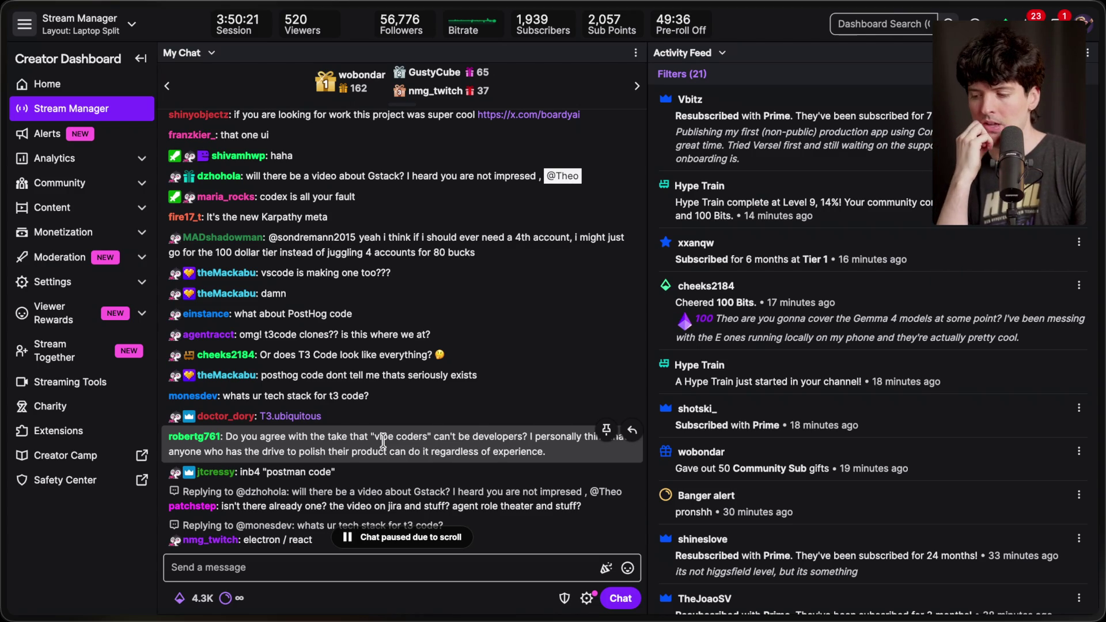
pyautogui.scroll(-2, 383, 442)
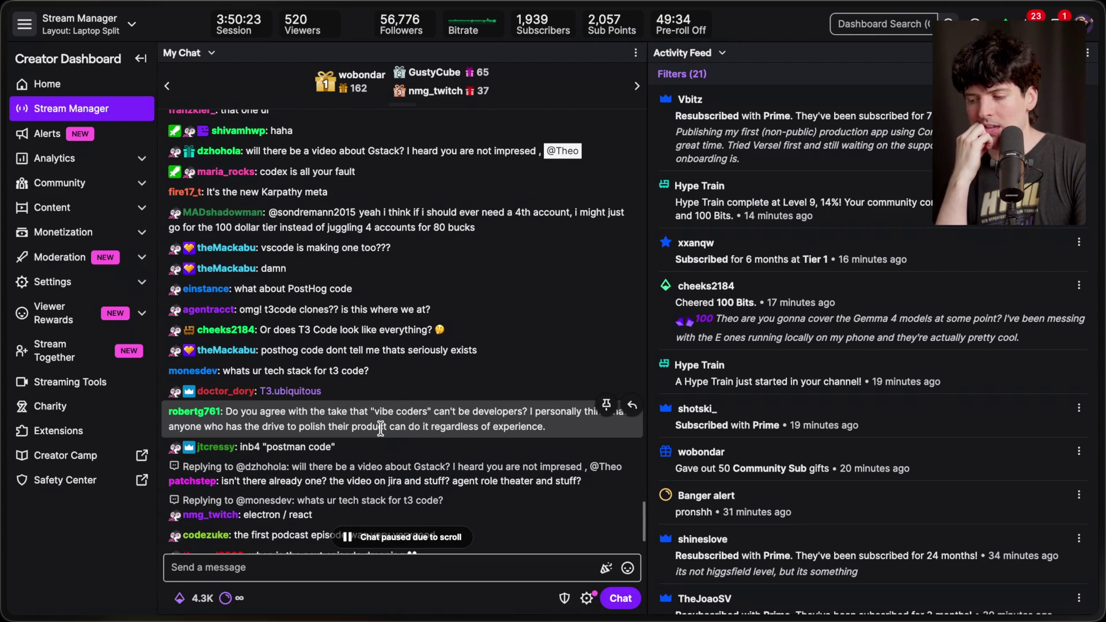
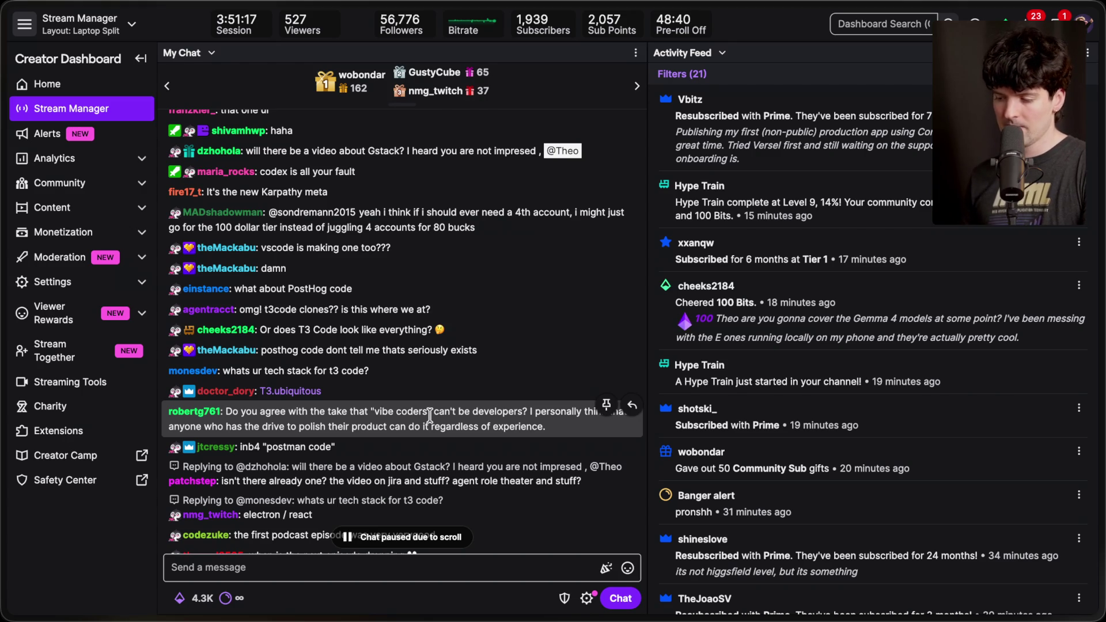
# Catch up to the newest chat and open the posthog.com/code link a viewer shared.
pyautogui.scroll(-10, 430, 415)
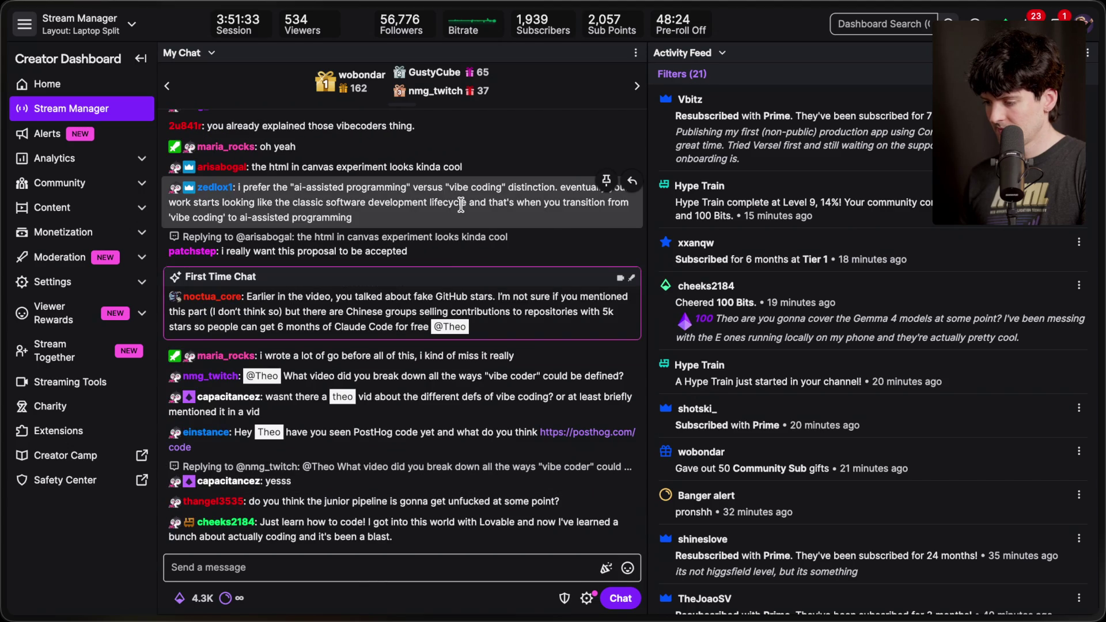
pyautogui.click(552, 433)
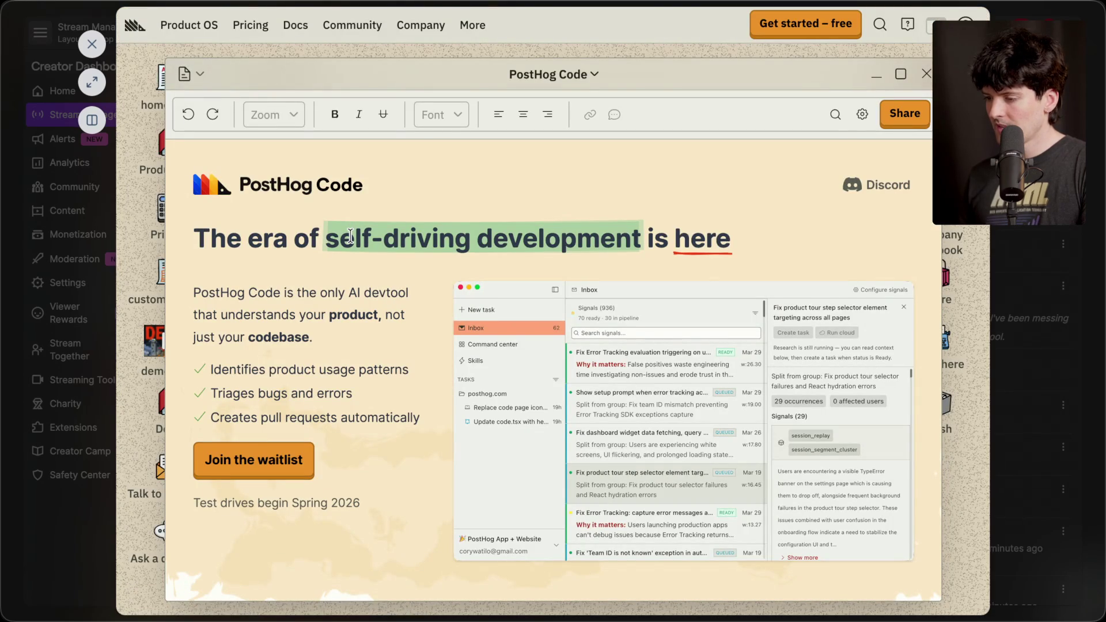
# Read the PostHog Code page, highlight 'Test drives begin Spring 2026', then close it.
pyautogui.scroll(-2, 351, 236)
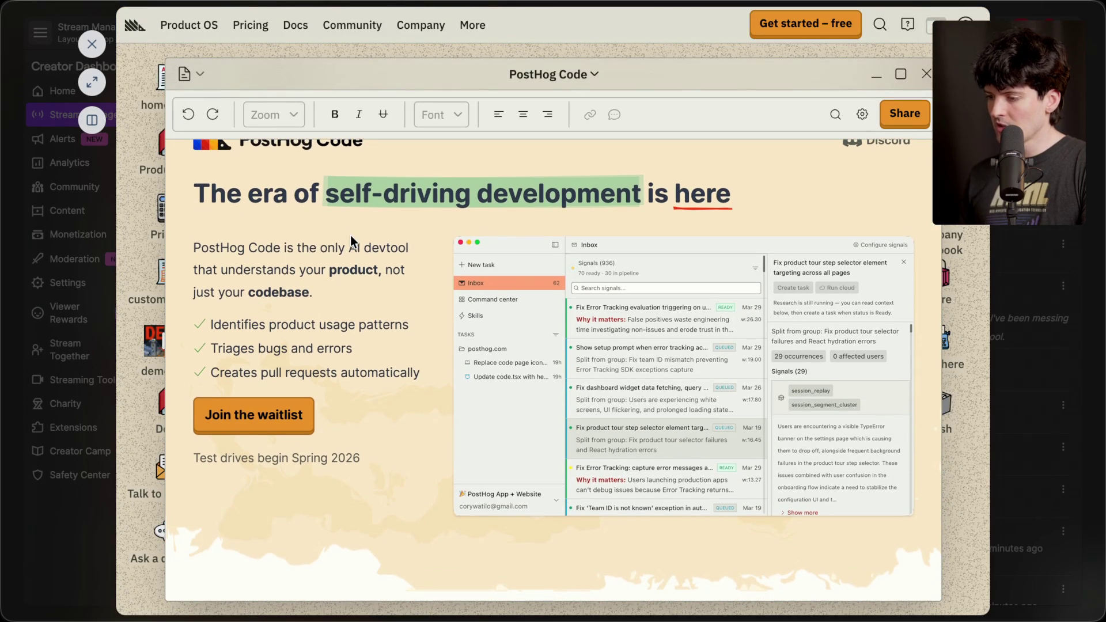
pyautogui.scroll(-5, 350, 236)
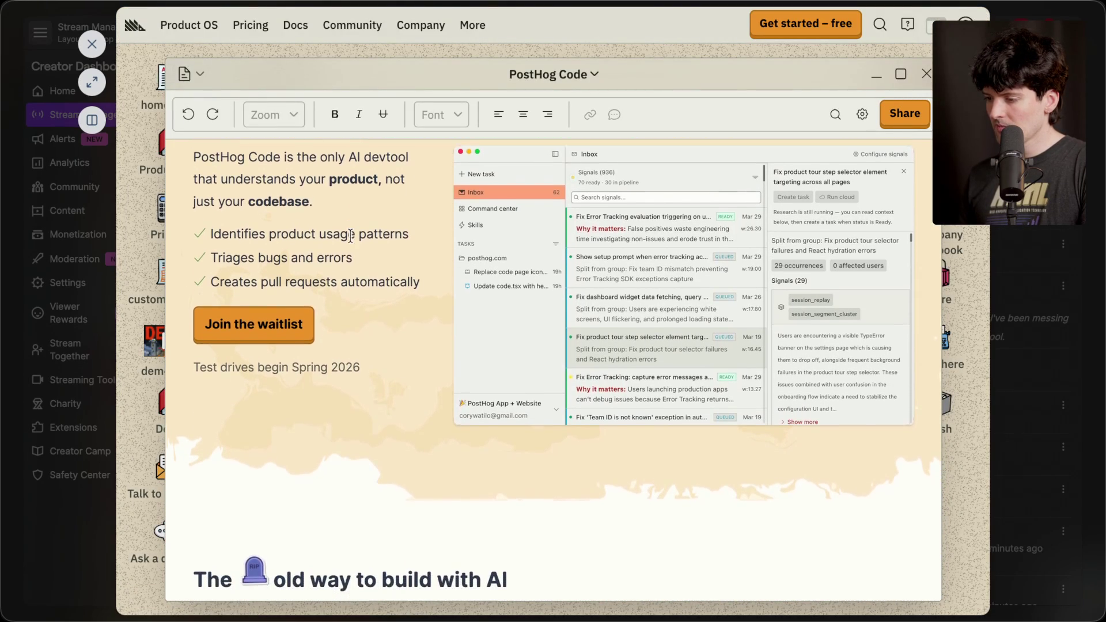
pyautogui.scroll(-18, 350, 240)
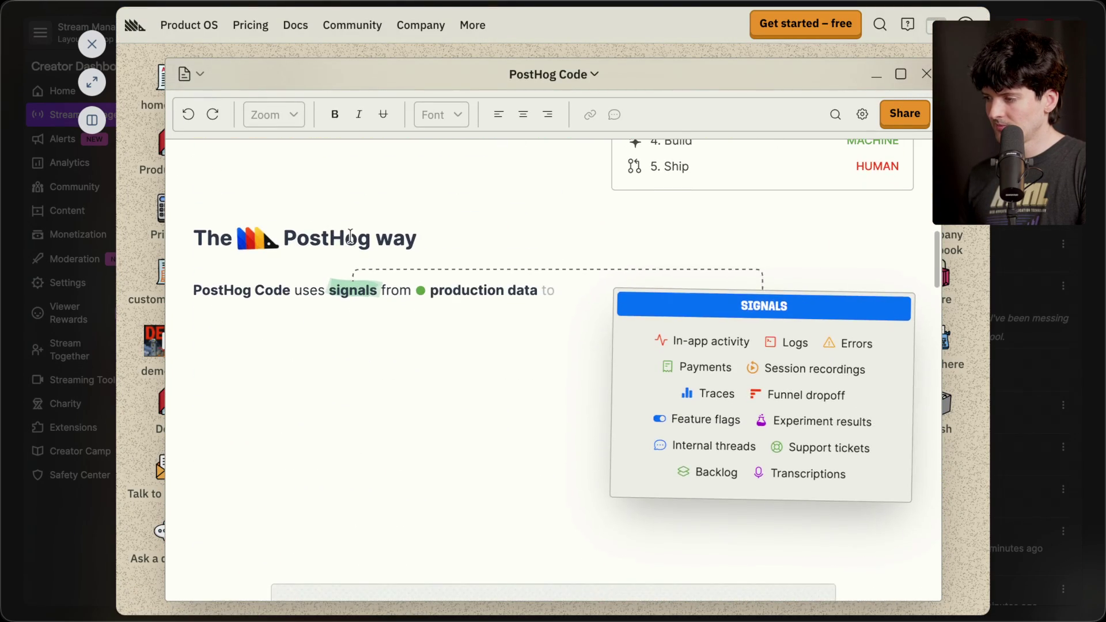
pyautogui.scroll(19, 350, 241)
pyautogui.scroll(7, 351, 241)
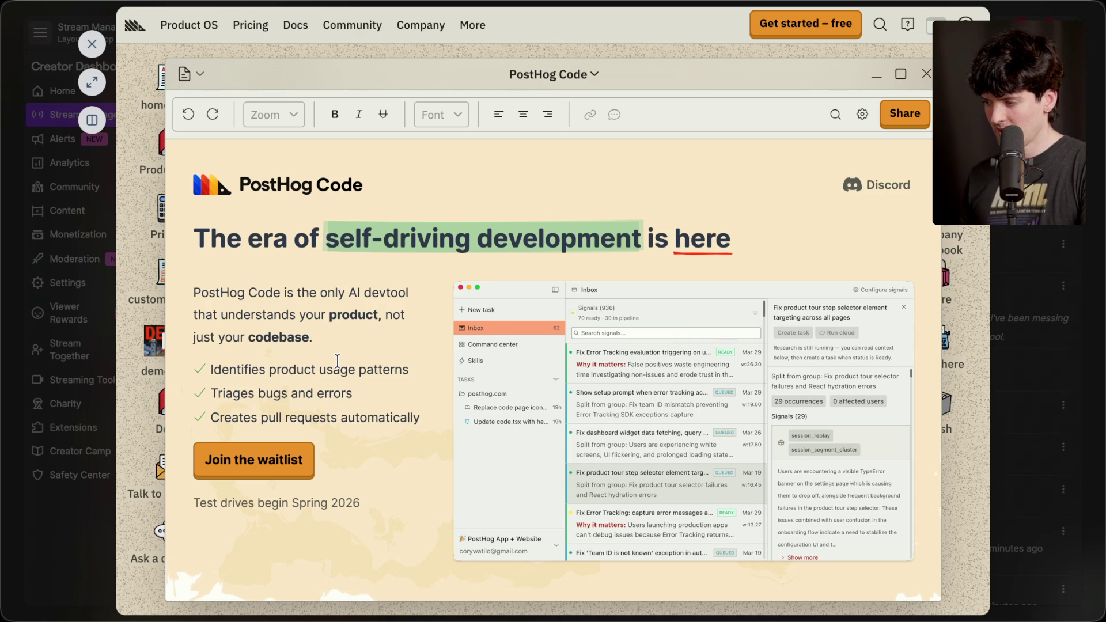
pyautogui.scroll(-3, 337, 360)
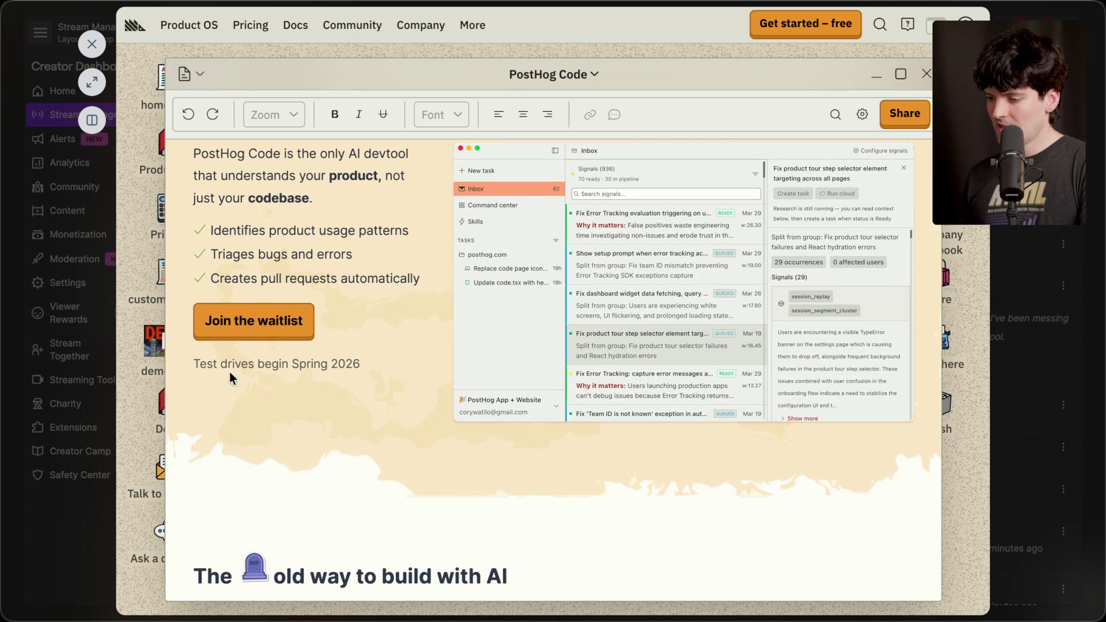
pyautogui.moveTo(193, 360); pyautogui.dragTo(357, 364)
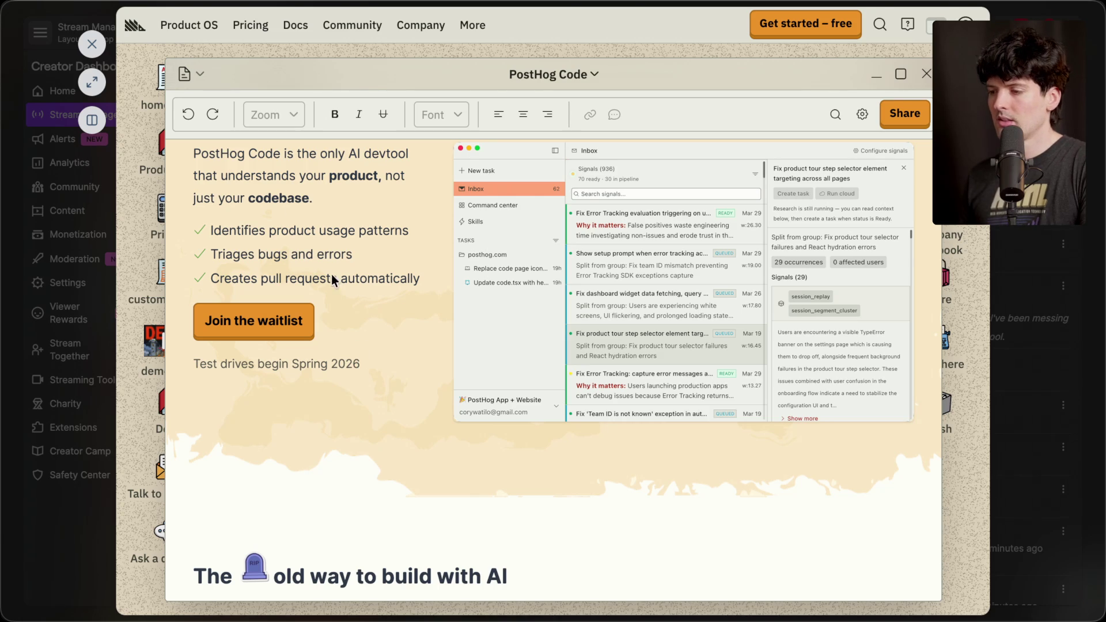
pyautogui.click(92, 44)
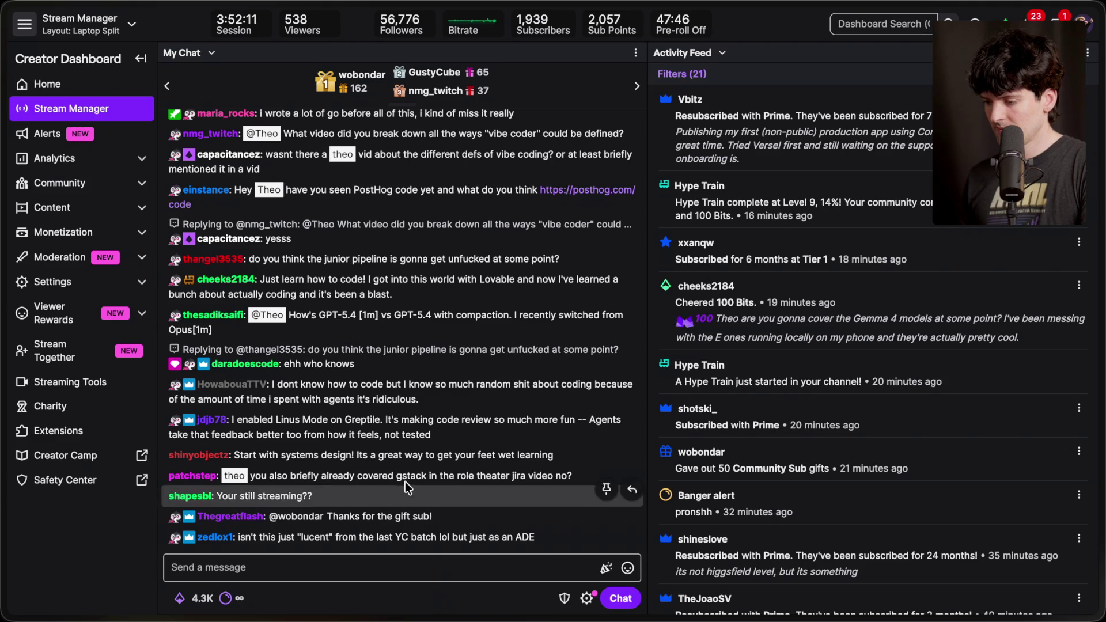
# Read back through the paused chat and open the x.com status link a viewer posted.
pyautogui.scroll(1, 414, 244)
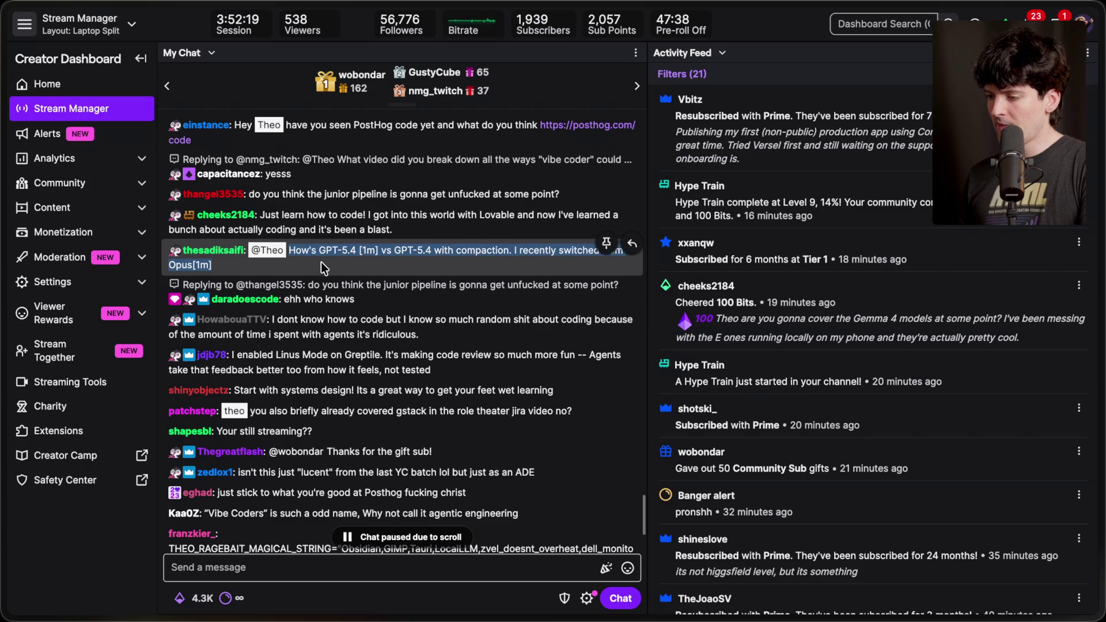
pyautogui.scroll(2, 331, 268)
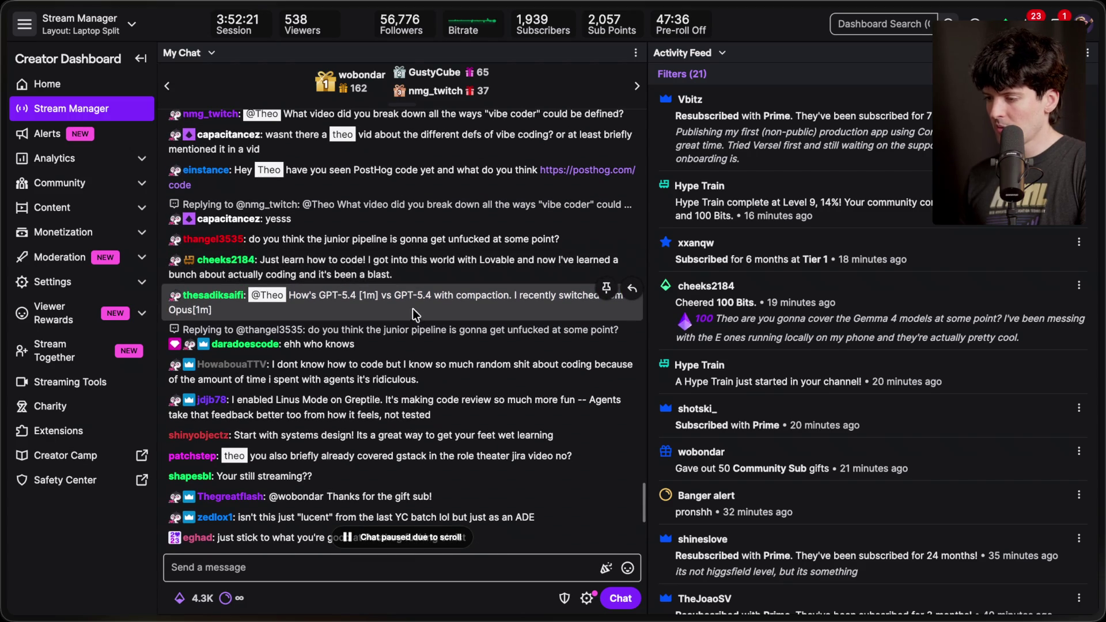
pyautogui.scroll(-4, 393, 320)
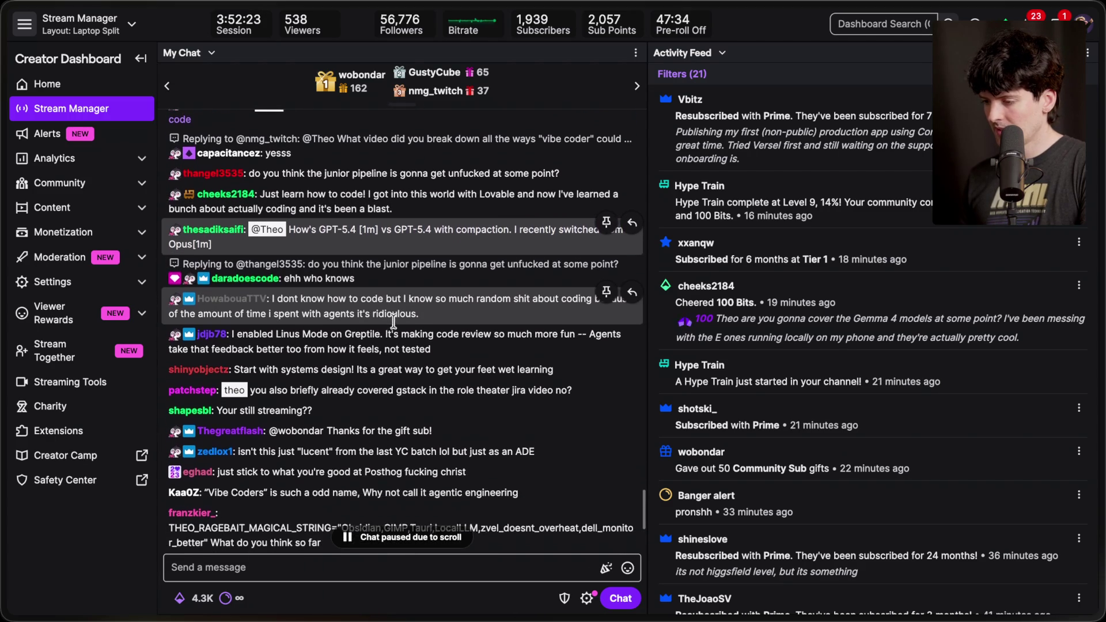
pyautogui.scroll(-2, 393, 320)
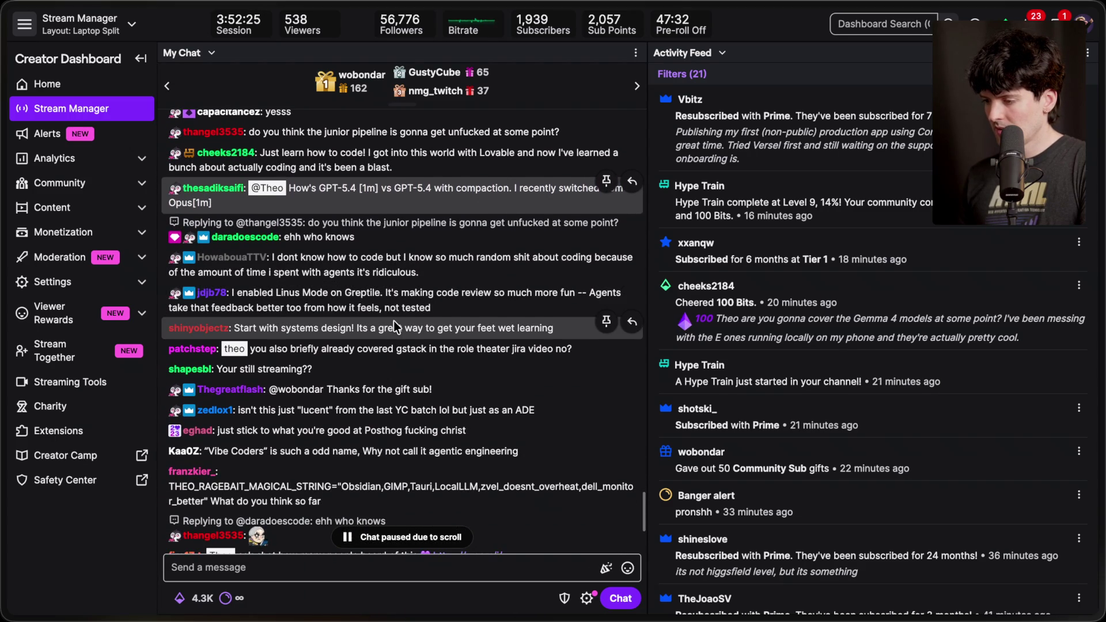
pyautogui.scroll(-3, 393, 320)
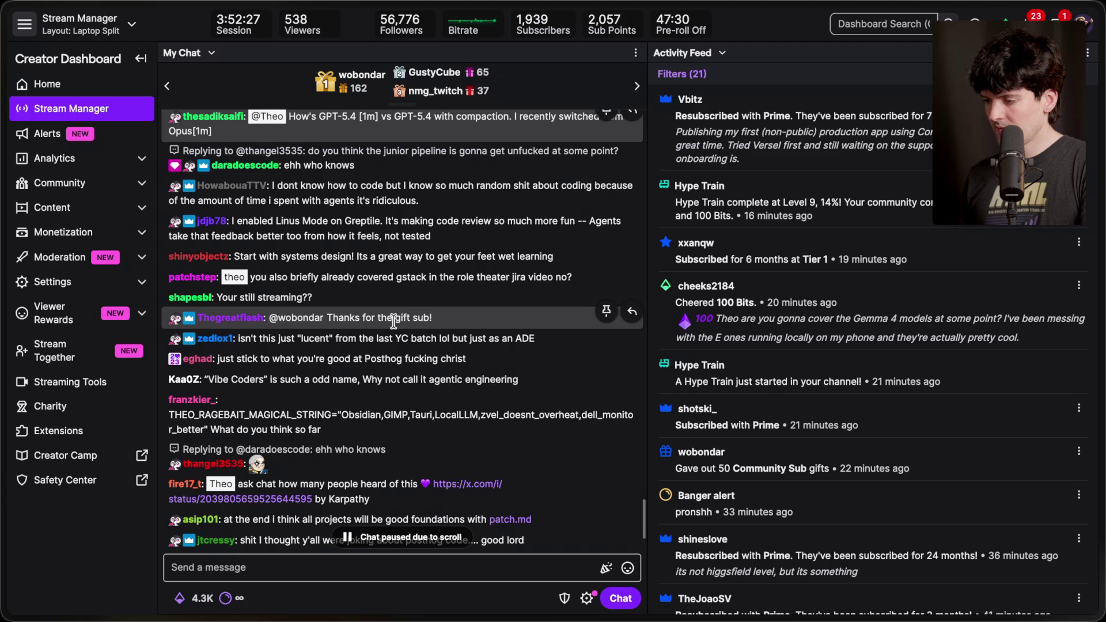
pyautogui.scroll(-2, 393, 321)
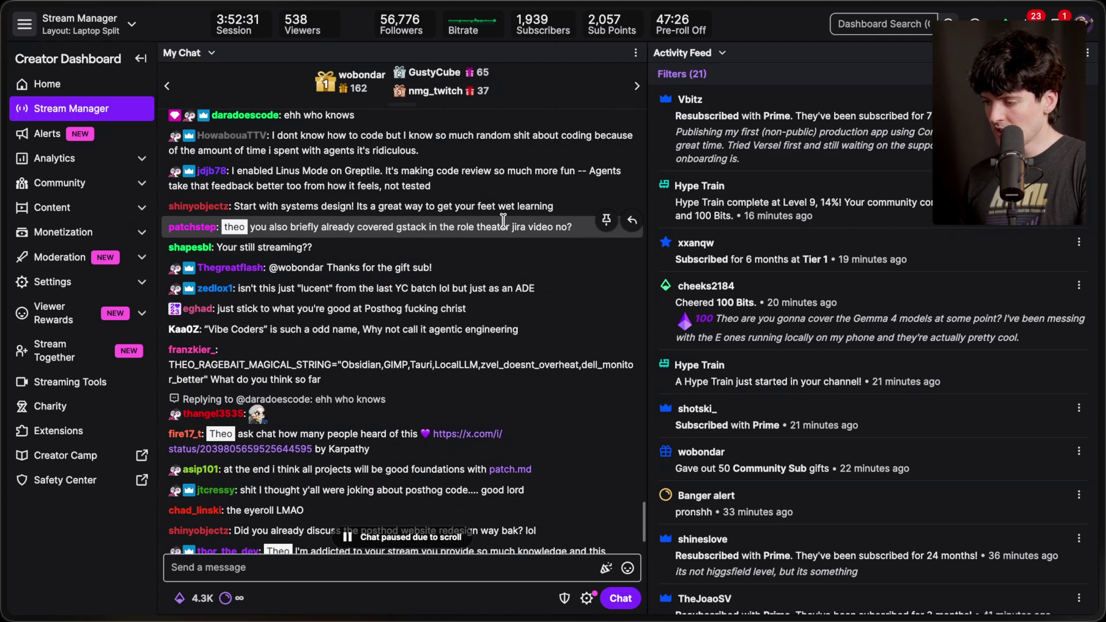
pyautogui.scroll(-2, 350, 312)
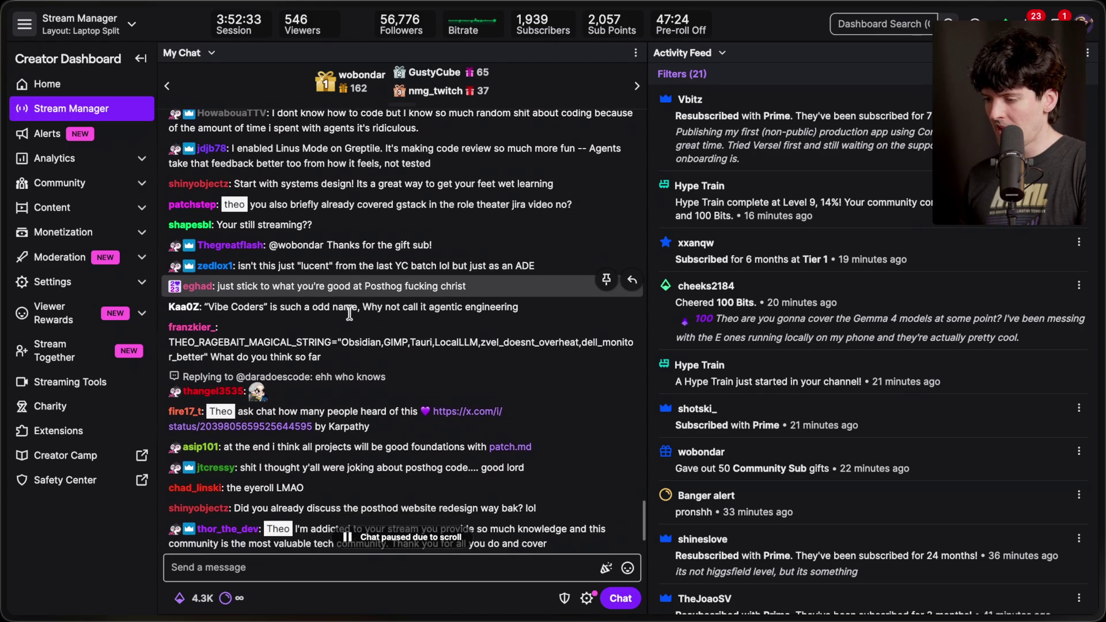
pyautogui.scroll(-3, 350, 313)
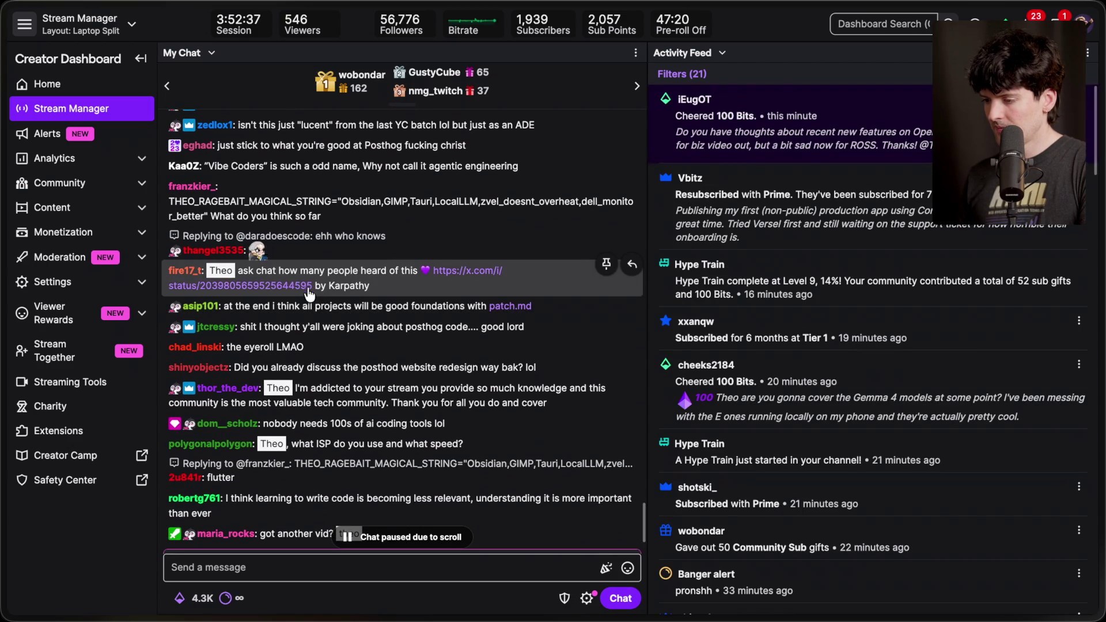
pyautogui.click(298, 288)
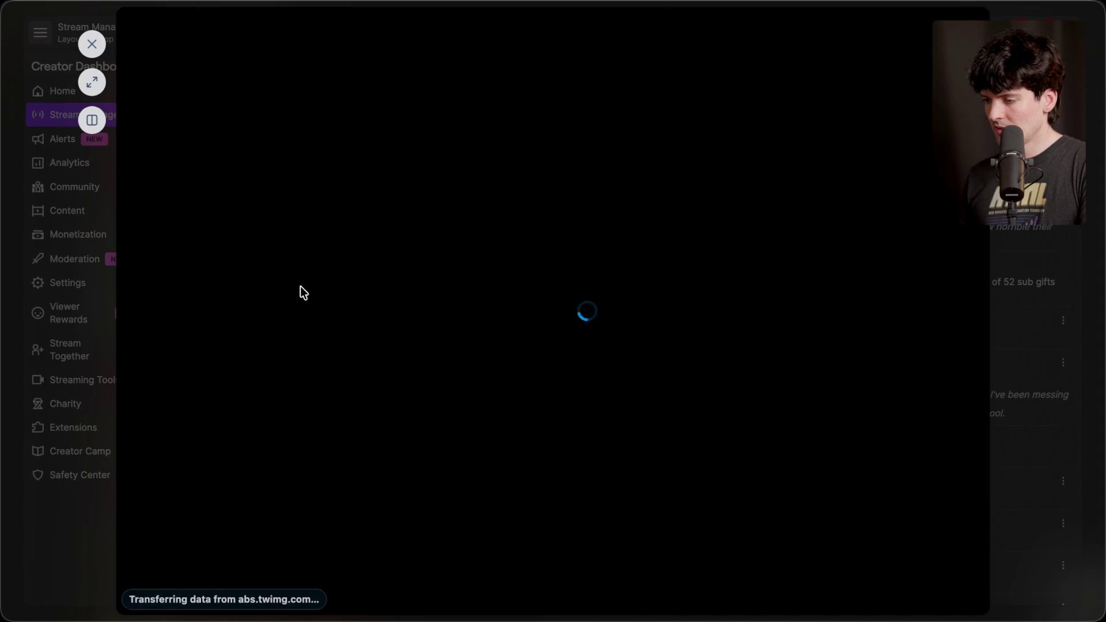
# Skim the LLM Knowledge Bases post's TLDR and replies, then close the preview.
pyautogui.scroll(-15, 364, 375)
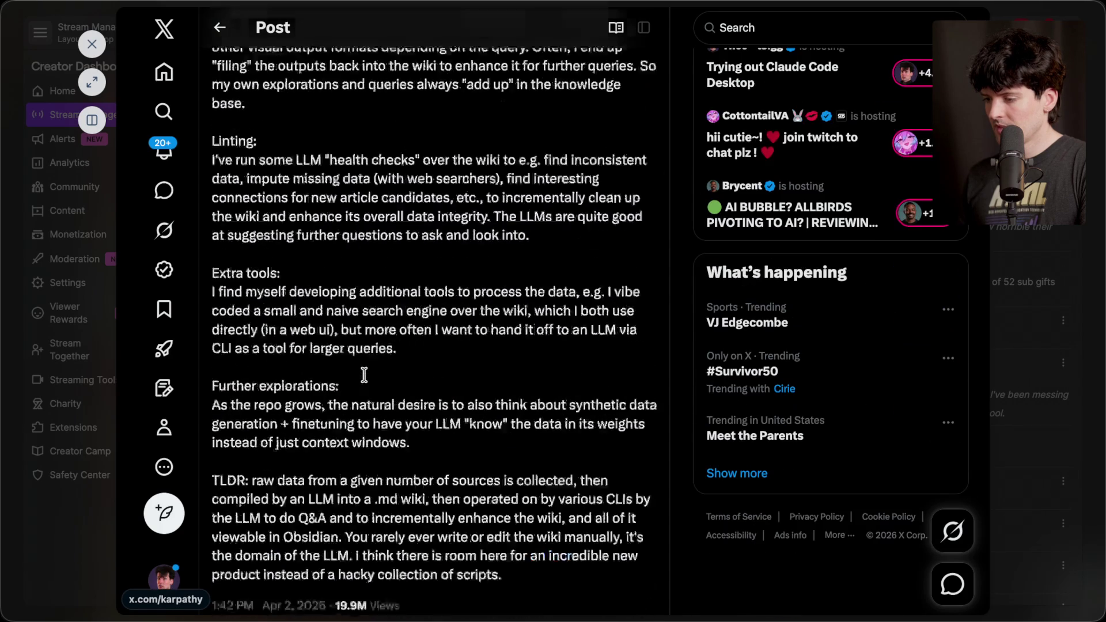
pyautogui.click(92, 44)
pyautogui.scroll(-3, 426, 337)
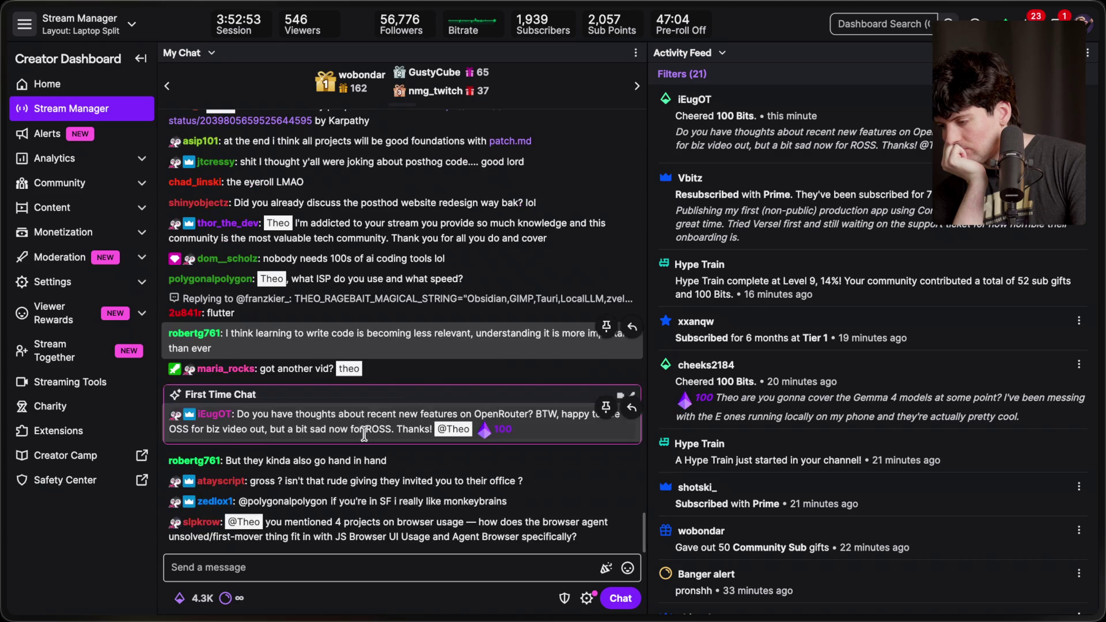
pyautogui.scroll(1, 383, 502)
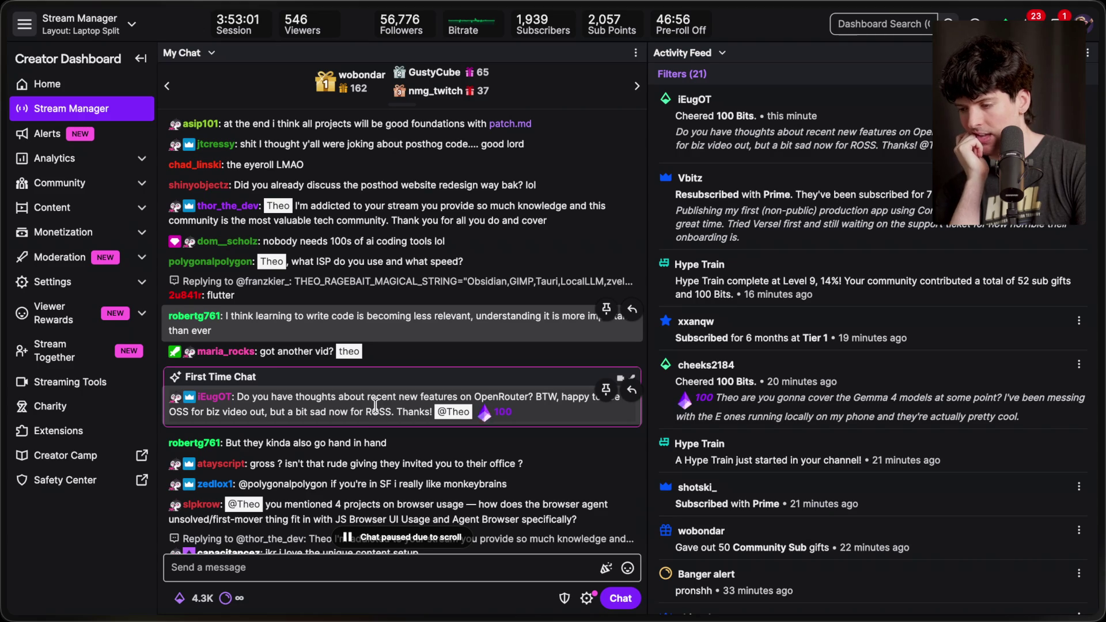
pyautogui.scroll(-3, 267, 400)
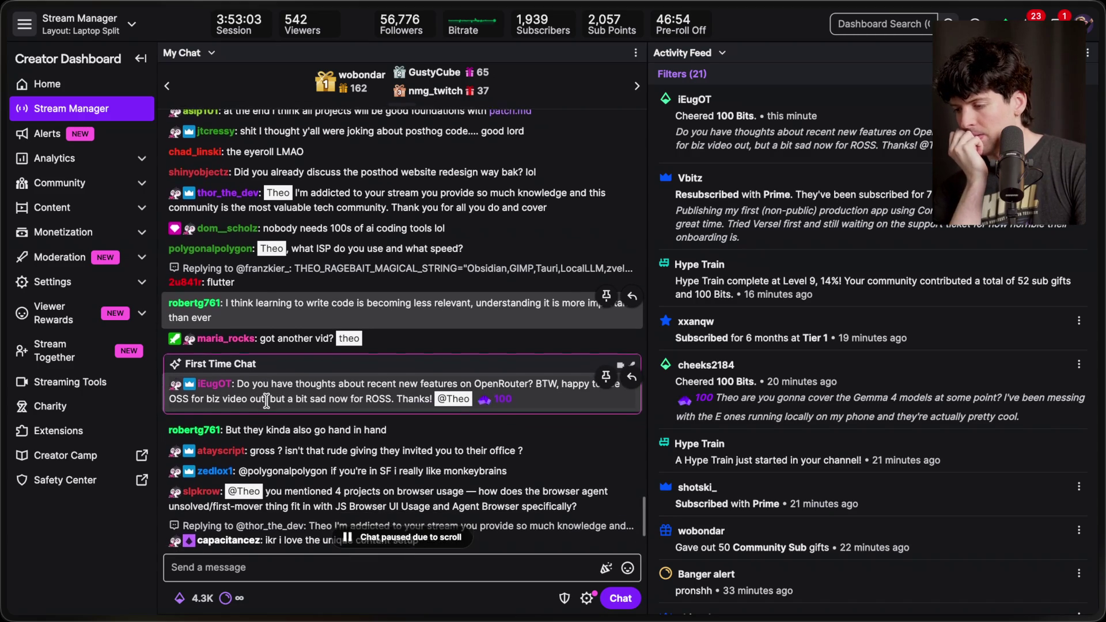
pyautogui.scroll(-2, 266, 400)
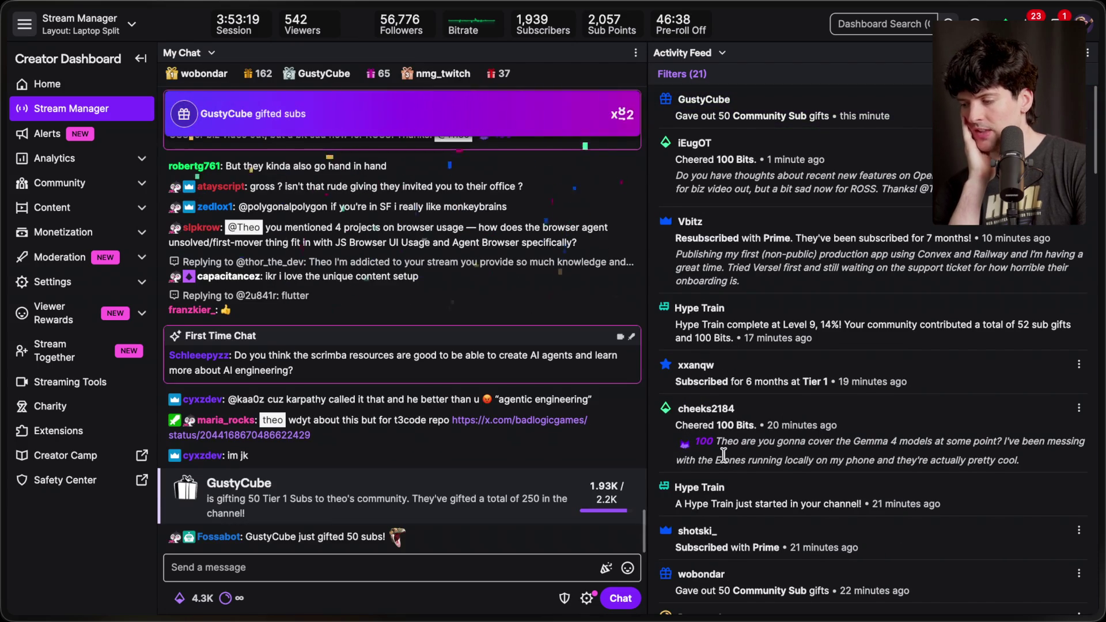
# Look over the gift-sub flood in chat and the activity feed, then switch to Helium.
pyautogui.scroll(-2, 724, 454)
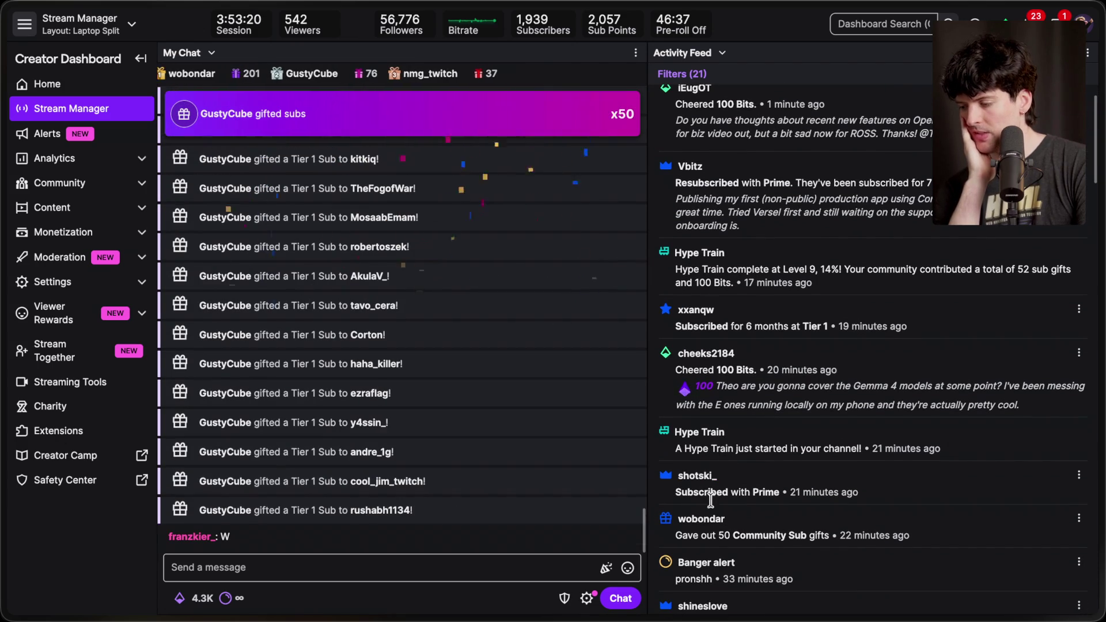
pyautogui.scroll(2, 699, 527)
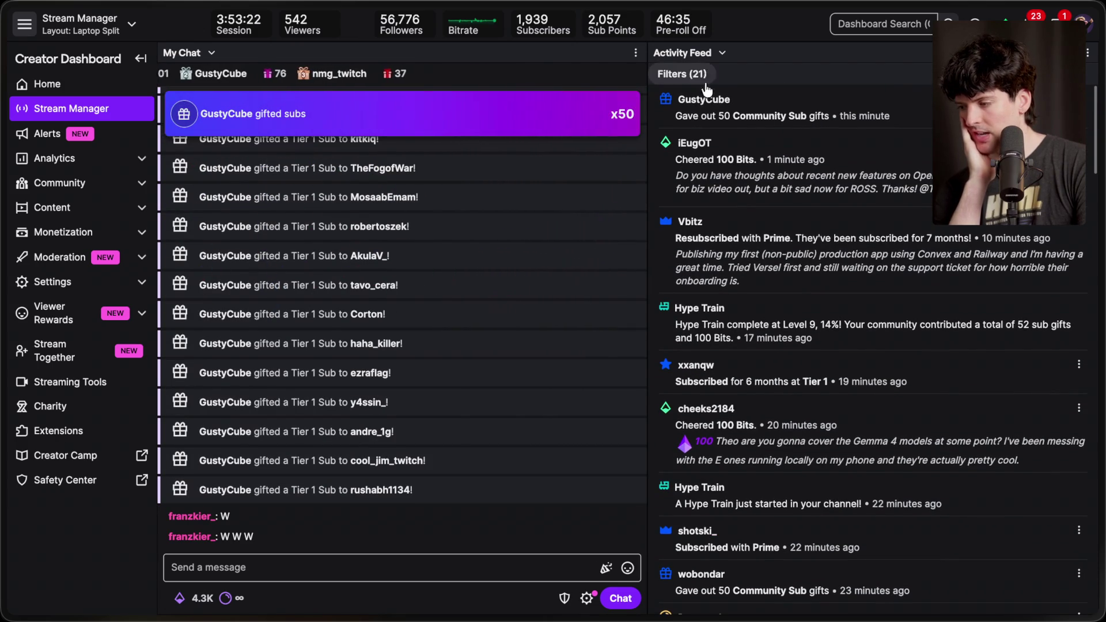
pyautogui.scroll(4, 335, 279)
pyautogui.scroll(5, 335, 279)
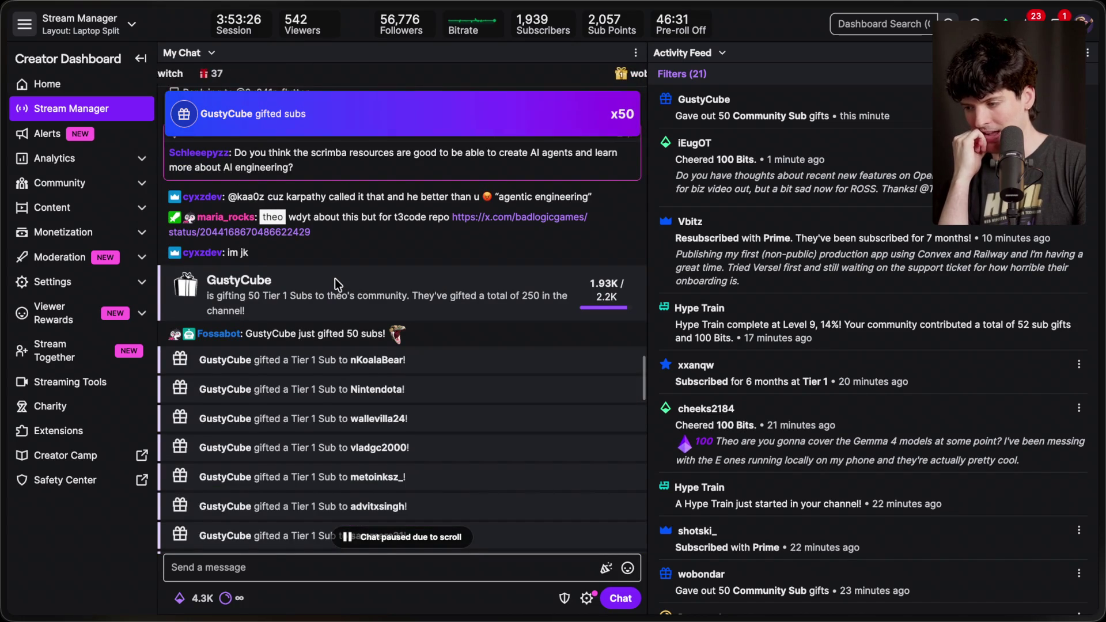
pyautogui.scroll(1, 334, 278)
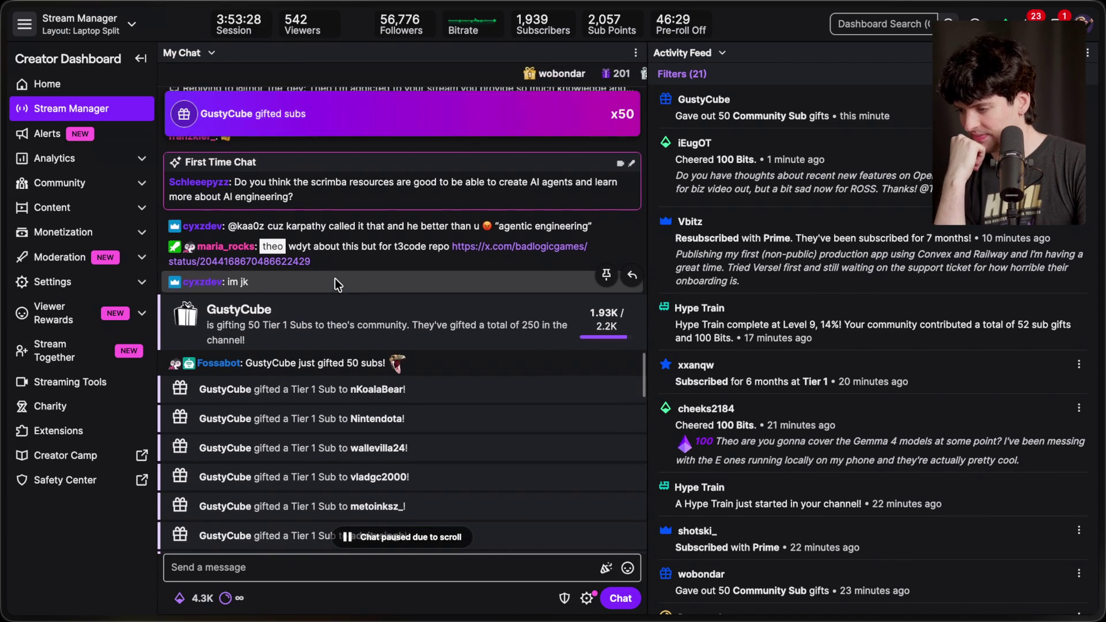
pyautogui.scroll(-10, 452, 301)
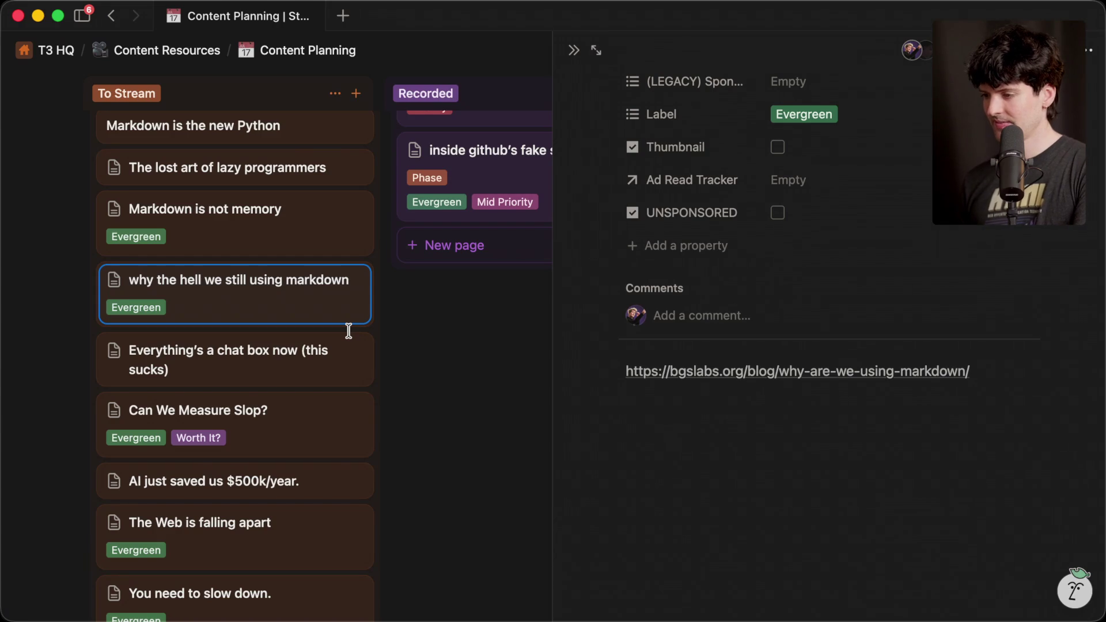
pyautogui.press('super+Tab')
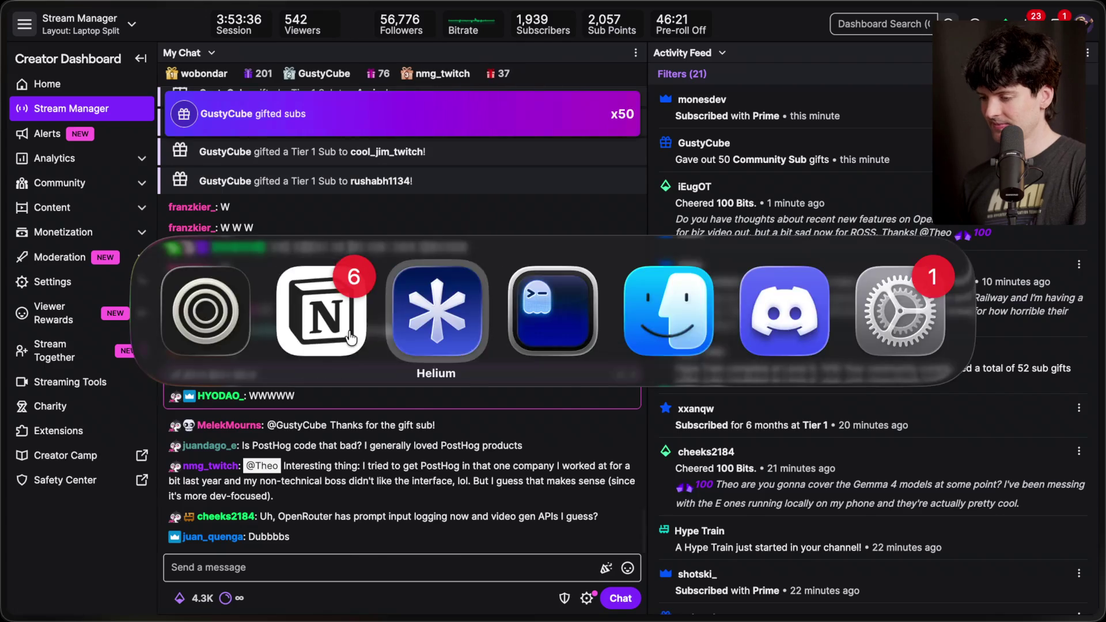
# Filter the YouTube Studio chat to Fan funding Super Chats, then return it to Live chat.
pyautogui.click(60, 48)
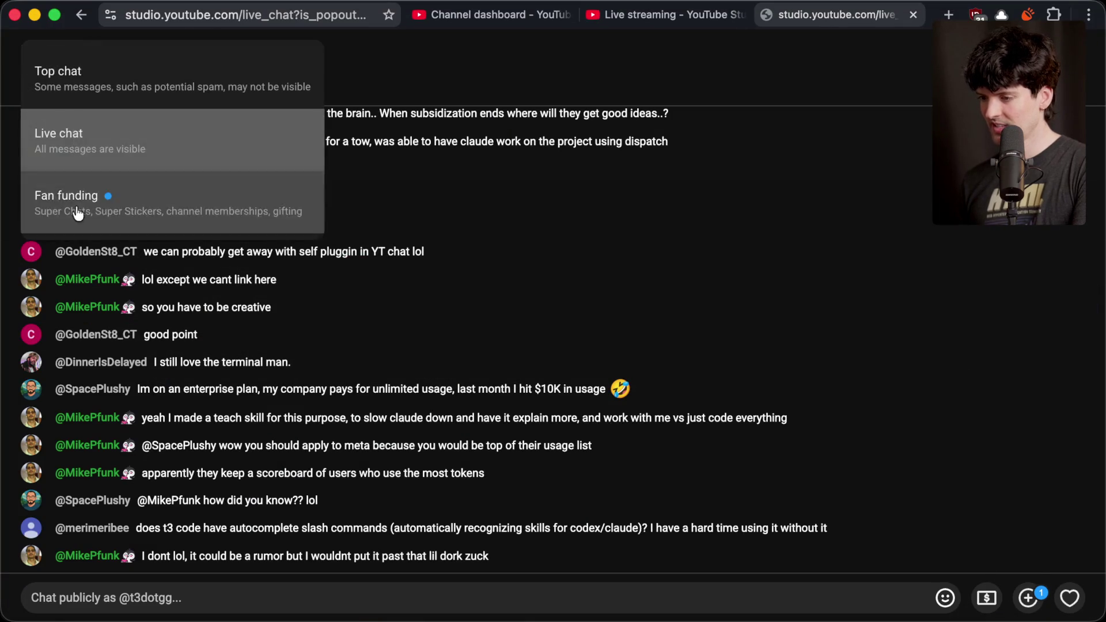
pyautogui.click(76, 208)
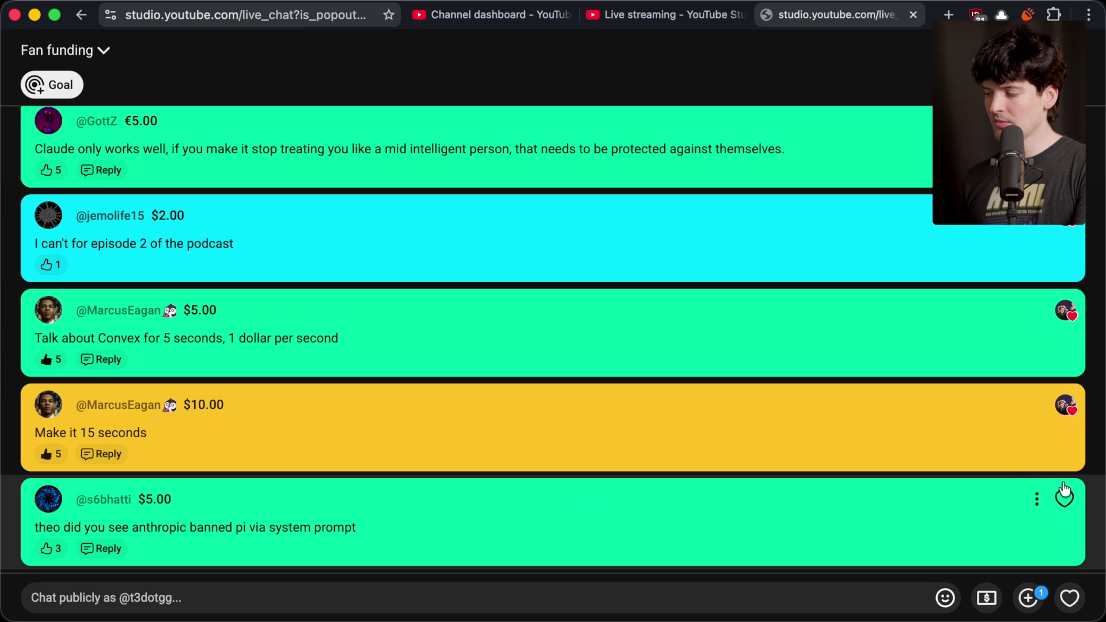
pyautogui.click(98, 50)
pyautogui.click(58, 133)
# Switch back to the Twitch Stream Manager dashboard.
pyautogui.press('super+Tab')
pyautogui.press('super+shift+Tab')
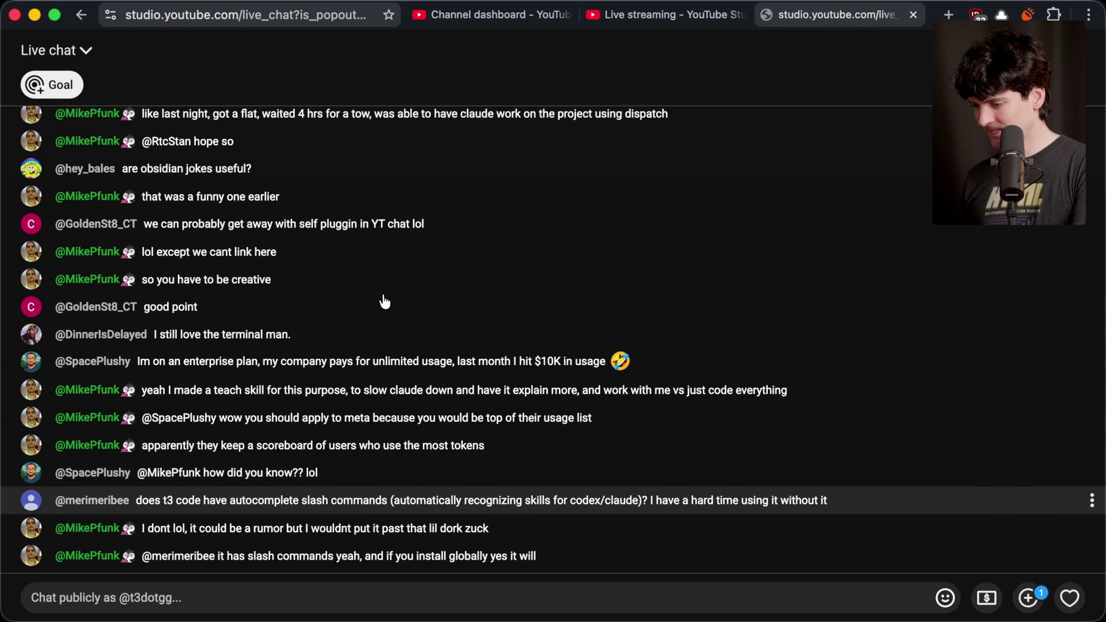
pyautogui.press('super+Tab')
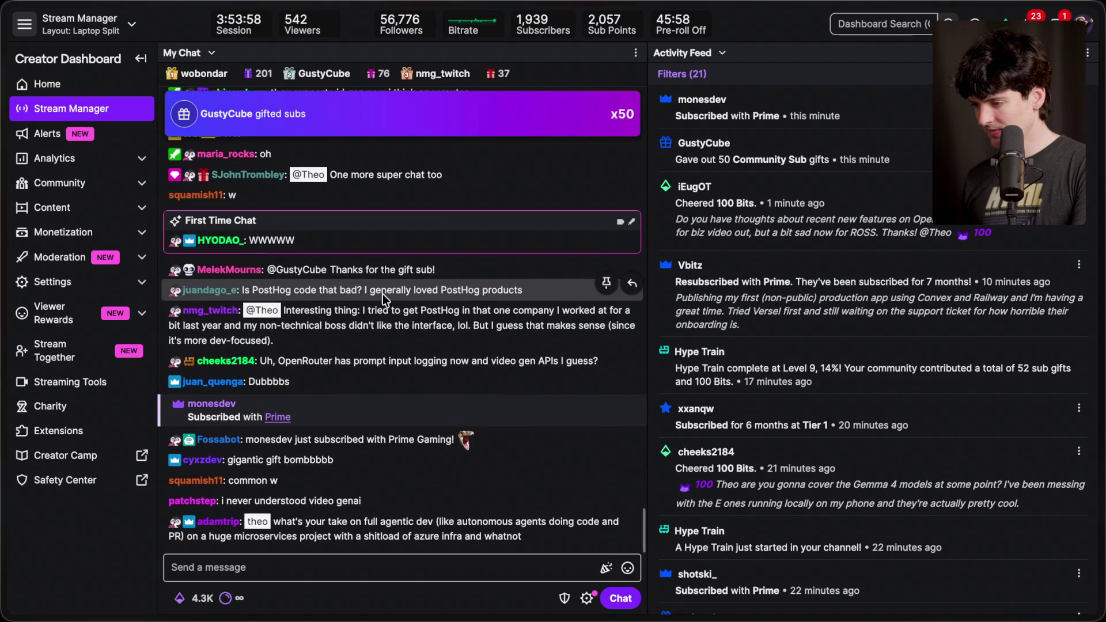
# Scroll through My Chat, briefly highlighting the end of a message about PostHog.
pyautogui.scroll(5, 366, 347)
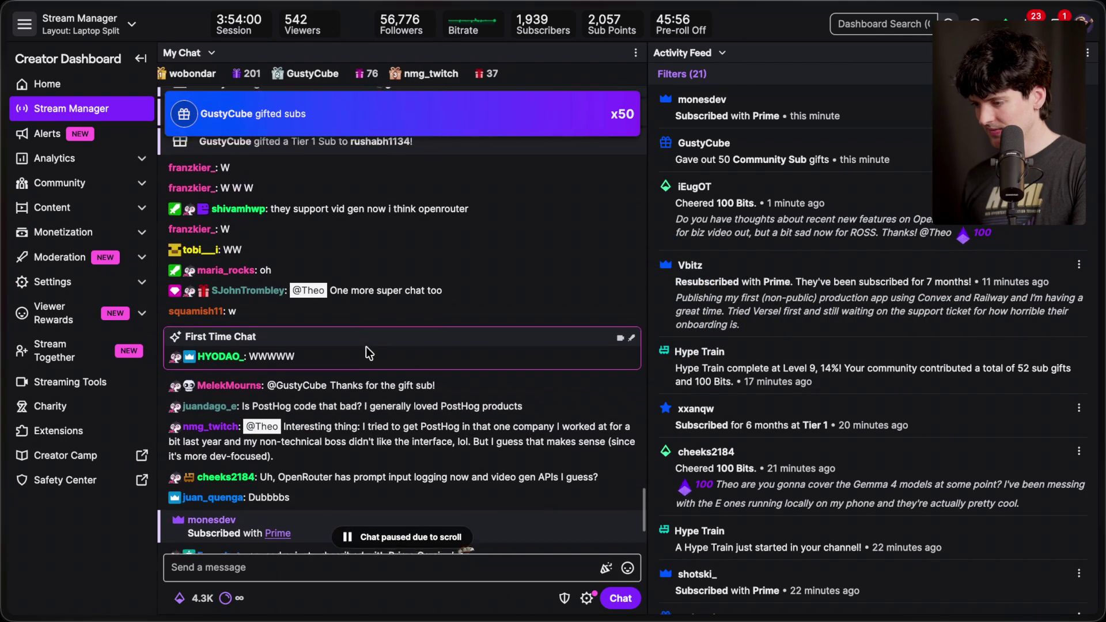
pyautogui.scroll(-3, 365, 347)
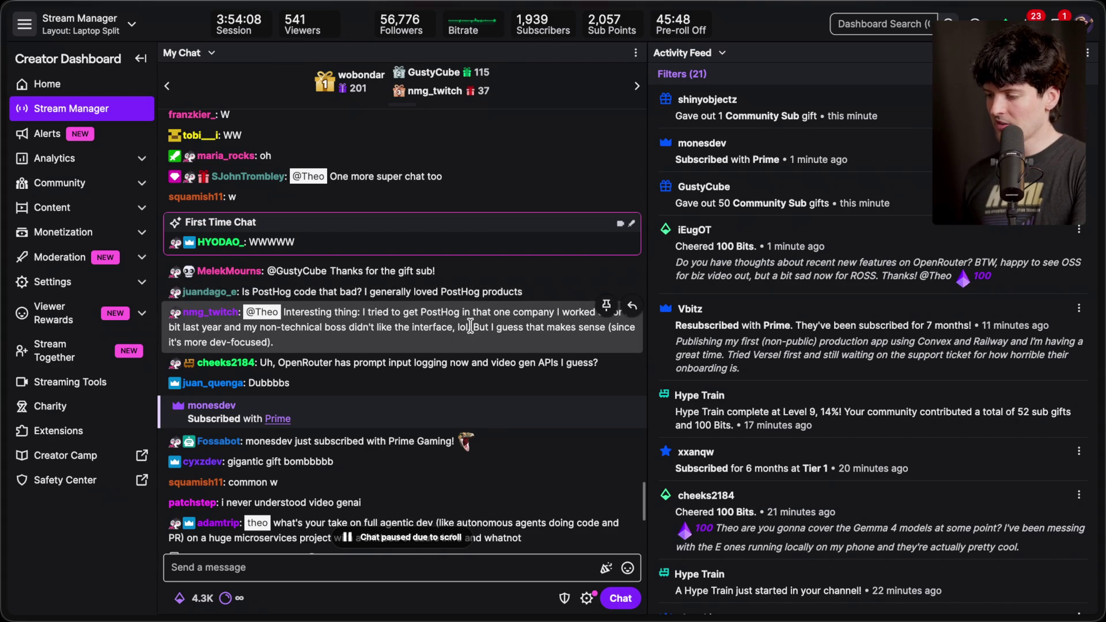
pyautogui.moveTo(519, 327); pyautogui.dragTo(485, 344)
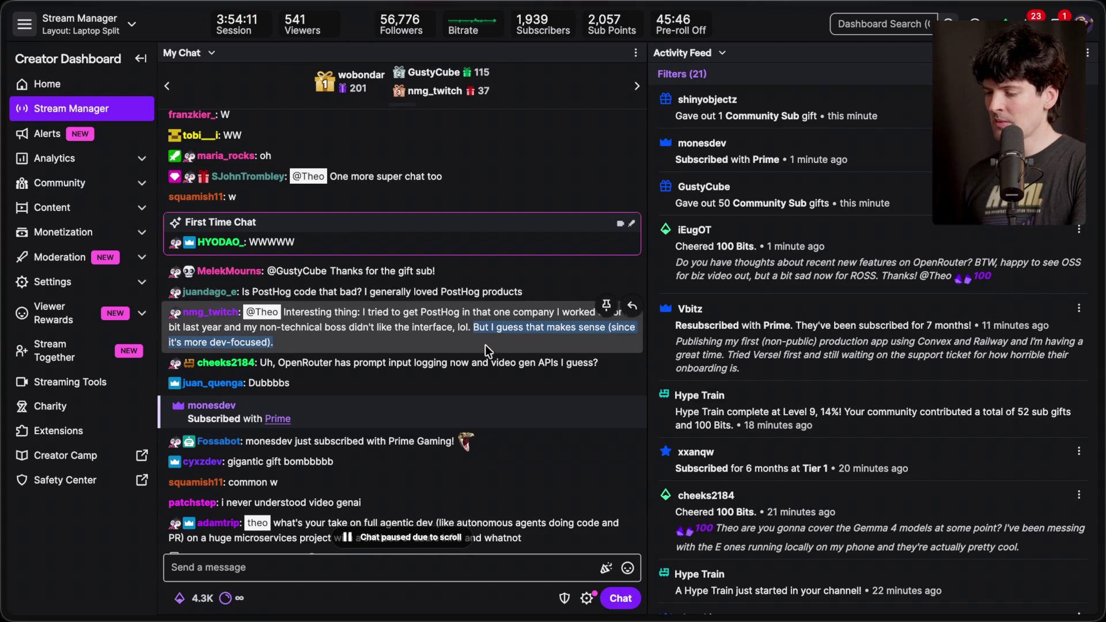
pyautogui.click(482, 347)
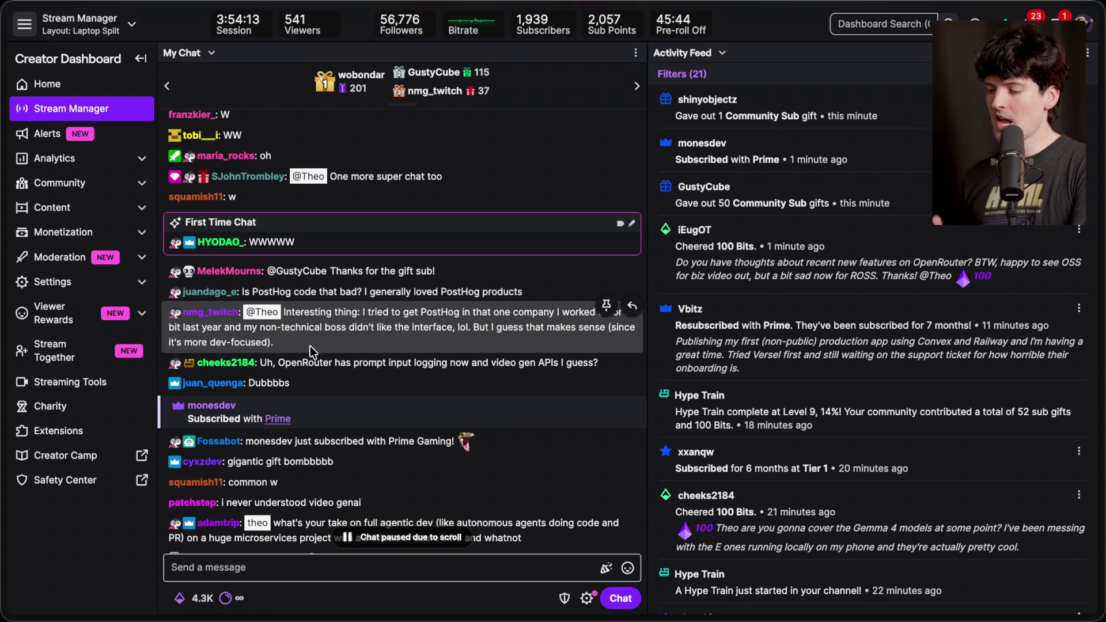
pyautogui.scroll(-6, 310, 346)
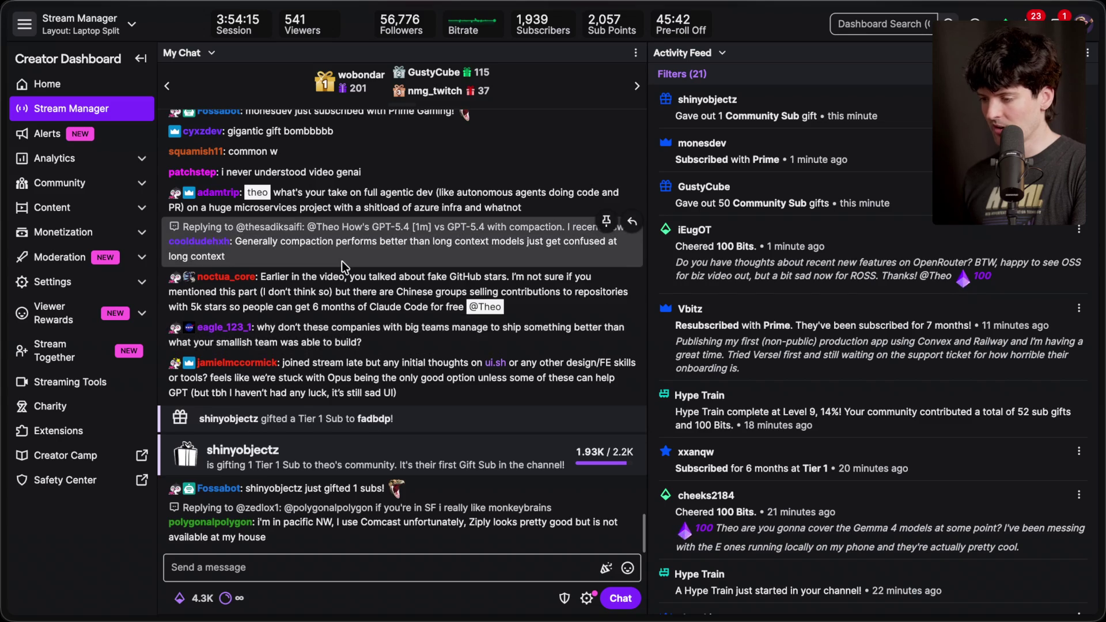
pyautogui.scroll(1, 344, 266)
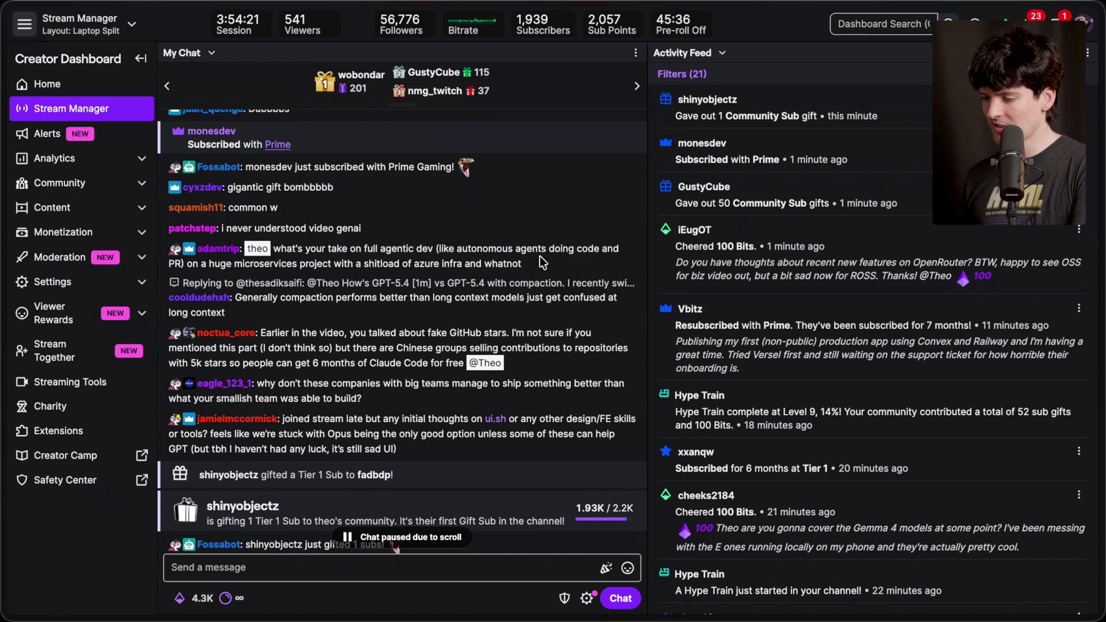
pyautogui.scroll(-1, 377, 334)
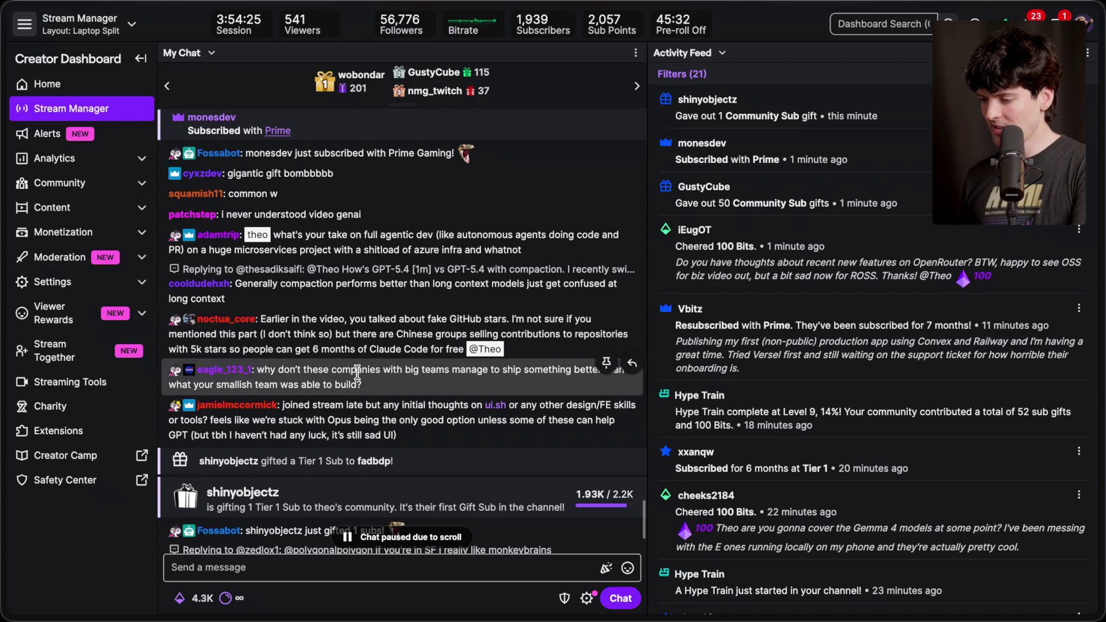
pyautogui.scroll(3, 358, 372)
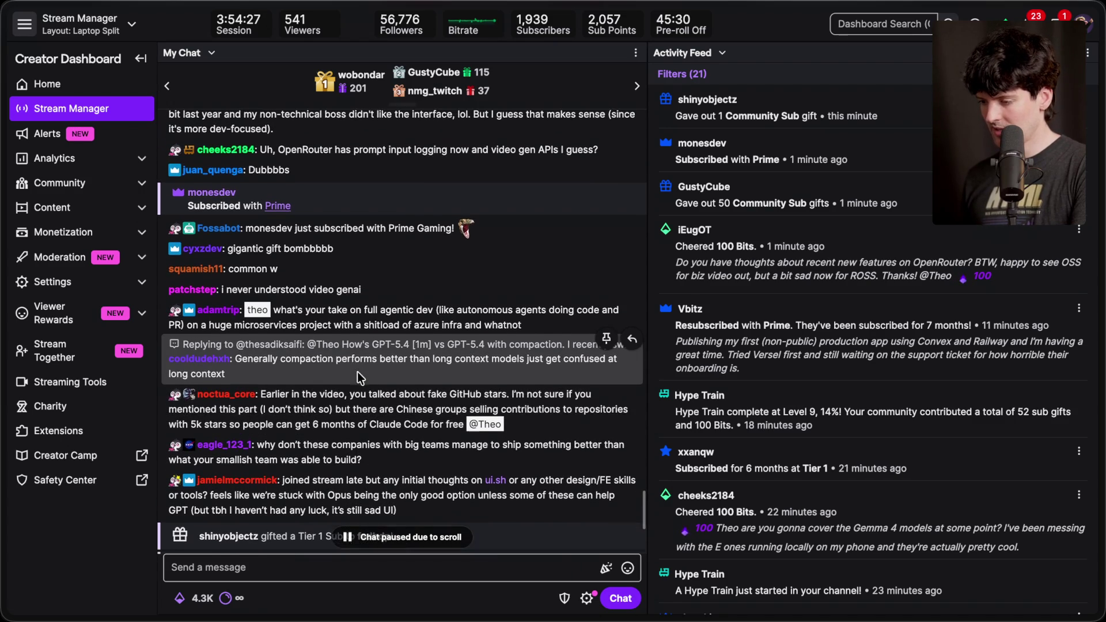
pyautogui.scroll(-2, 357, 371)
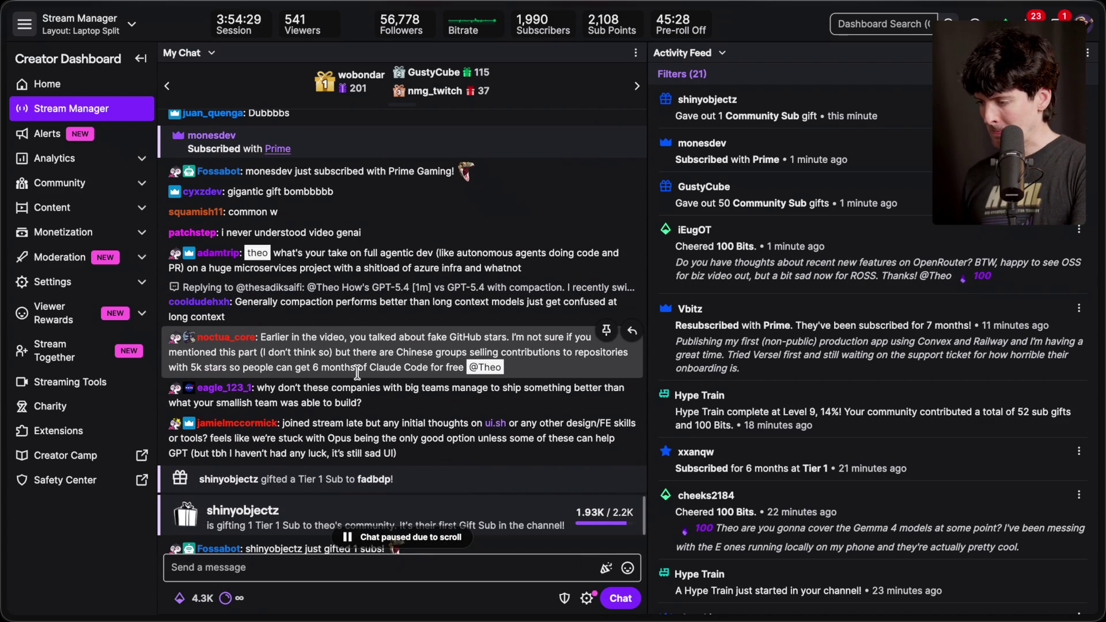
pyautogui.scroll(-5, 357, 373)
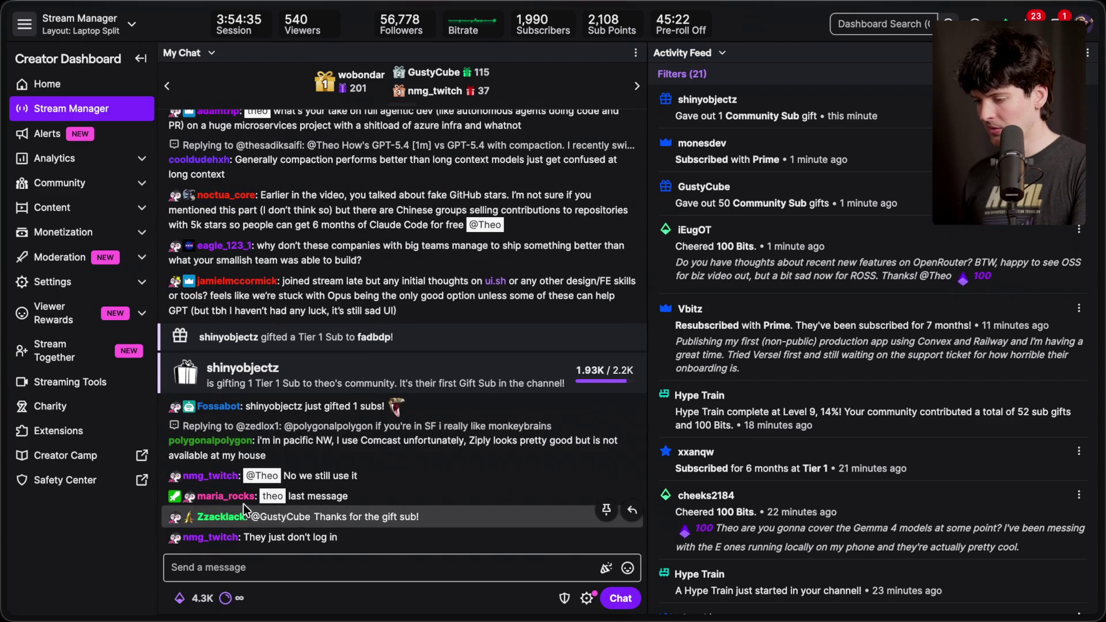
# Open a chatter's viewer card showing their account details and recent messages.
pyautogui.click(217, 469)
pyautogui.click(376, 396)
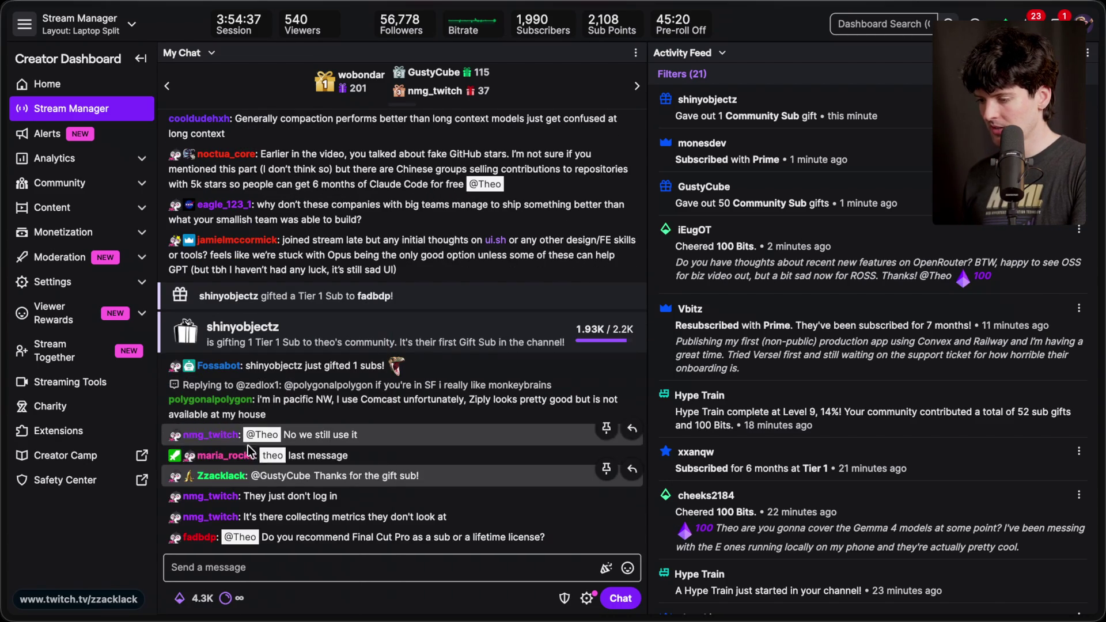
pyautogui.click(248, 443)
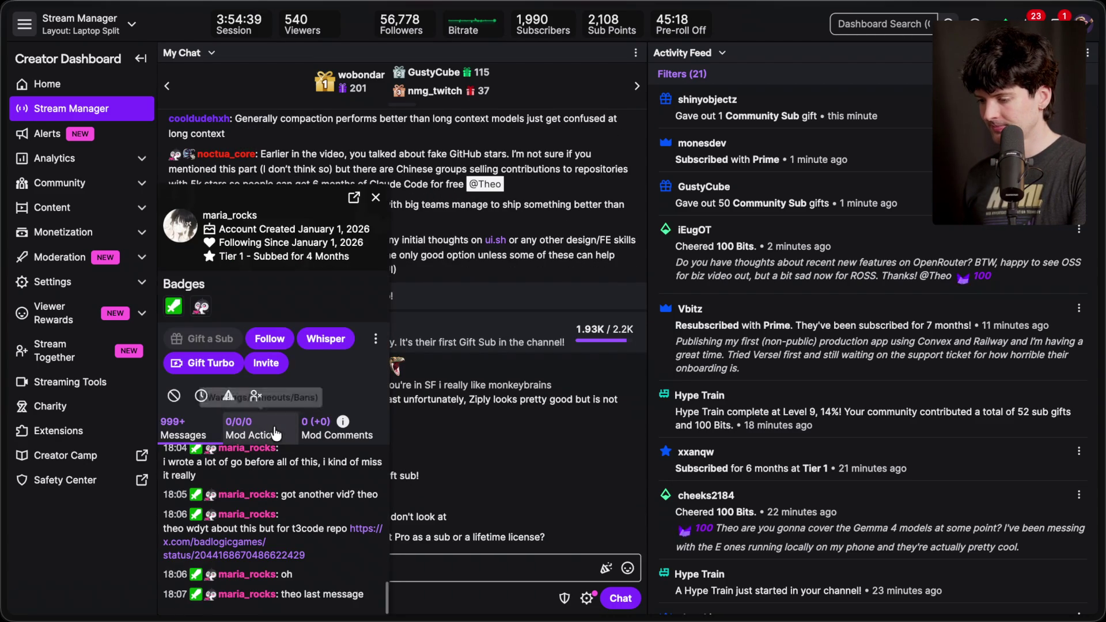
# Open the viewer card's X post on pi's contribution model, bookmark it, and close it.
pyautogui.click(238, 556)
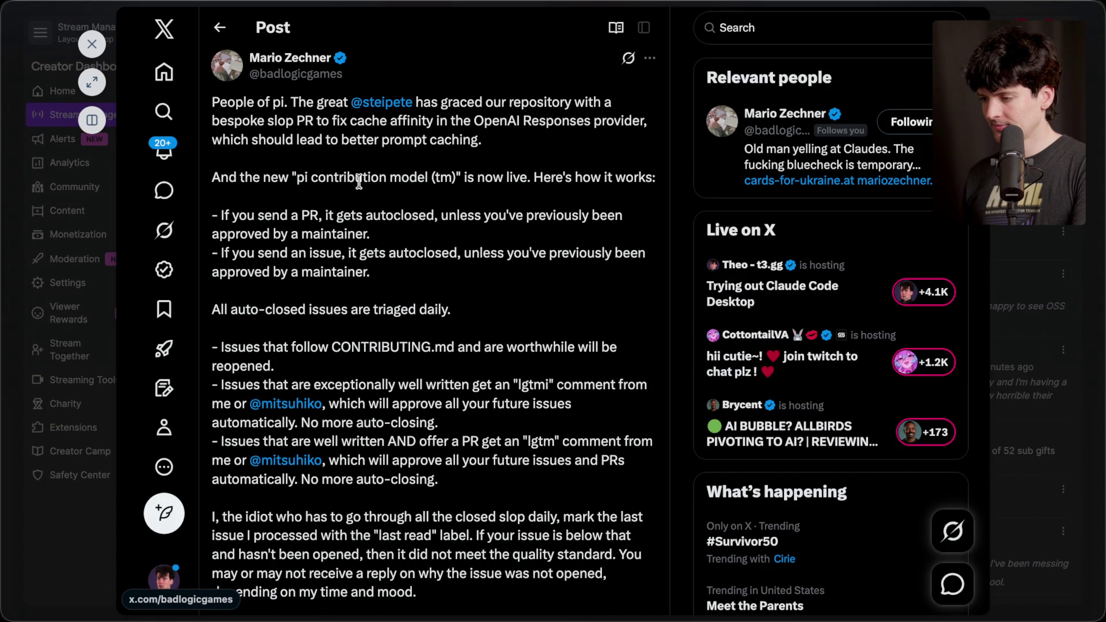
pyautogui.scroll(-5, 358, 181)
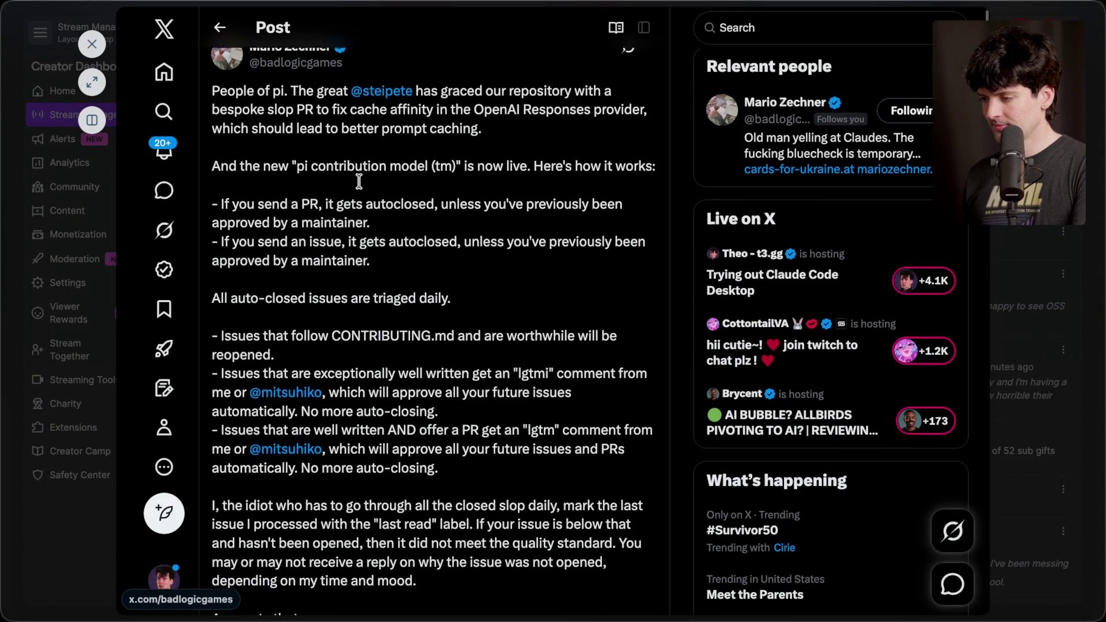
pyautogui.scroll(-15, 358, 180)
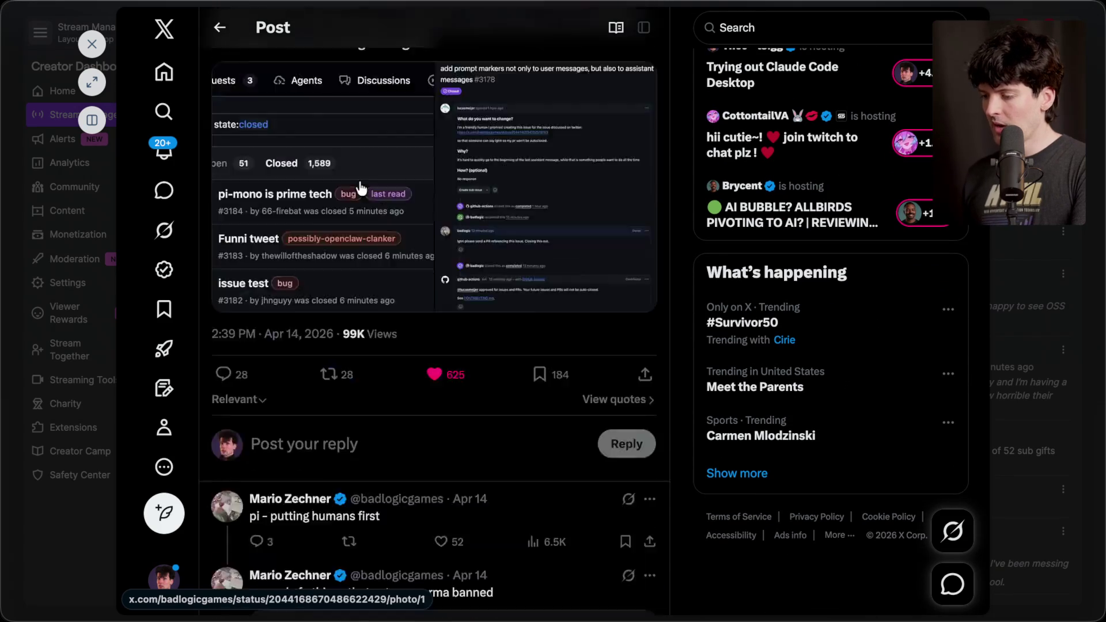
pyautogui.scroll(2, 507, 160)
pyautogui.click(561, 171)
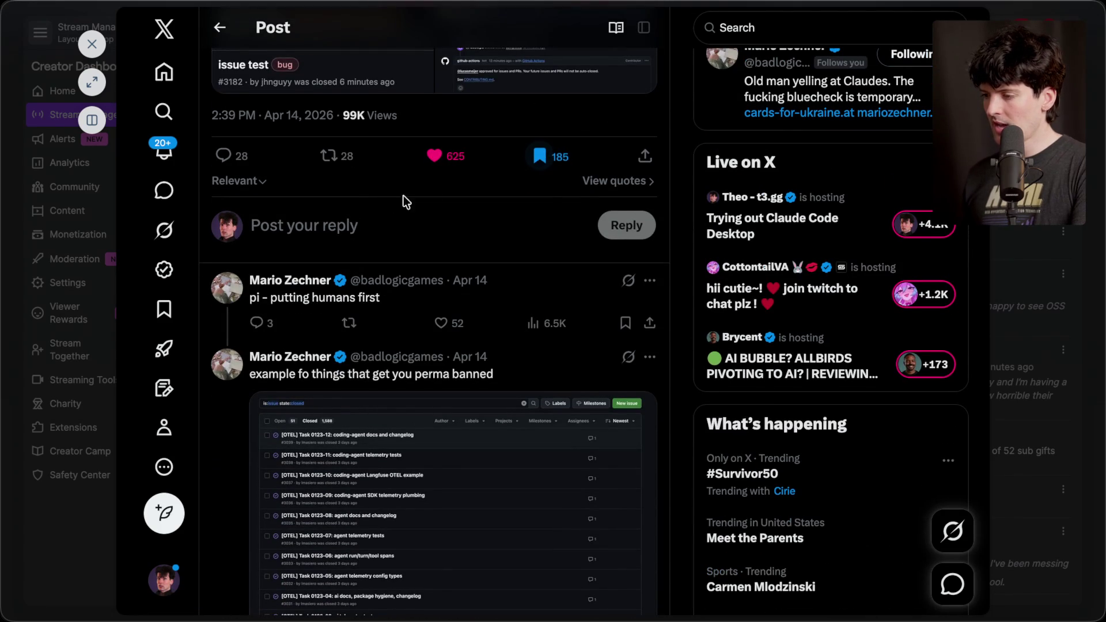
pyautogui.press('Escape')
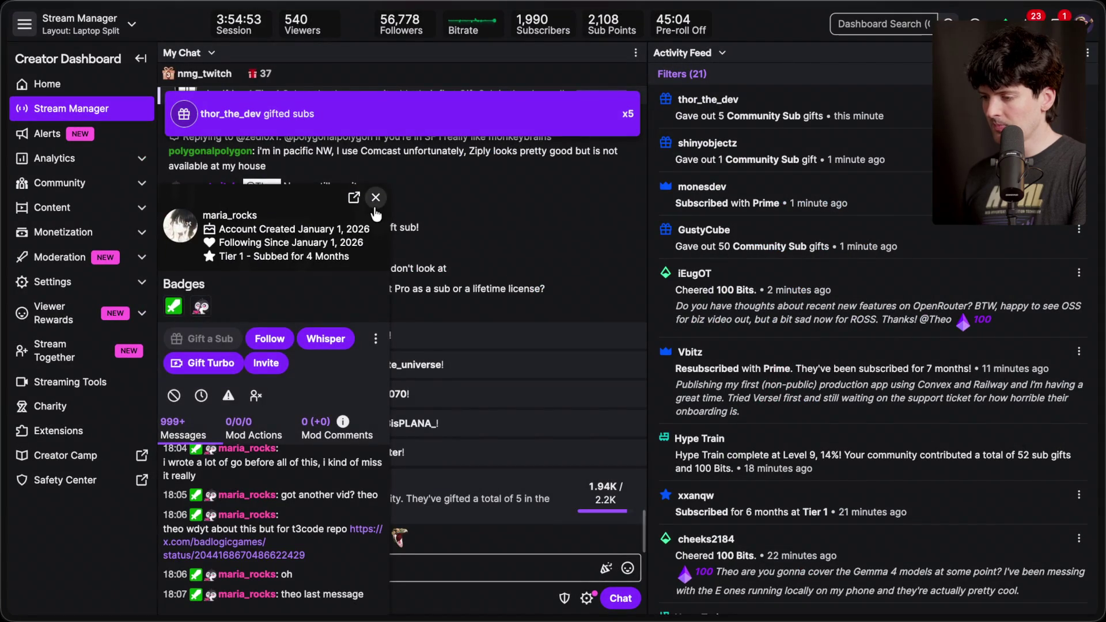
# Close the viewer card and read over the five gift-sub lines in chat.
pyautogui.press('Escape')
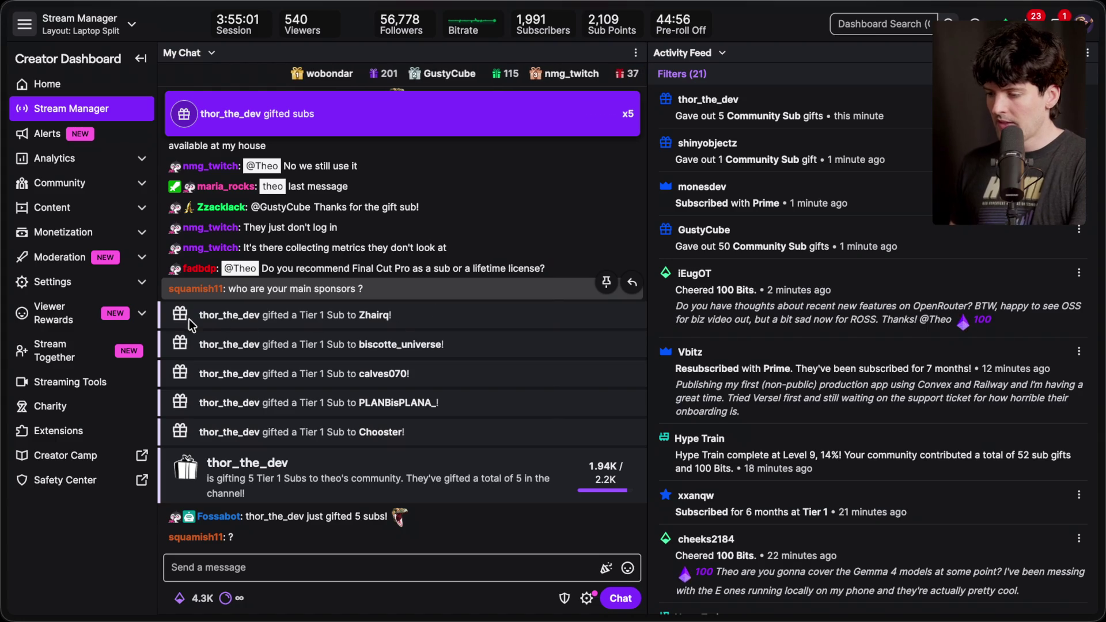
pyautogui.moveTo(195, 320); pyautogui.dragTo(461, 428)
pyautogui.click(458, 490)
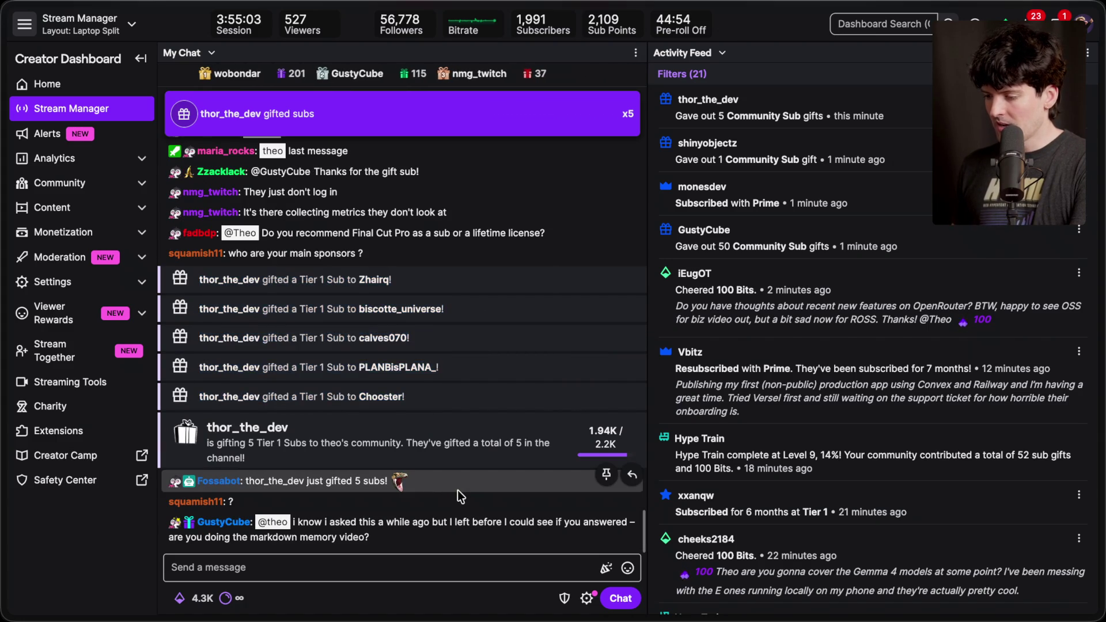
pyautogui.scroll(2, 458, 490)
pyautogui.scroll(-2, 457, 490)
pyautogui.scroll(1, 457, 490)
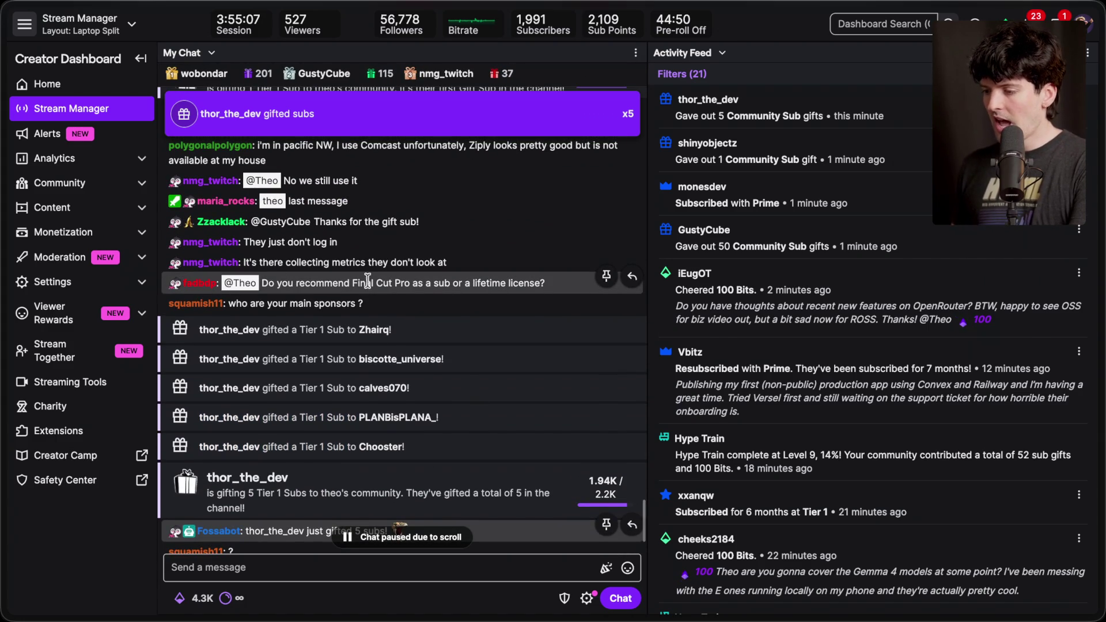
# Read the chat's Final Cut Pro licensing question and scroll to the latest messages.
pyautogui.moveTo(355, 283)
pyautogui.mouseDown()
pyautogui.moveTo(542, 283)
pyautogui.moveTo(430, 279)
pyautogui.mouseUp()
pyautogui.click(439, 237)
pyautogui.click(501, 241)
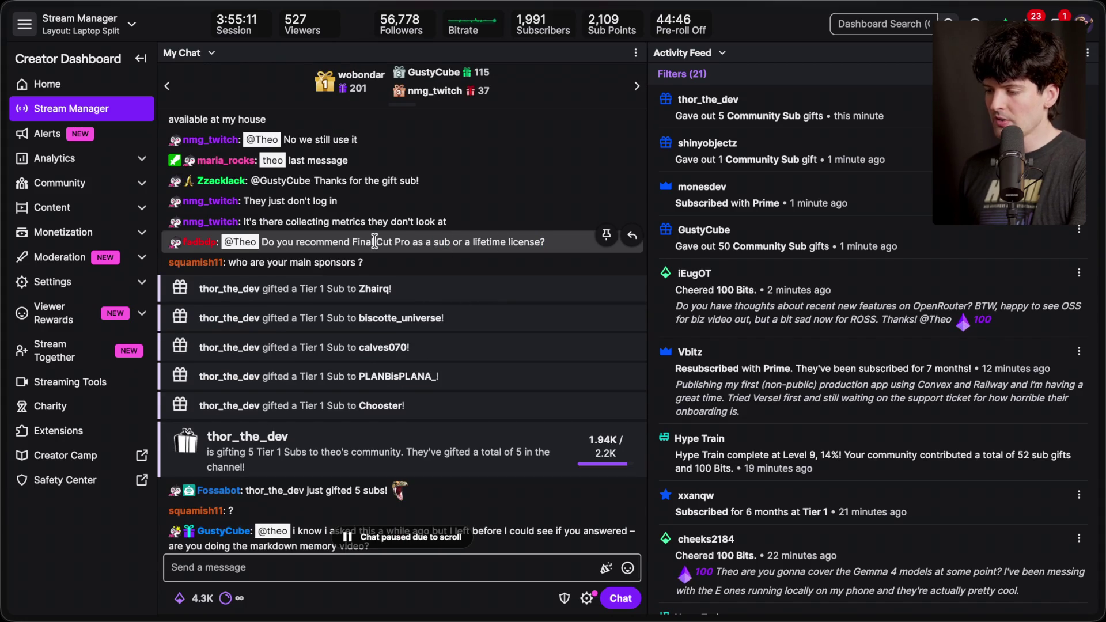
pyautogui.scroll(-2, 410, 233)
pyautogui.scroll(-1, 410, 233)
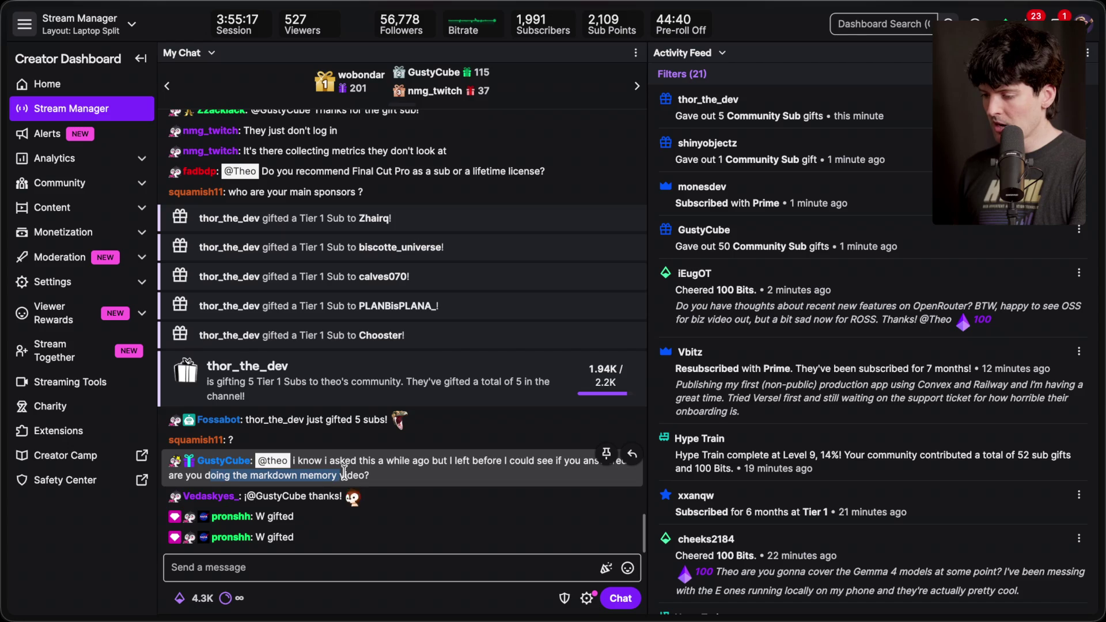
# Reload the crashed YouTube live chat page in Chrome, then bring up the Notion board.
pyautogui.press('super+Tab')
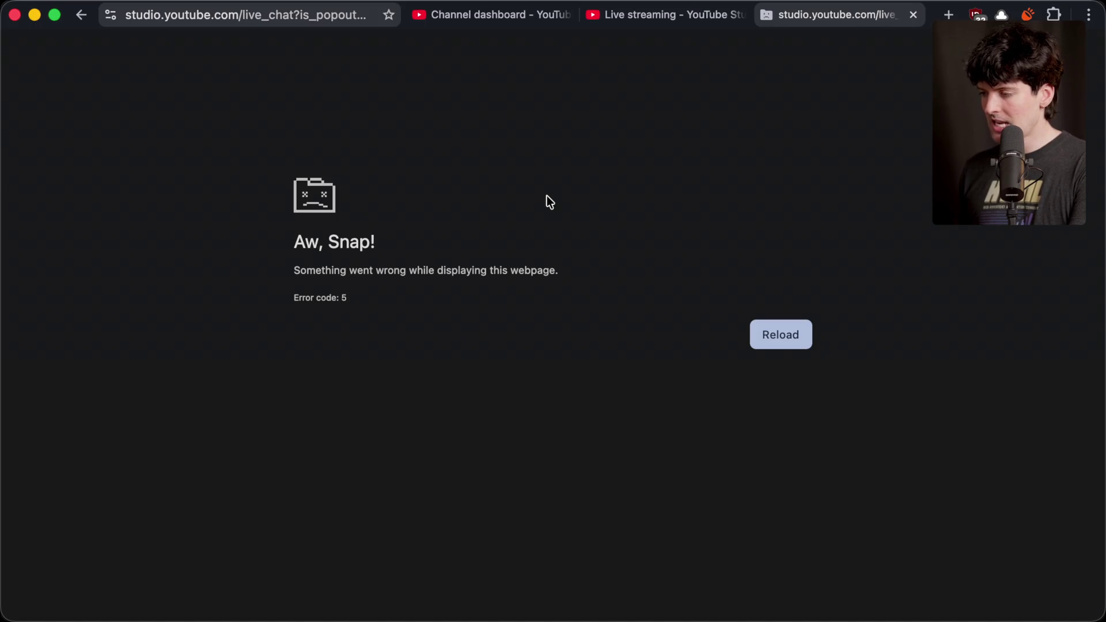
pyautogui.press('super+r')
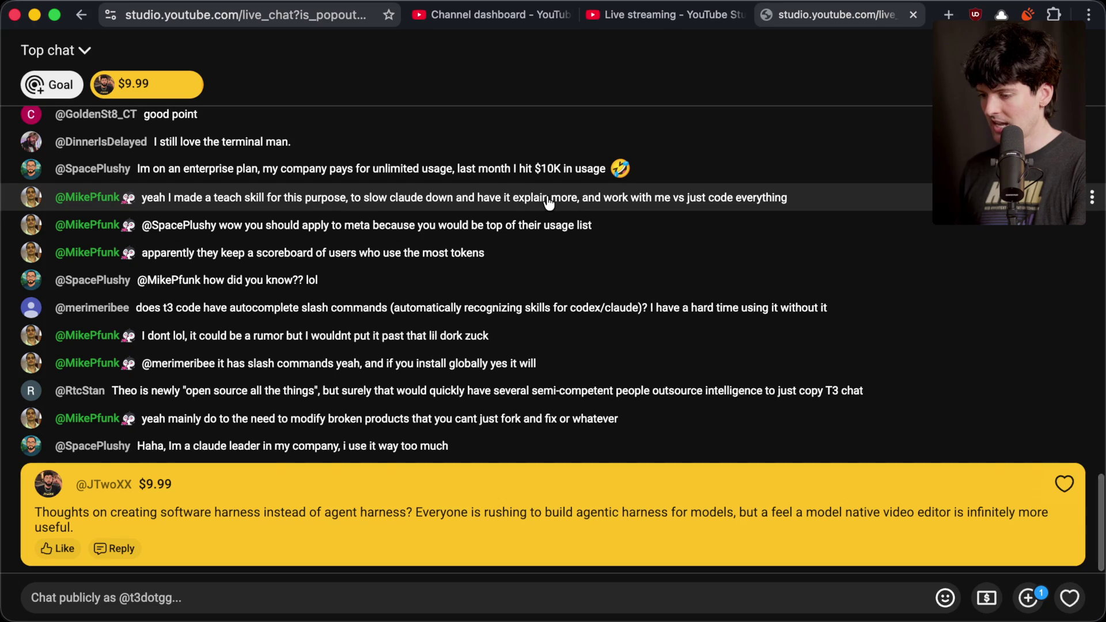
pyautogui.press('super+Tab')
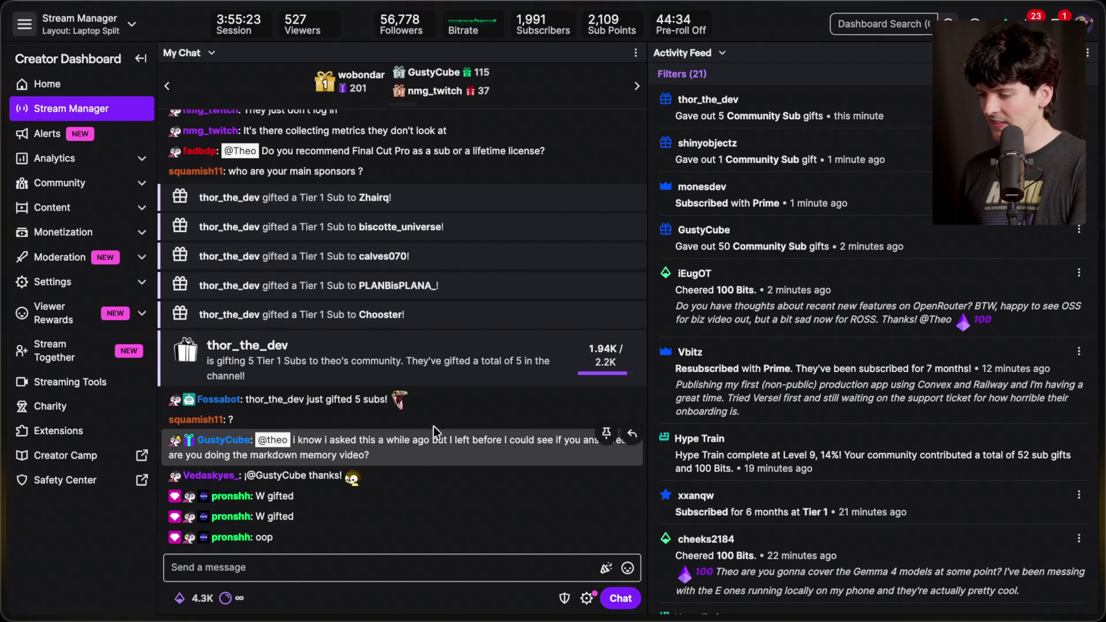
pyautogui.press('super+Tab')
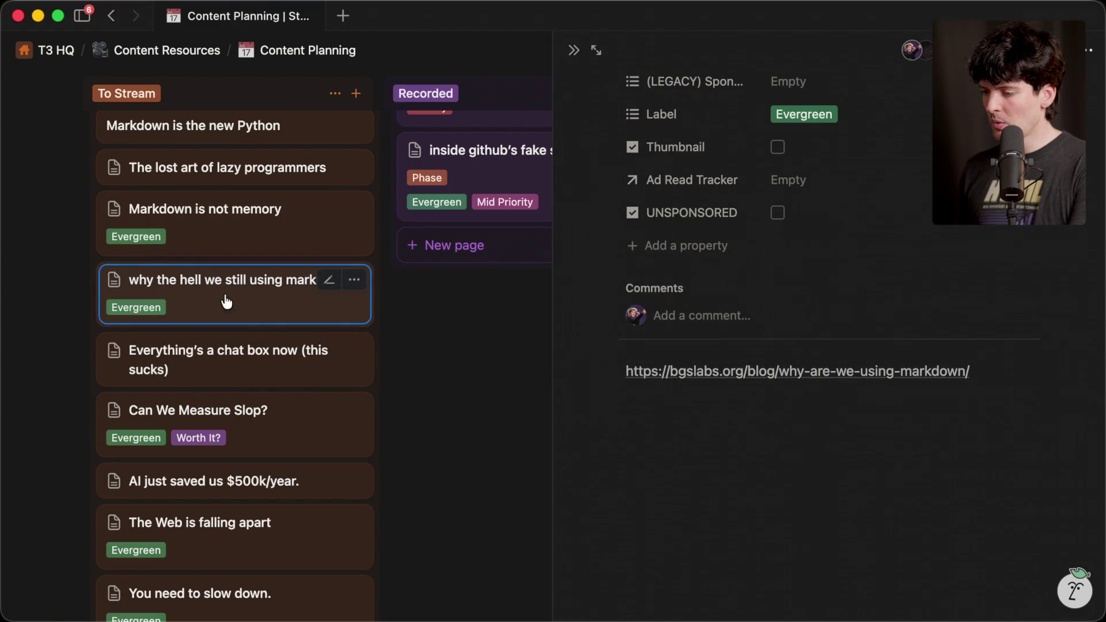
pyautogui.scroll(5, 785, 381)
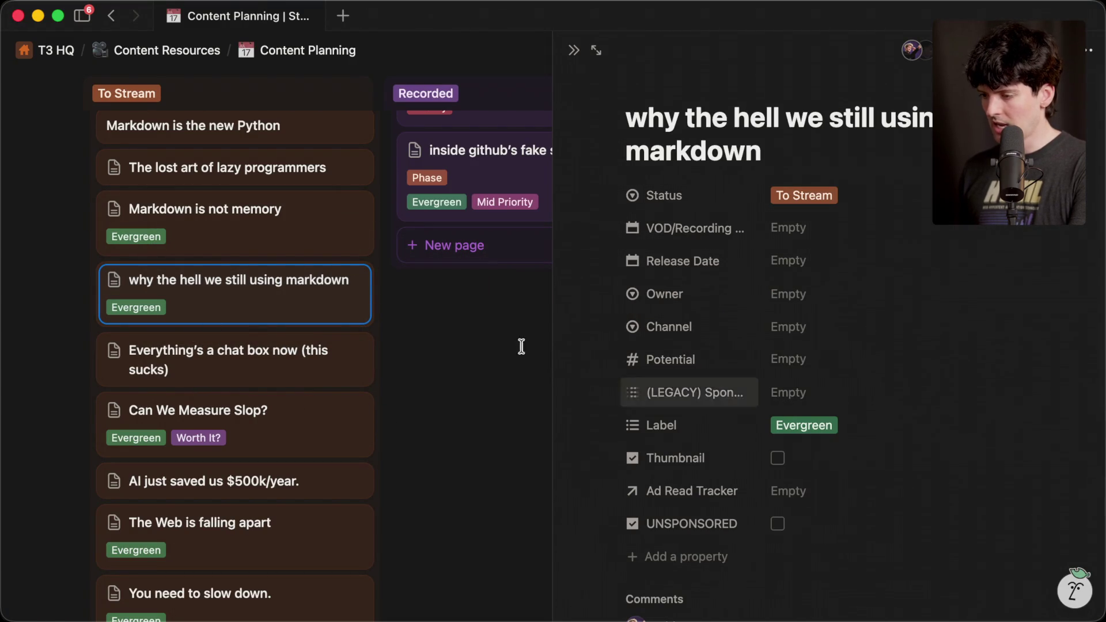
pyautogui.scroll(2, 202, 254)
pyautogui.scroll(2, 201, 255)
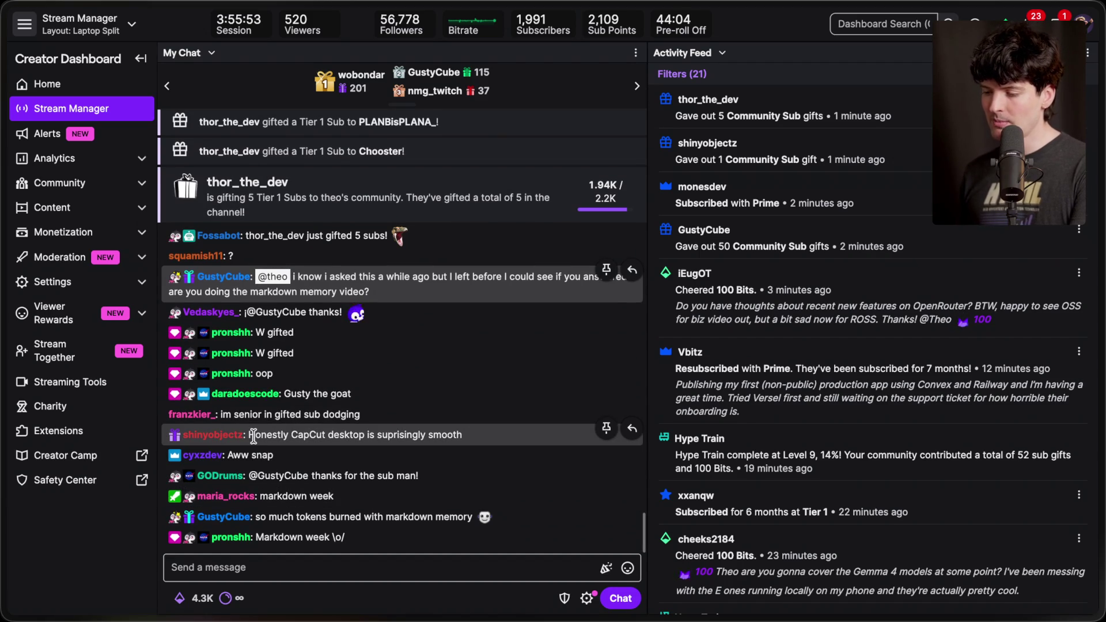
pyautogui.moveTo(254, 437); pyautogui.dragTo(434, 436)
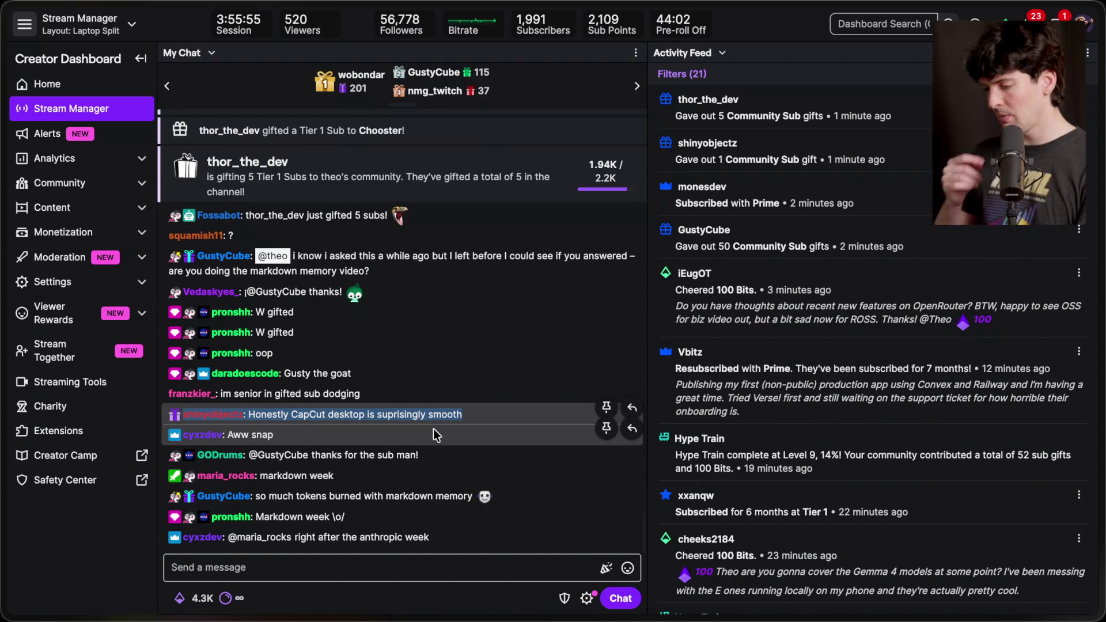
# Read the chat message asking about streams next week, then return to the Notion Content Planning board.
pyautogui.click(442, 573)
pyautogui.moveTo(270, 517)
pyautogui.mouseDown()
pyautogui.moveTo(403, 536)
pyautogui.moveTo(410, 499)
pyautogui.mouseUp()
pyautogui.tripleClick(412, 498)
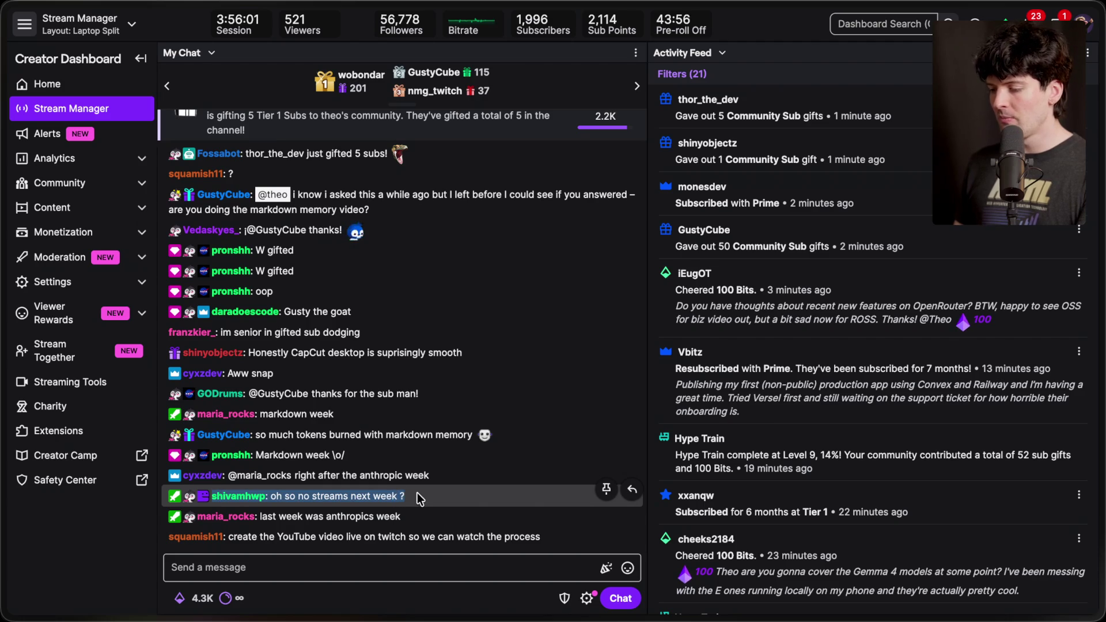
pyautogui.click(341, 552)
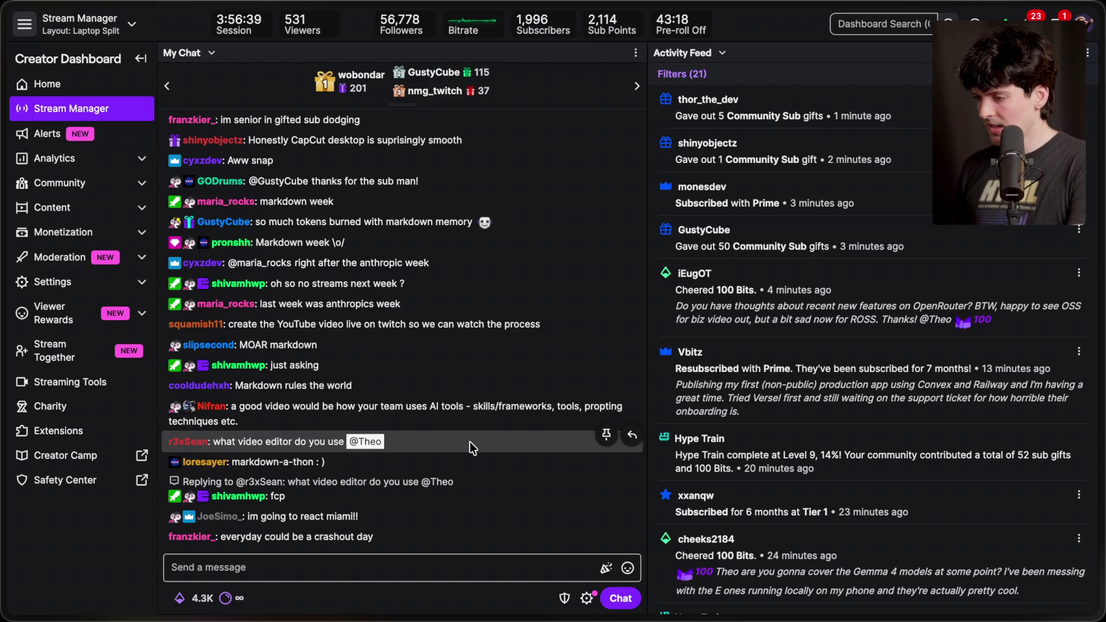
pyautogui.press('super+Tab')
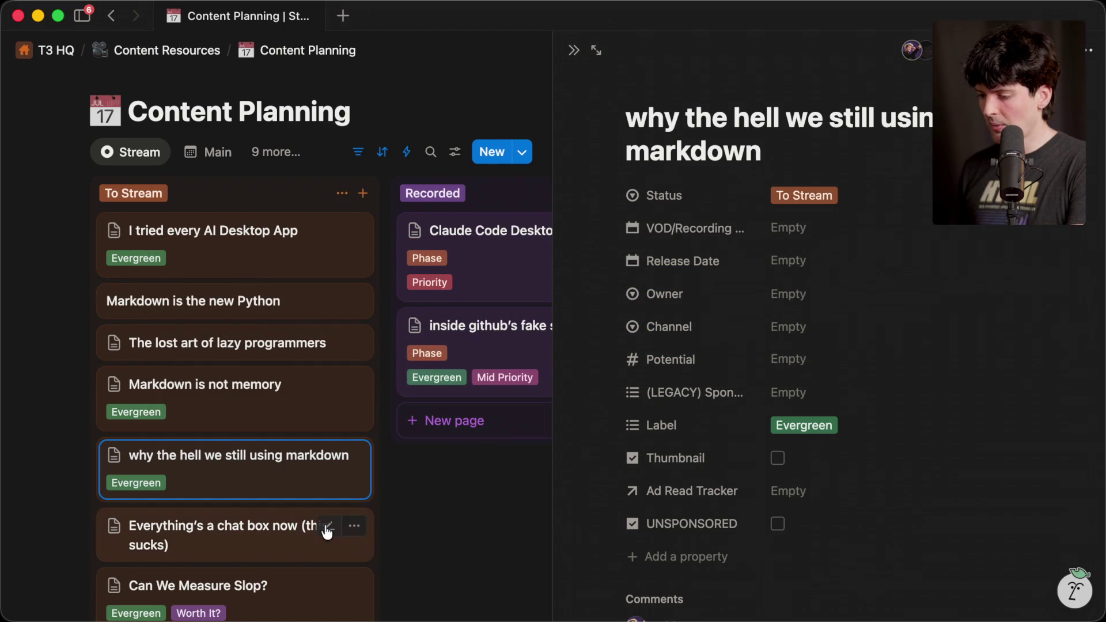
pyautogui.scroll(-3, 323, 528)
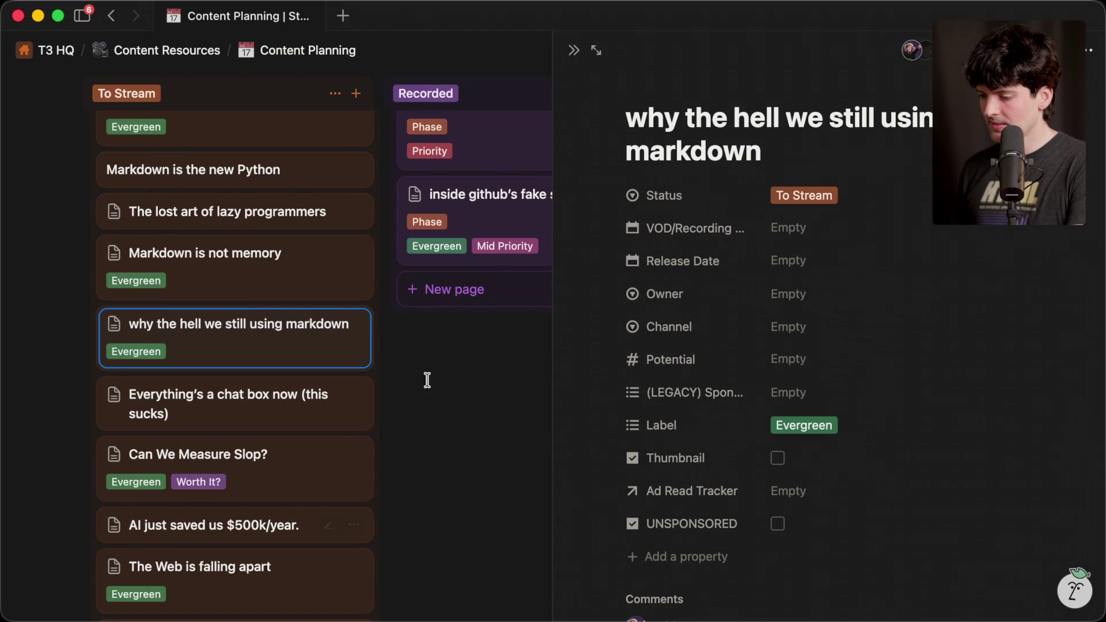
pyautogui.scroll(-3, 217, 420)
pyautogui.scroll(-3, 212, 408)
pyautogui.scroll(6, 212, 408)
pyautogui.scroll(3, 212, 408)
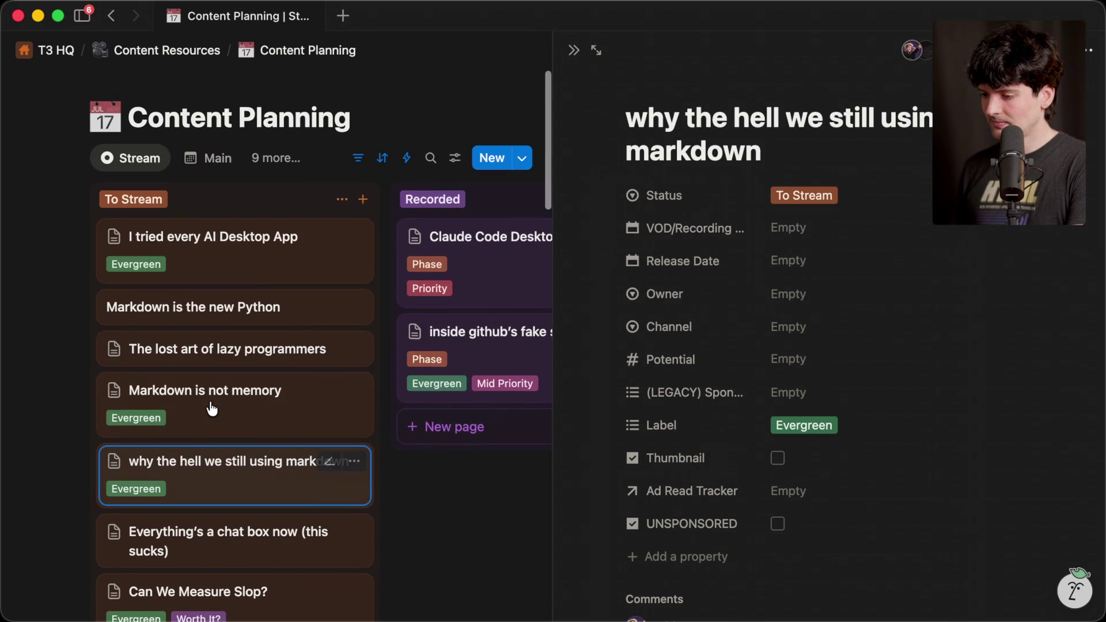
pyautogui.press('Escape')
# Add a 'why do we still use markdown' stream marker in Twitch chat, then show the article tab.
pyautogui.click(230, 465)
pyautogui.press('super+Tab')
pyautogui.click(402, 567)
pyautogui.write('/marker')
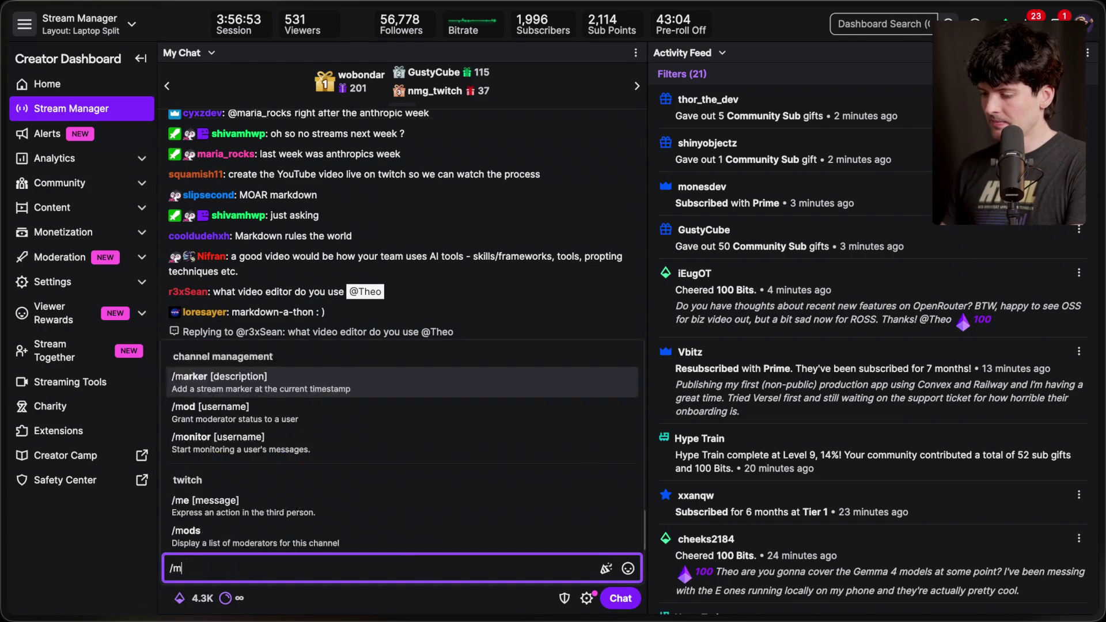
pyautogui.write(' why do ')
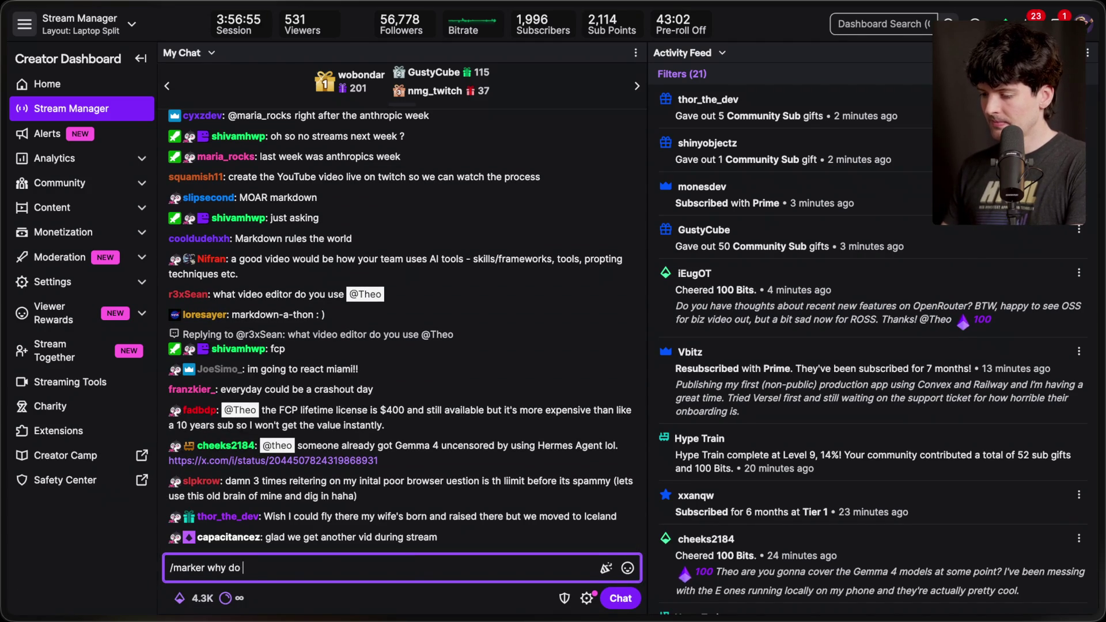
pyautogui.write('we stilown')
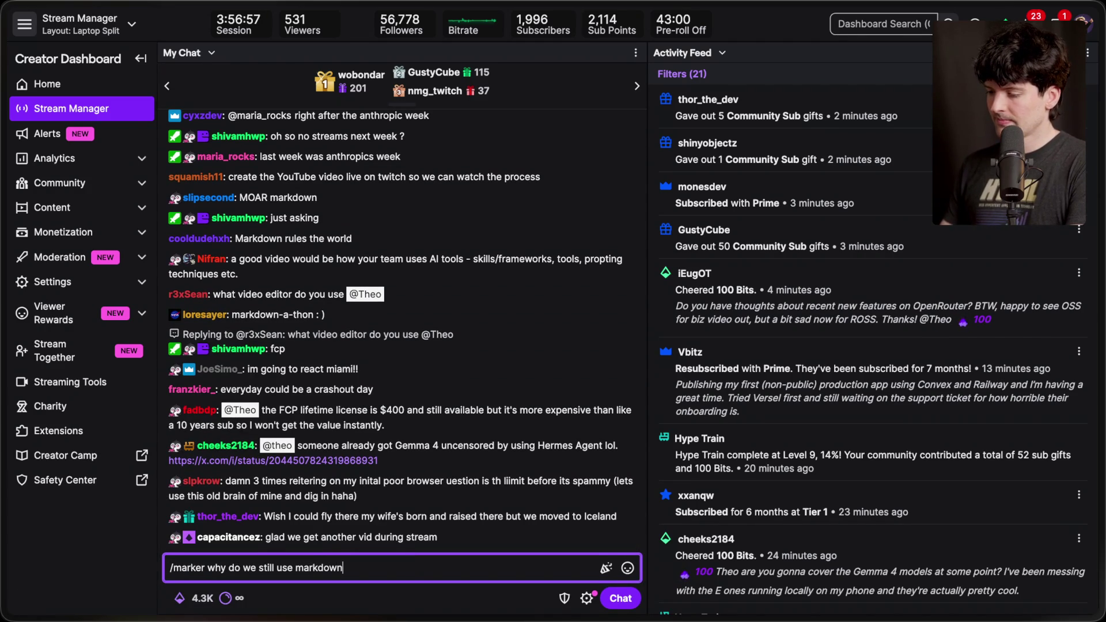
pyautogui.press('Return')
pyautogui.moveTo(1101, 352)
pyautogui.click(973, 352)
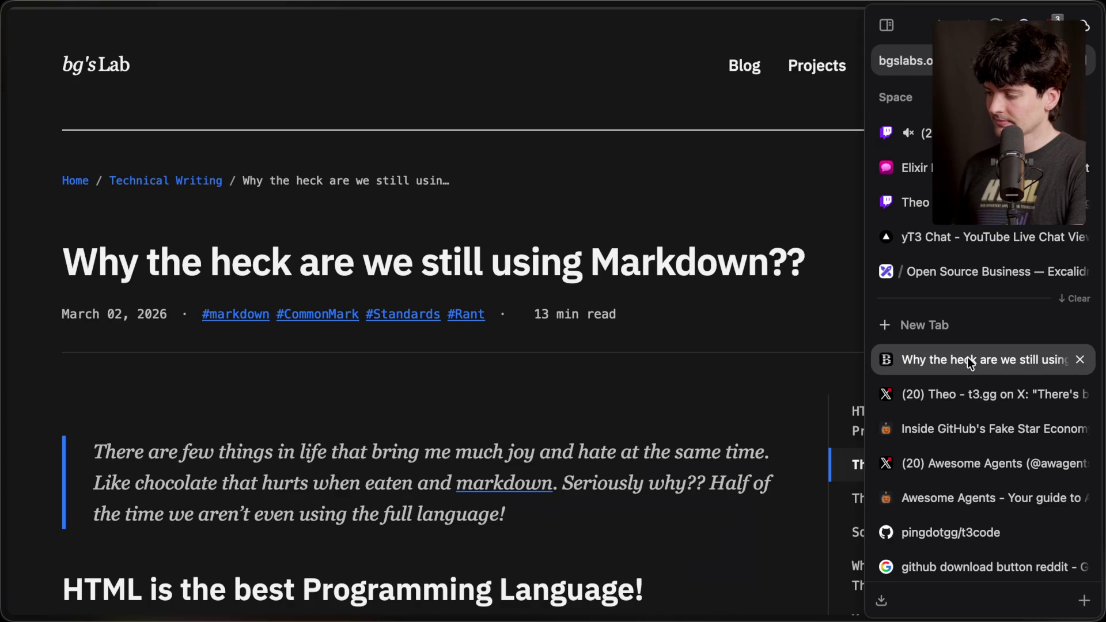
# Clear the other sidebar tabs, jump to 'HTML is the best', and scroll back toward the top.
pyautogui.click(1080, 299)
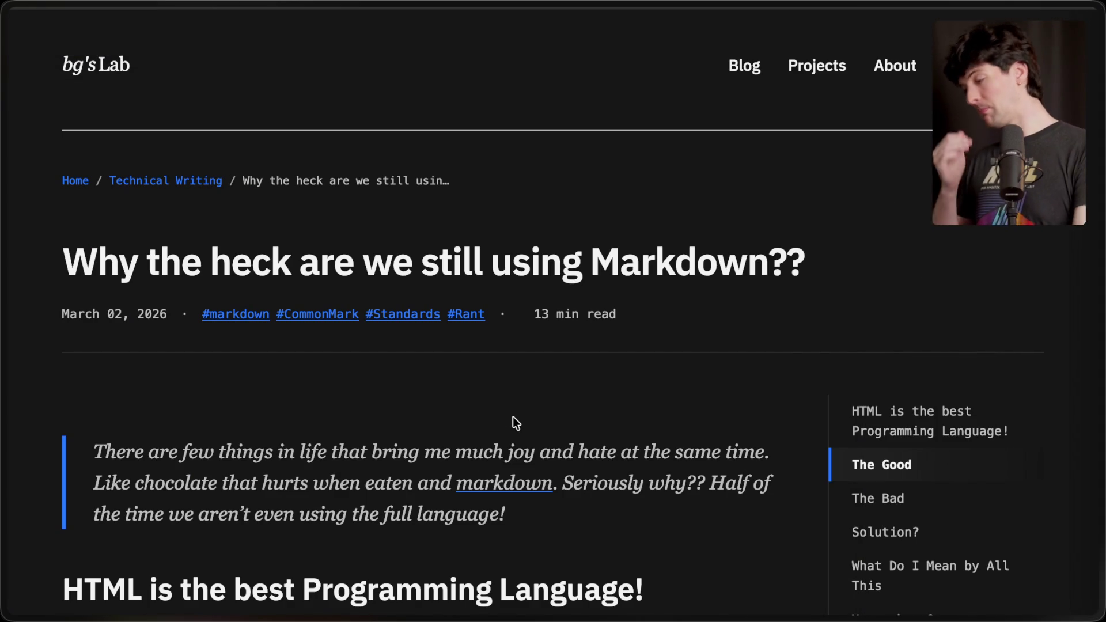
pyautogui.click(870, 421)
pyautogui.scroll(10, 366, 363)
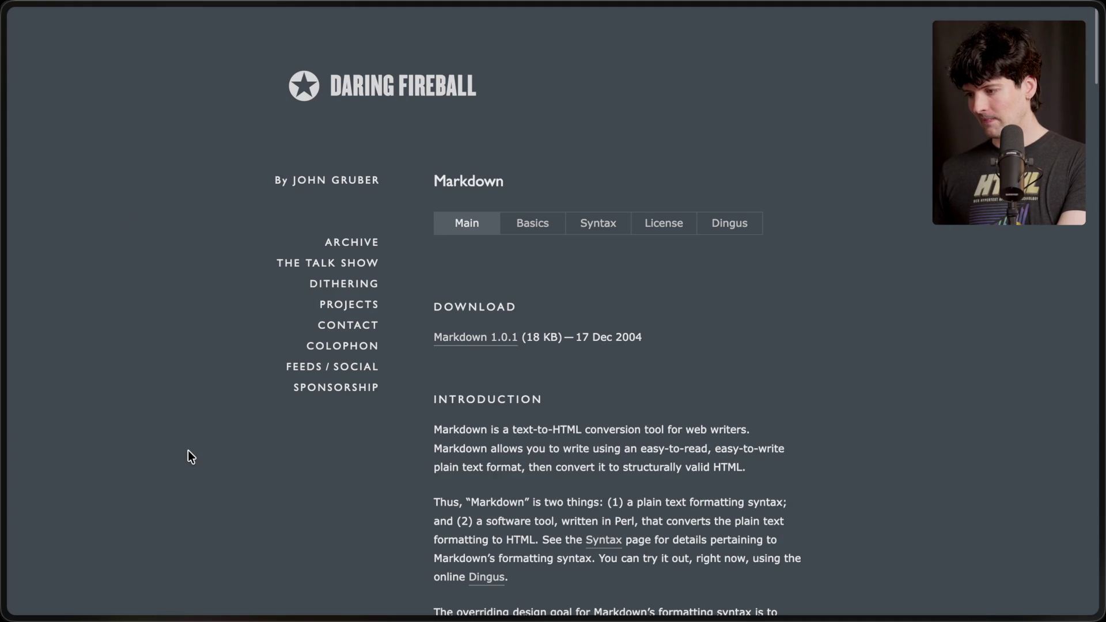
# Skim the Daring Fireball Markdown page, then bring up the app switcher to leave it.
pyautogui.scroll(-2, 188, 450)
pyautogui.scroll(2, 188, 450)
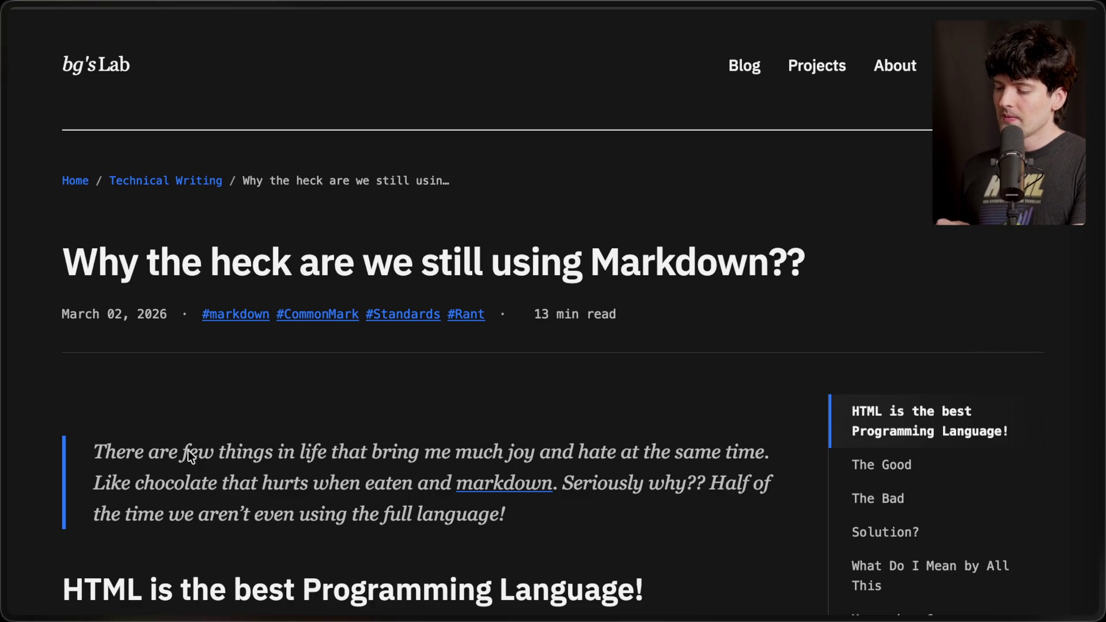
pyautogui.press('super+Tab')
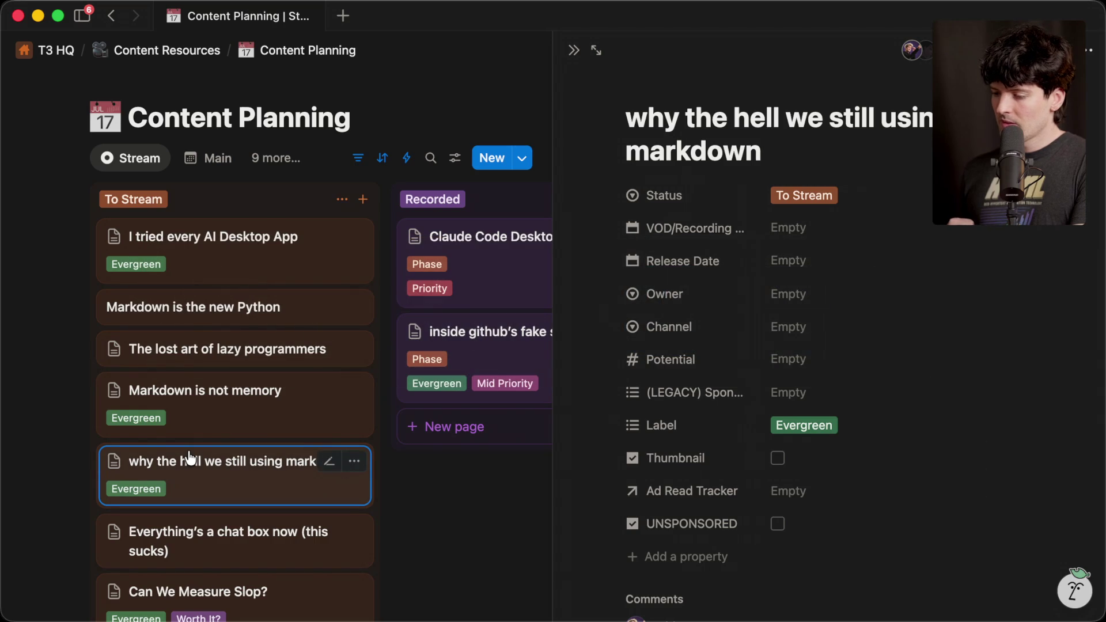
# Switch to Notion to view the 'why the hell we still using markdown' card.
pyautogui.press('super+Tab')
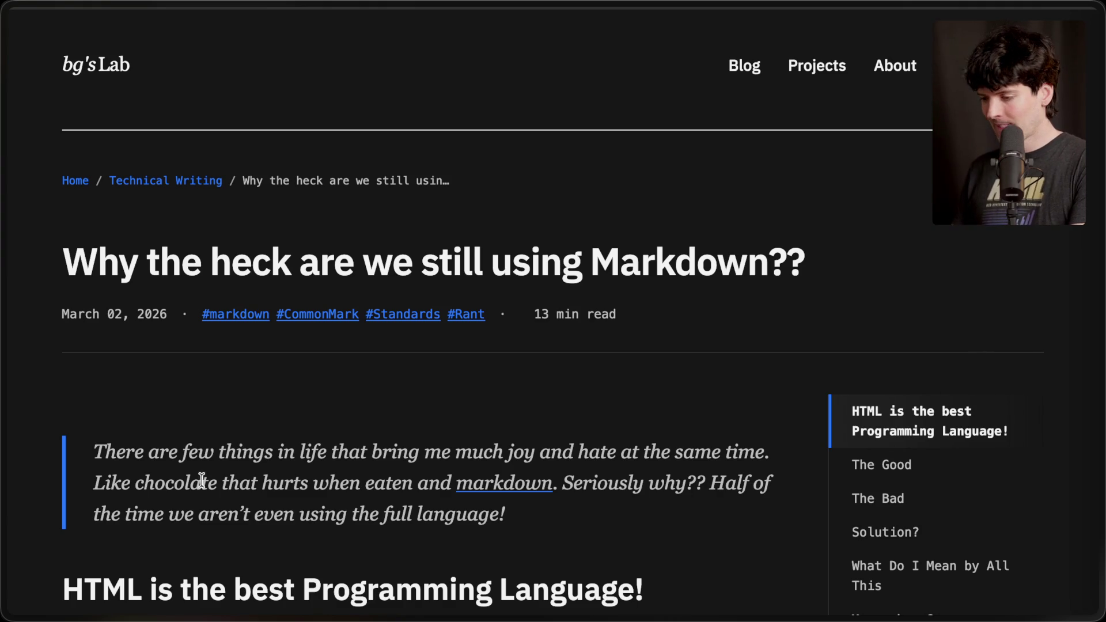
# Scroll the article, highlighting the opening quote, the 'HTML is the best Programming Language!' heading and 'A life.'.
pyautogui.scroll(-2, 220, 406)
pyautogui.scroll(-3, 220, 406)
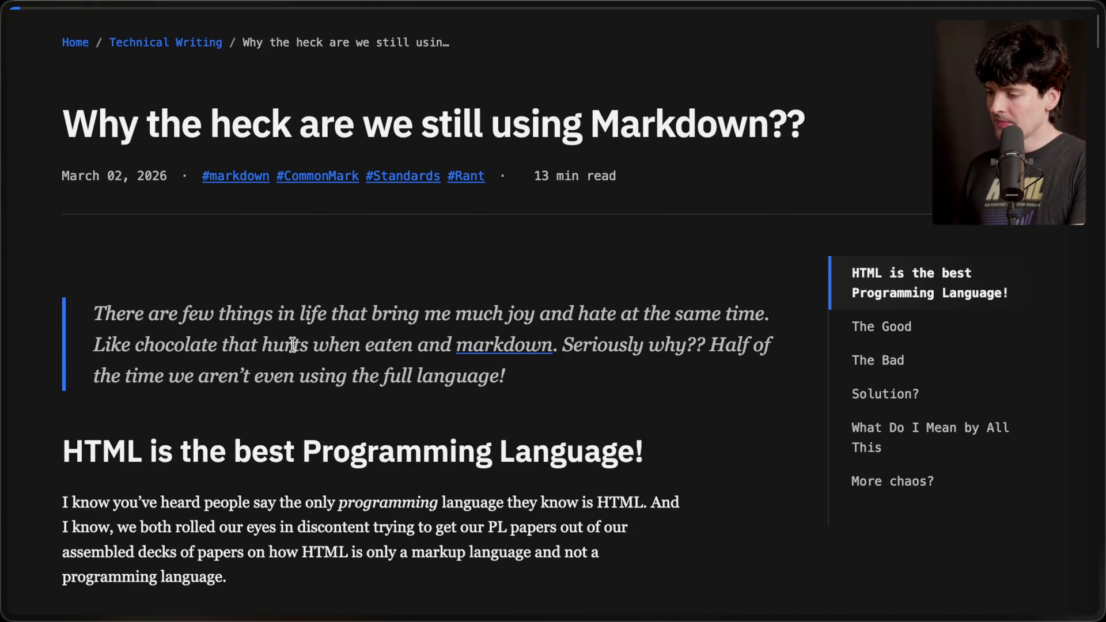
pyautogui.scroll(-1, 293, 345)
pyautogui.moveTo(81, 276); pyautogui.dragTo(458, 288)
pyautogui.click(478, 289)
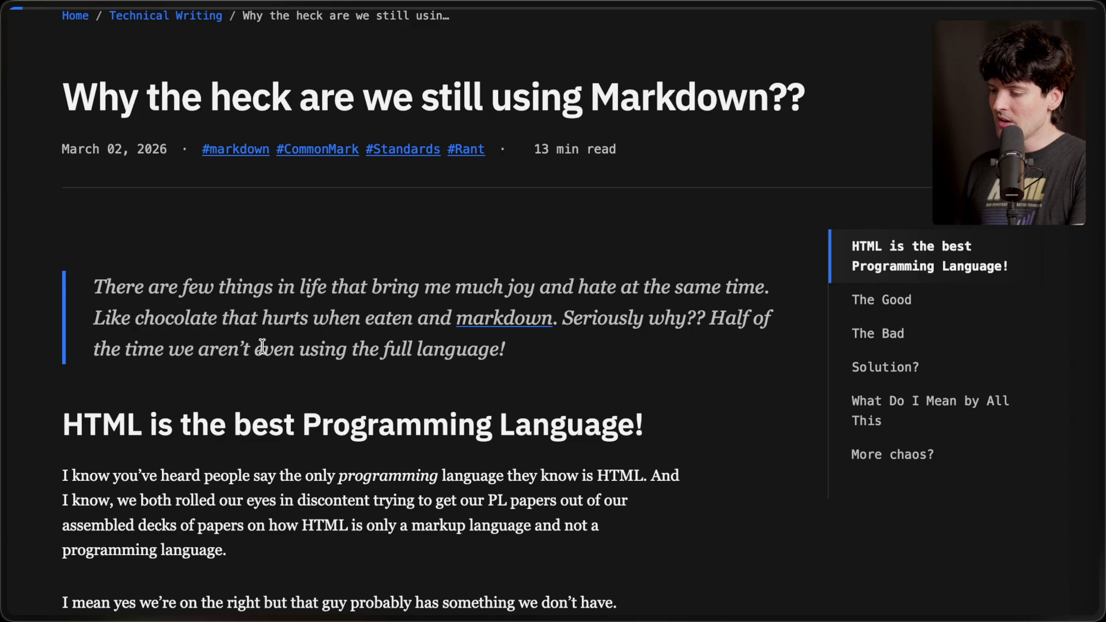
pyautogui.scroll(-4, 531, 349)
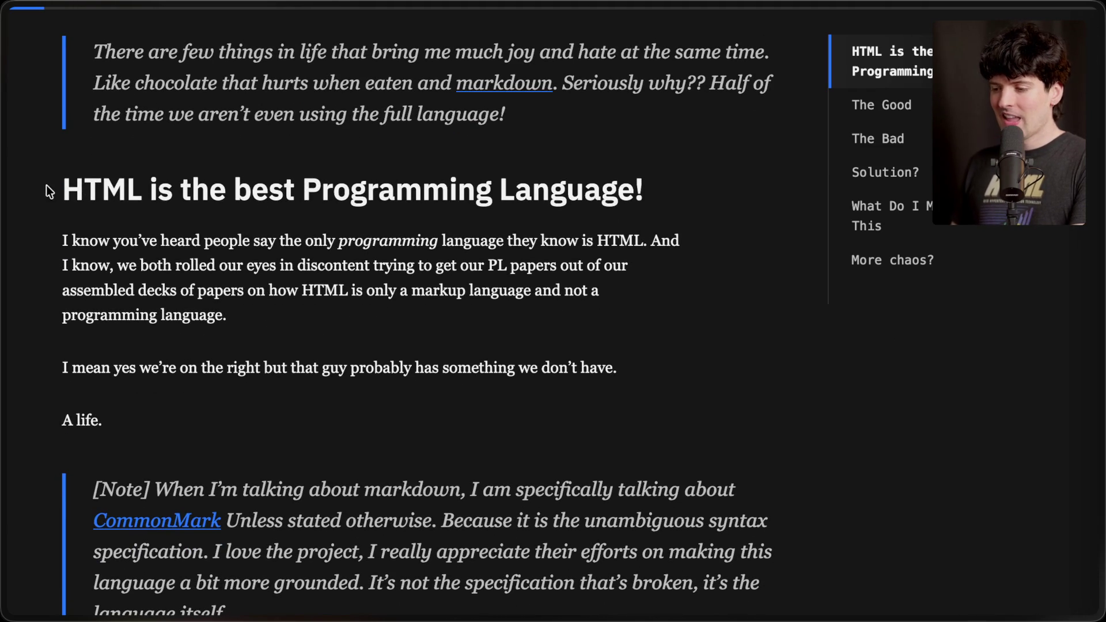
pyautogui.moveTo(46, 185); pyautogui.dragTo(735, 216)
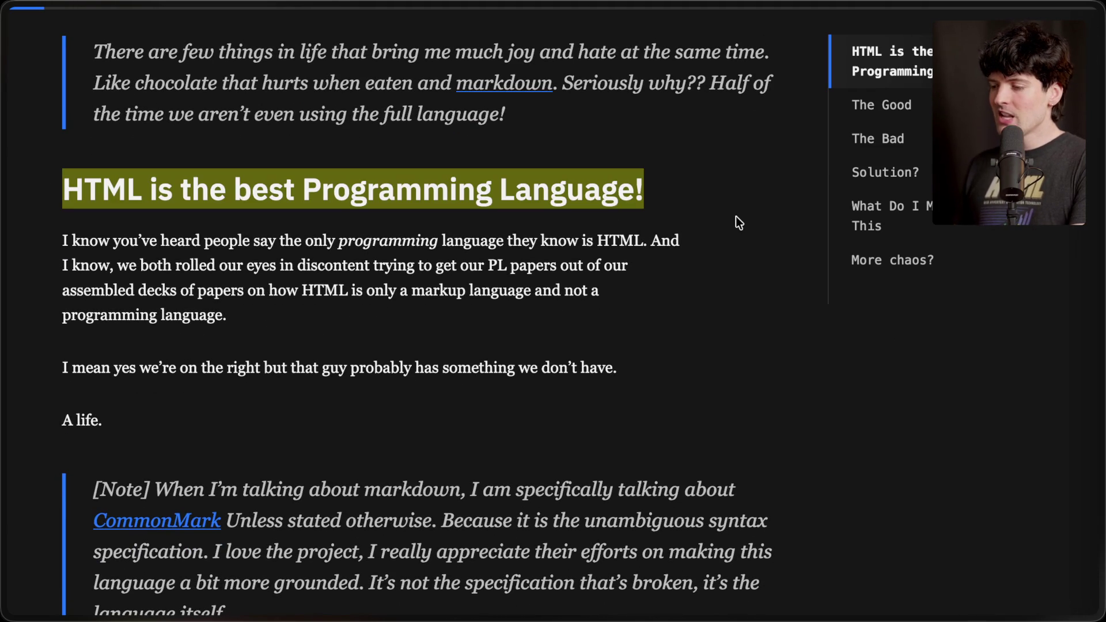
pyautogui.click(693, 191)
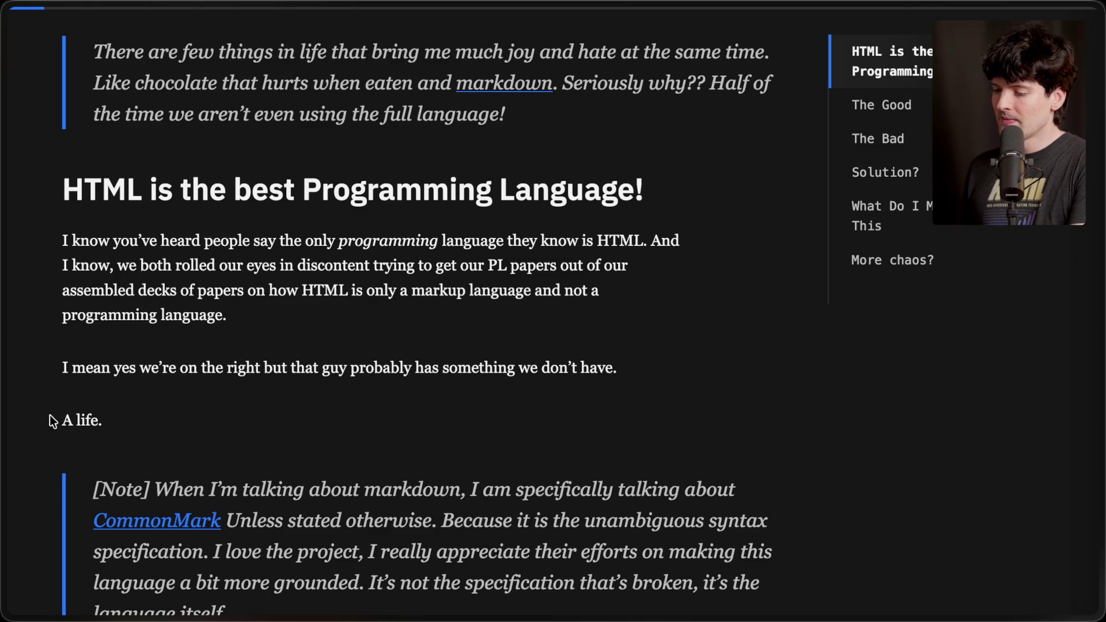
pyautogui.moveTo(51, 420); pyautogui.dragTo(148, 425)
pyautogui.click(144, 420)
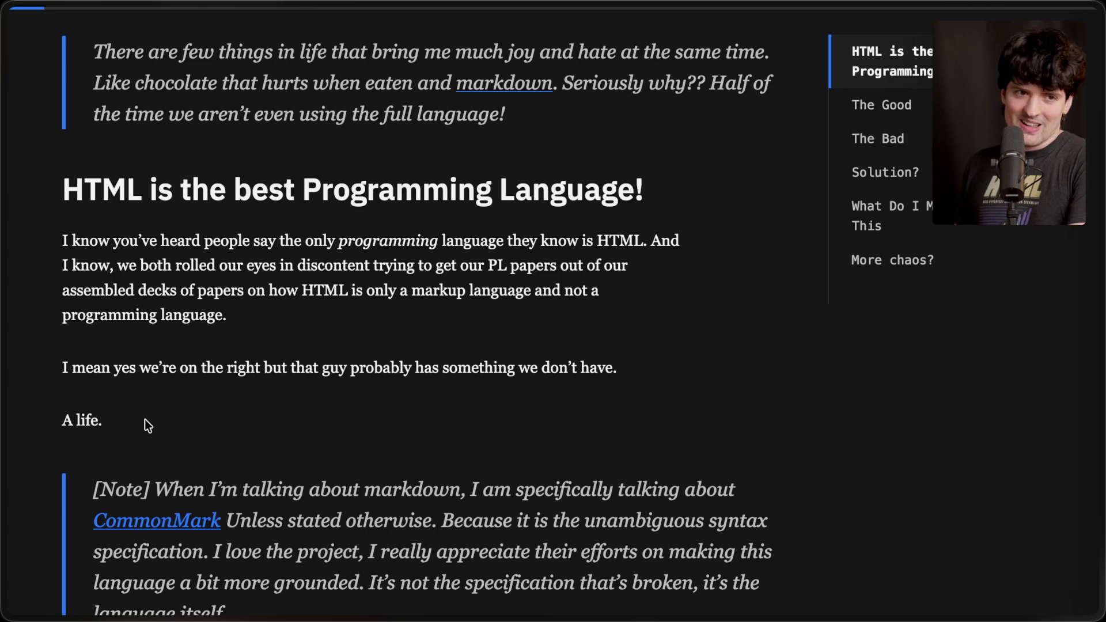
# Scroll on, highlighting the sentence saying the language itself is broken, up to The Good.
pyautogui.scroll(-3, 145, 420)
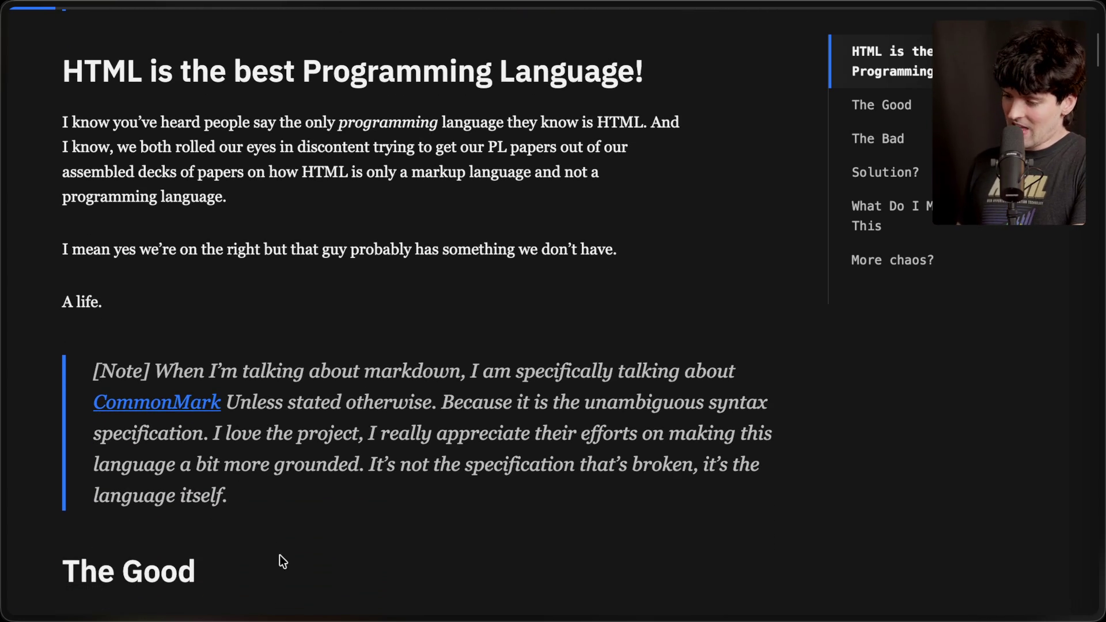
pyautogui.scroll(-1, 280, 558)
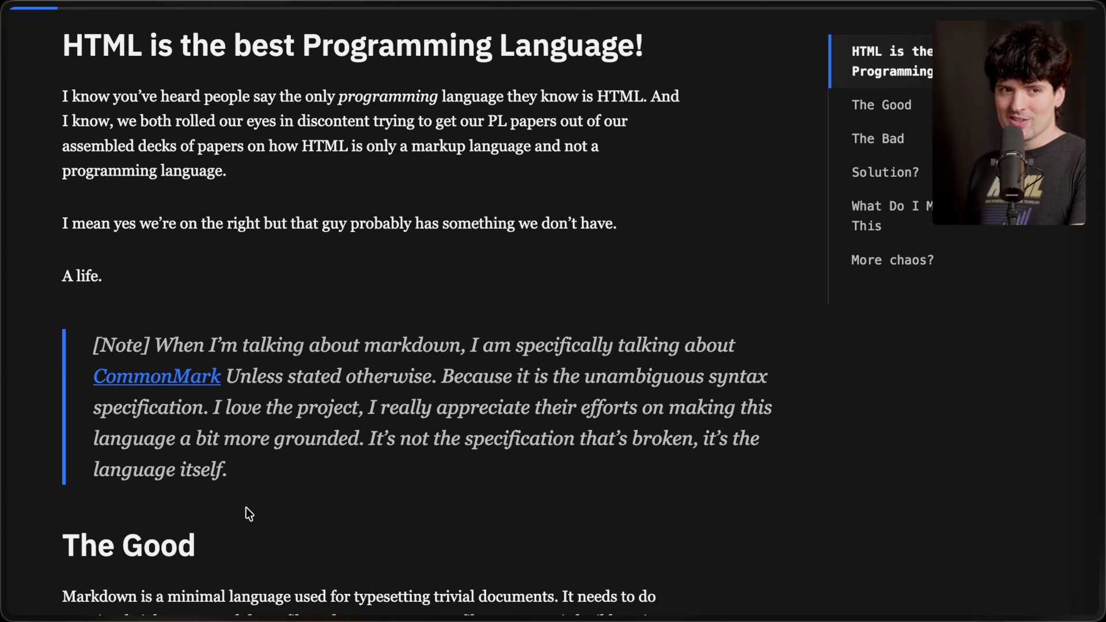
pyautogui.scroll(-3, 247, 508)
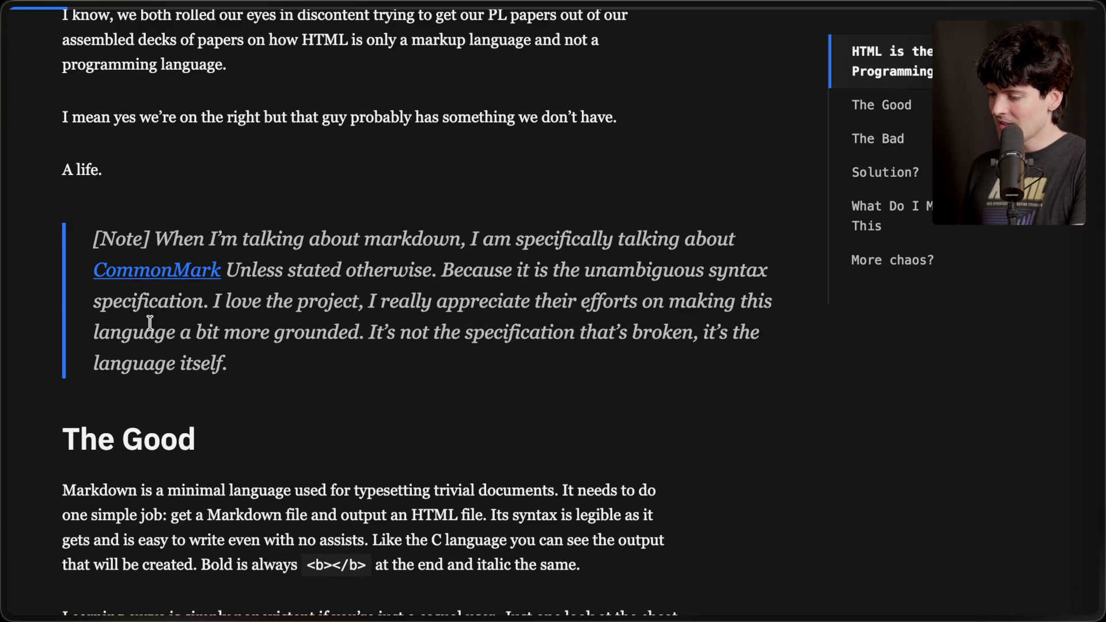
pyautogui.moveTo(369, 333); pyautogui.dragTo(407, 371)
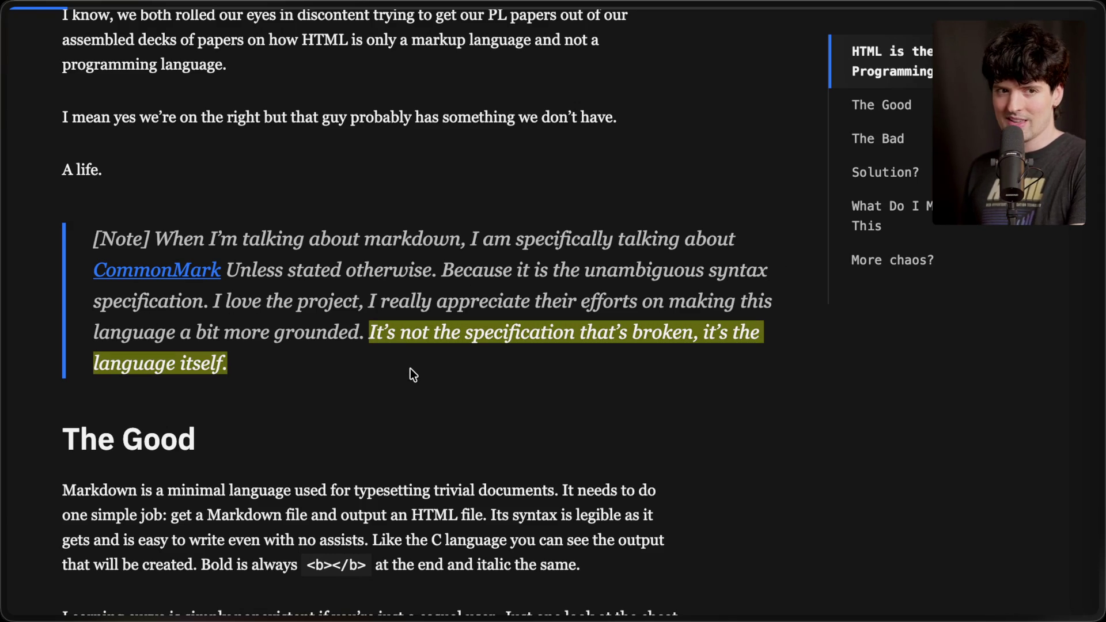
pyautogui.click(410, 369)
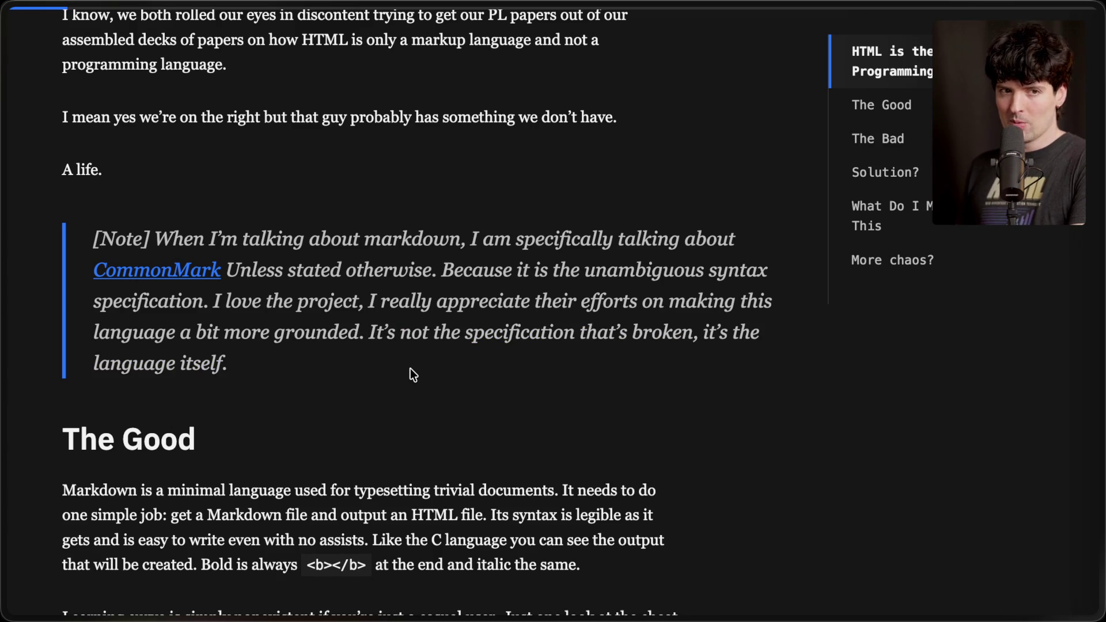
pyautogui.scroll(-5, 411, 368)
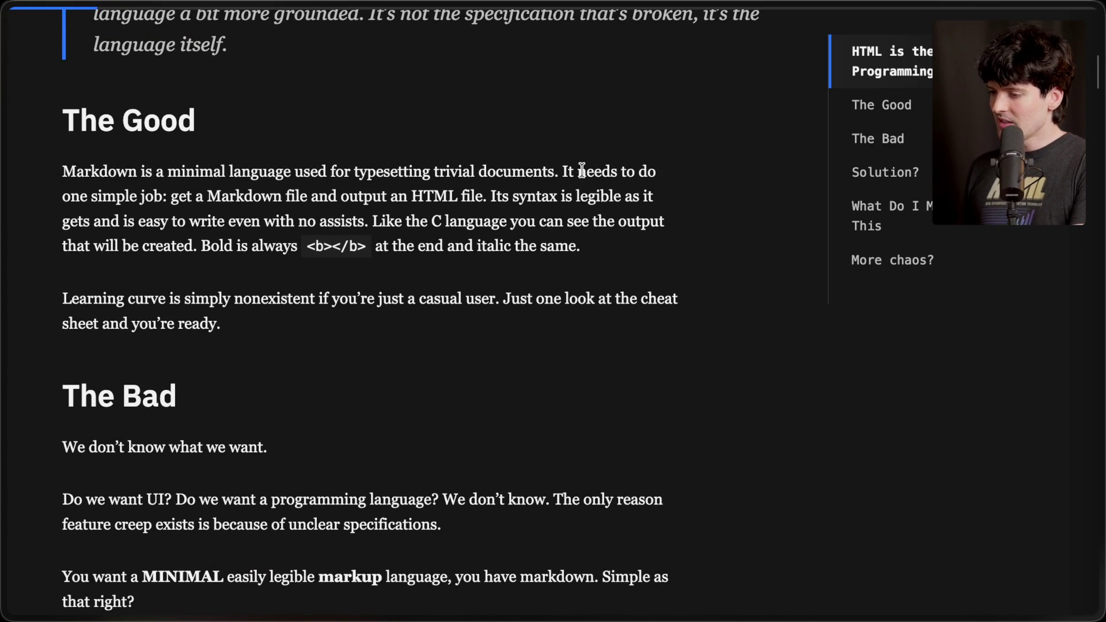
# In The Good, highlight the Markdown-to-HTML phrase, the <b></b> span and the cheat sheet sentence.
pyautogui.moveTo(170, 196); pyautogui.dragTo(487, 204)
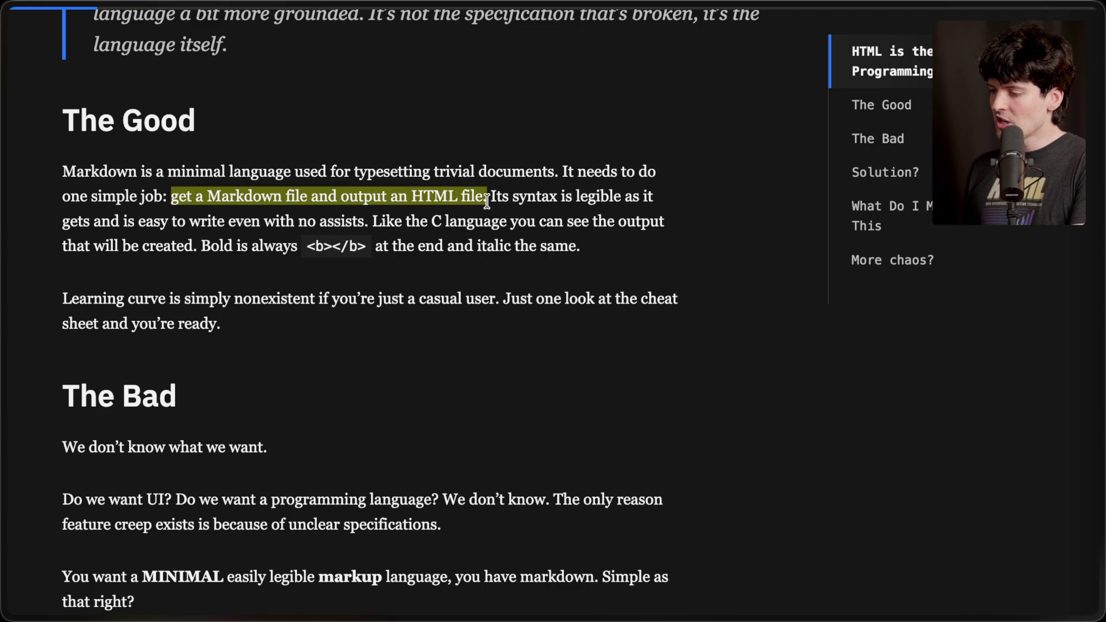
pyautogui.click(487, 198)
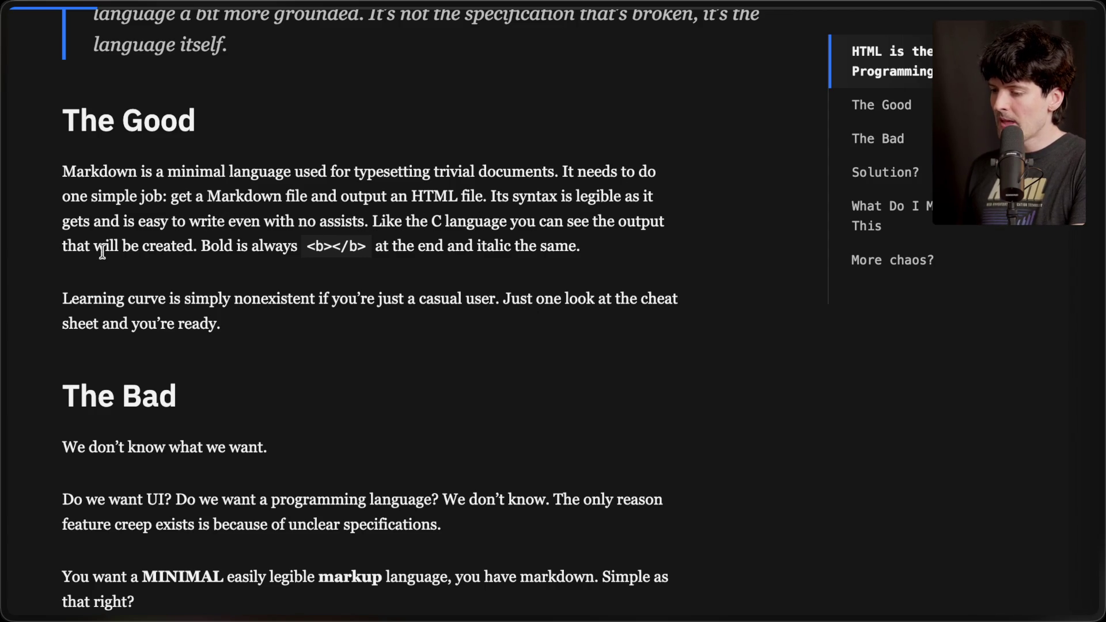
pyautogui.moveTo(304, 247); pyautogui.dragTo(372, 249)
pyautogui.click(368, 244)
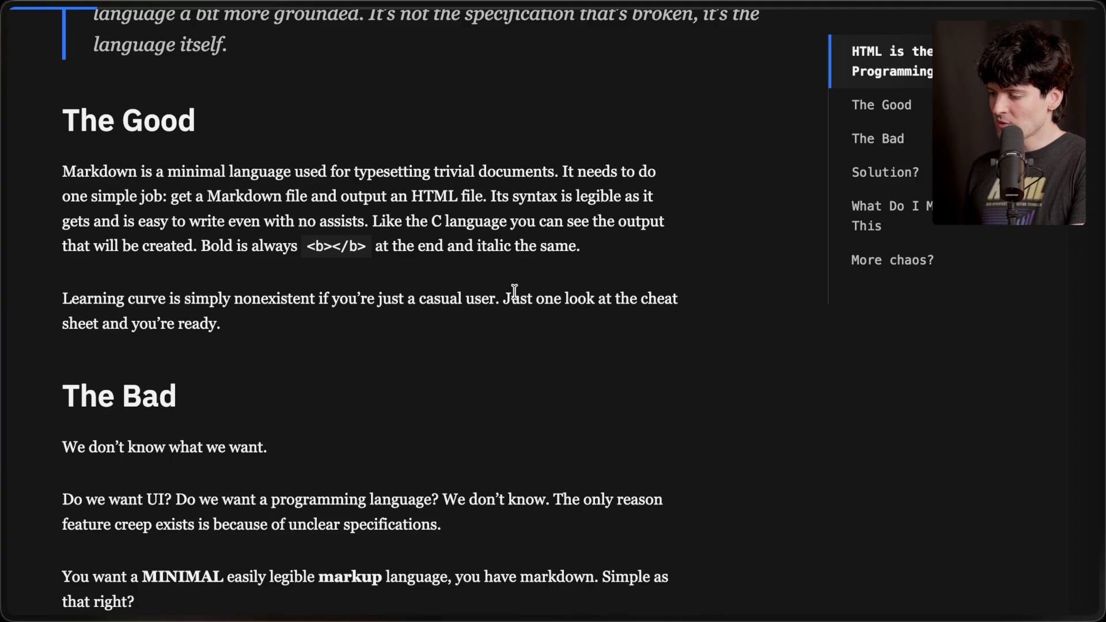
pyautogui.moveTo(496, 298); pyautogui.dragTo(510, 334)
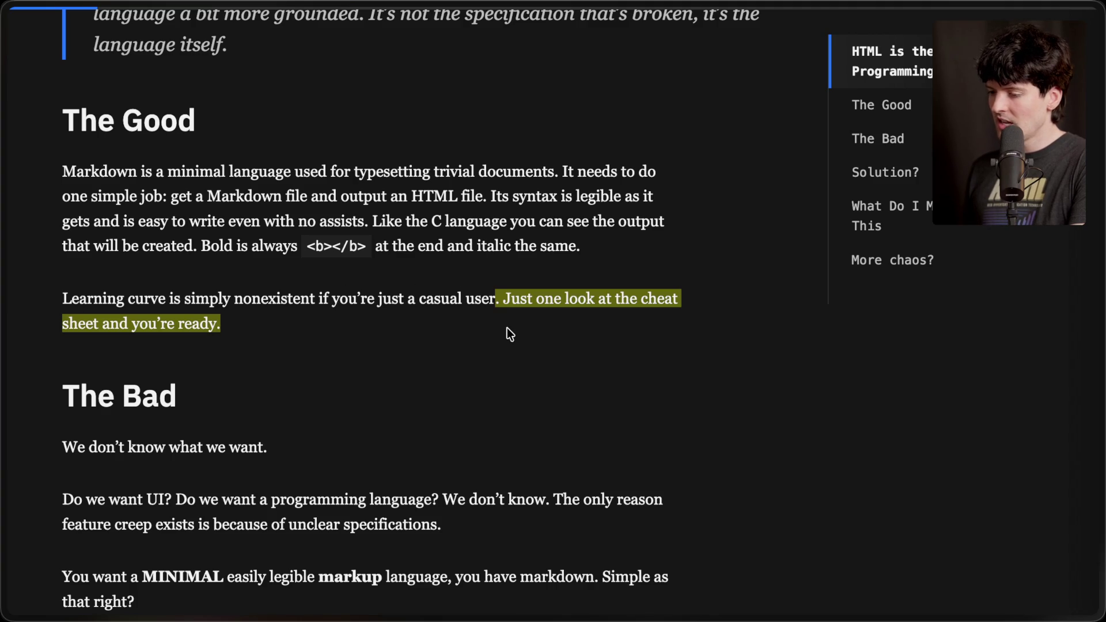
pyautogui.click(507, 327)
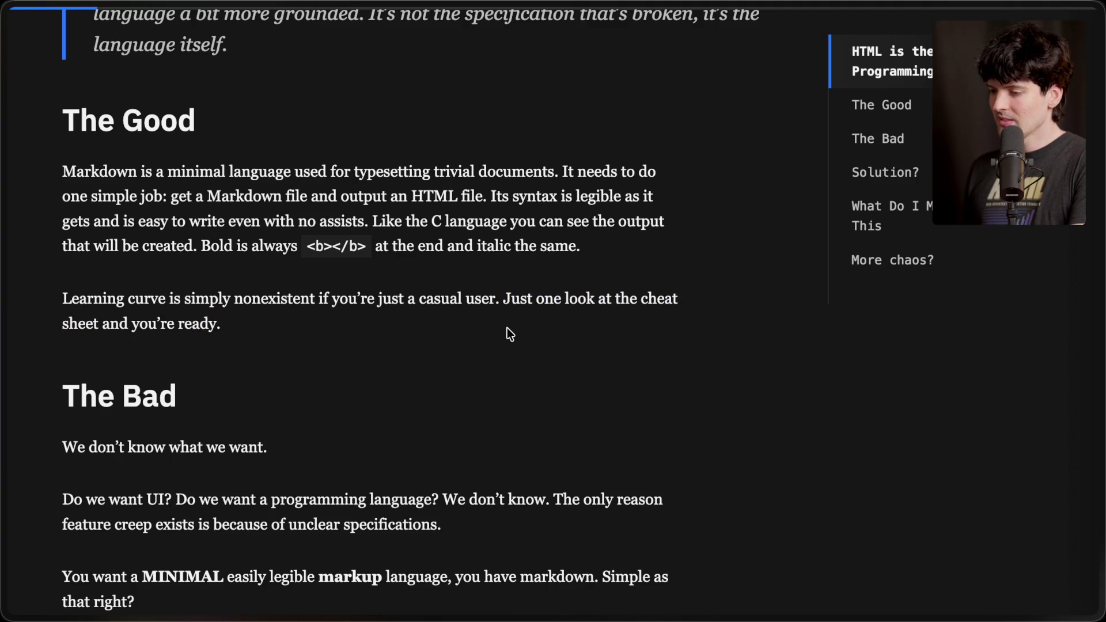
# Scroll into The Bad, marking the specifications sentence, down to the first code example.
pyautogui.scroll(-4, 509, 334)
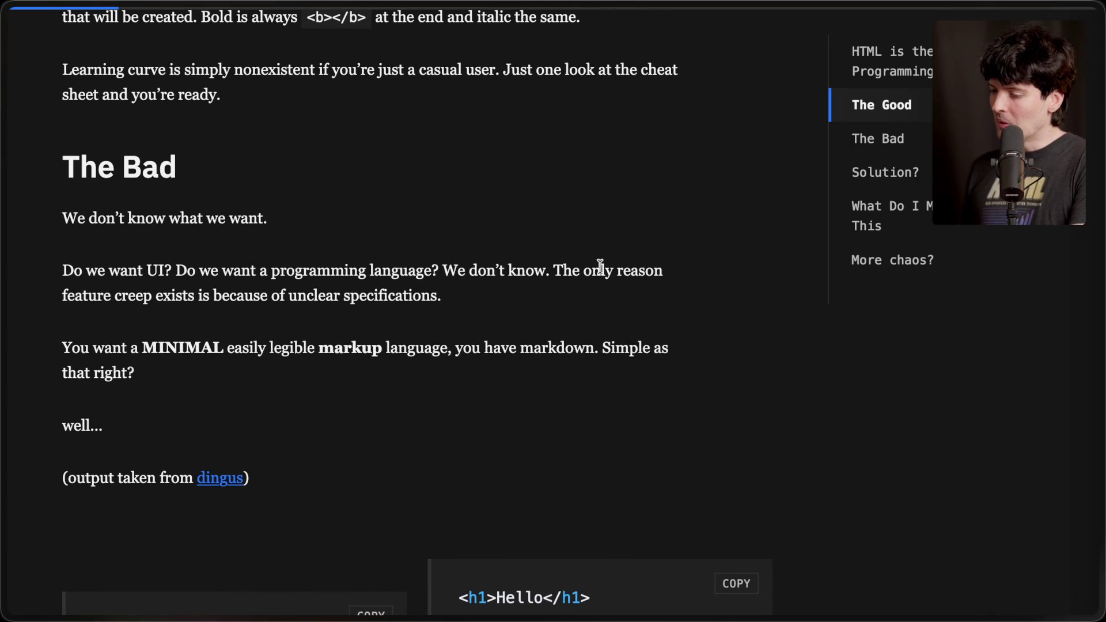
pyautogui.moveTo(202, 296); pyautogui.dragTo(449, 298)
pyautogui.click(448, 299)
pyautogui.scroll(-2, 448, 298)
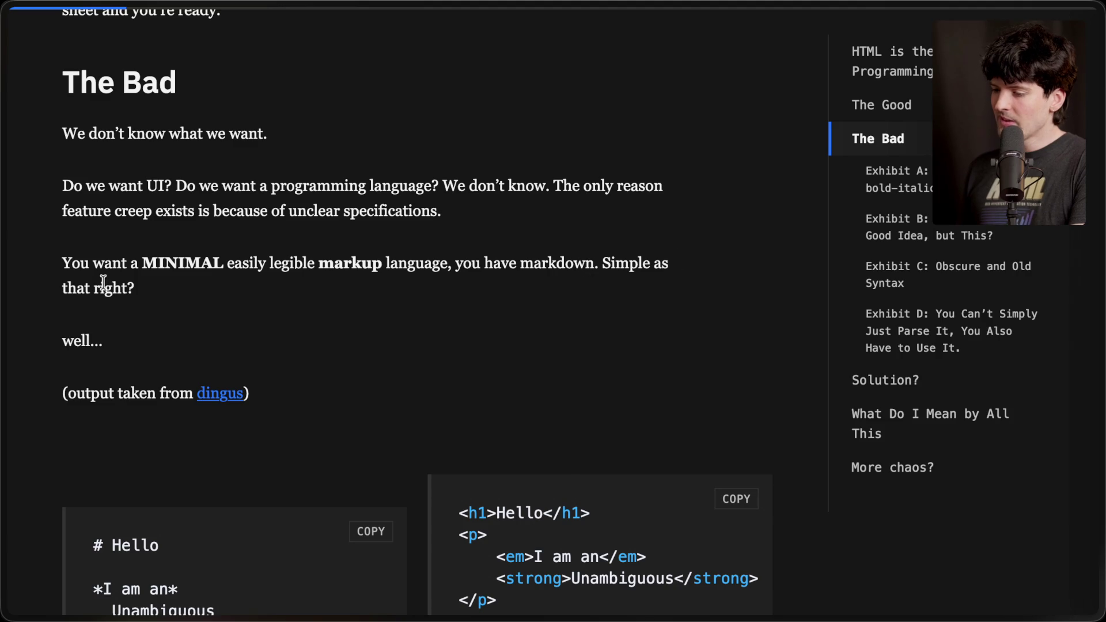
pyautogui.scroll(-5, 177, 340)
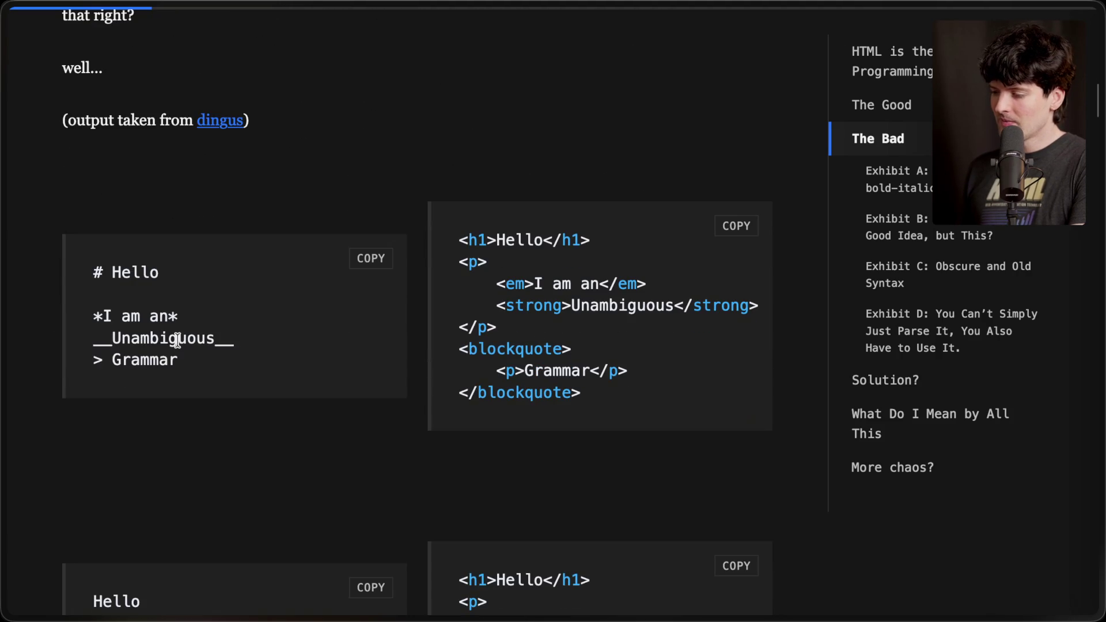
# Mark parts of the first Markdown example: the *I am an* line, > Grammar, the whole block, Unambiguous.
pyautogui.scroll(-1, 178, 339)
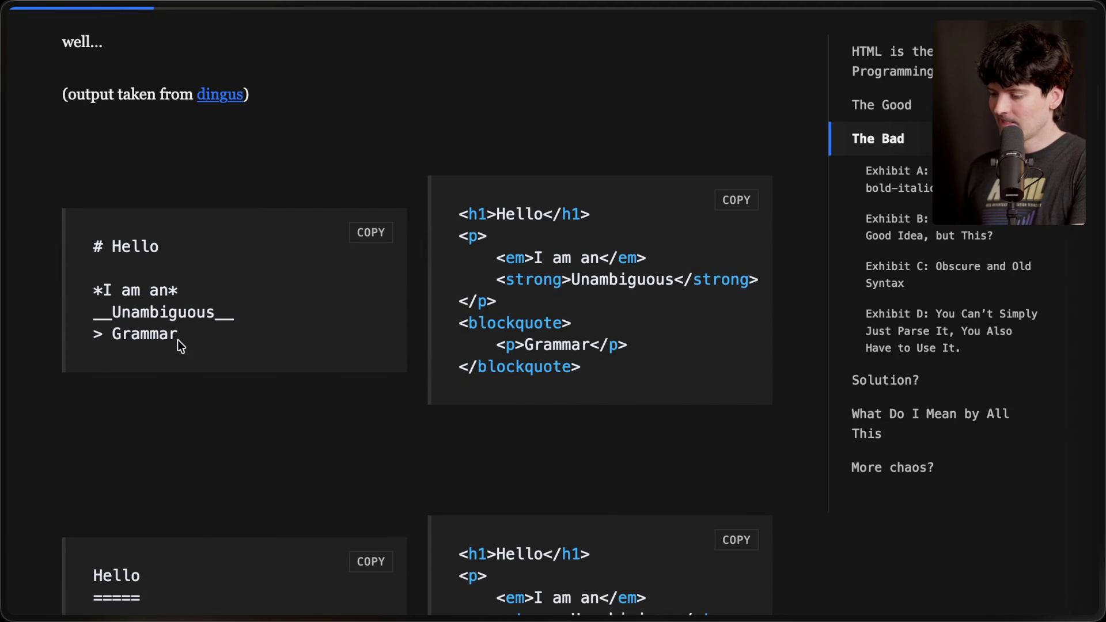
pyautogui.scroll(-3, 178, 340)
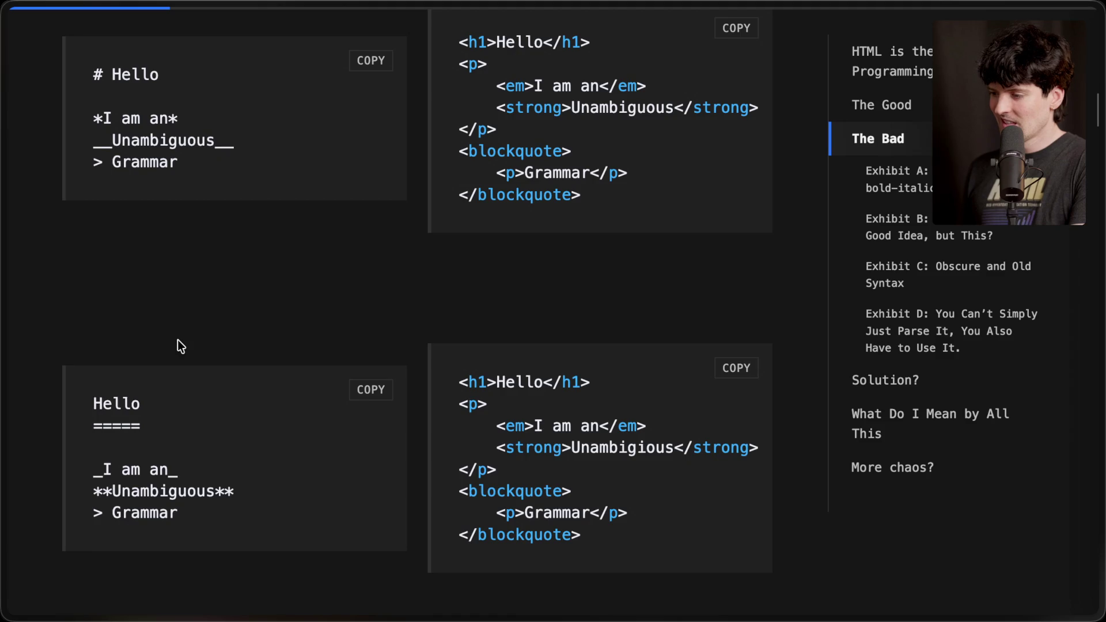
pyautogui.scroll(1, 177, 340)
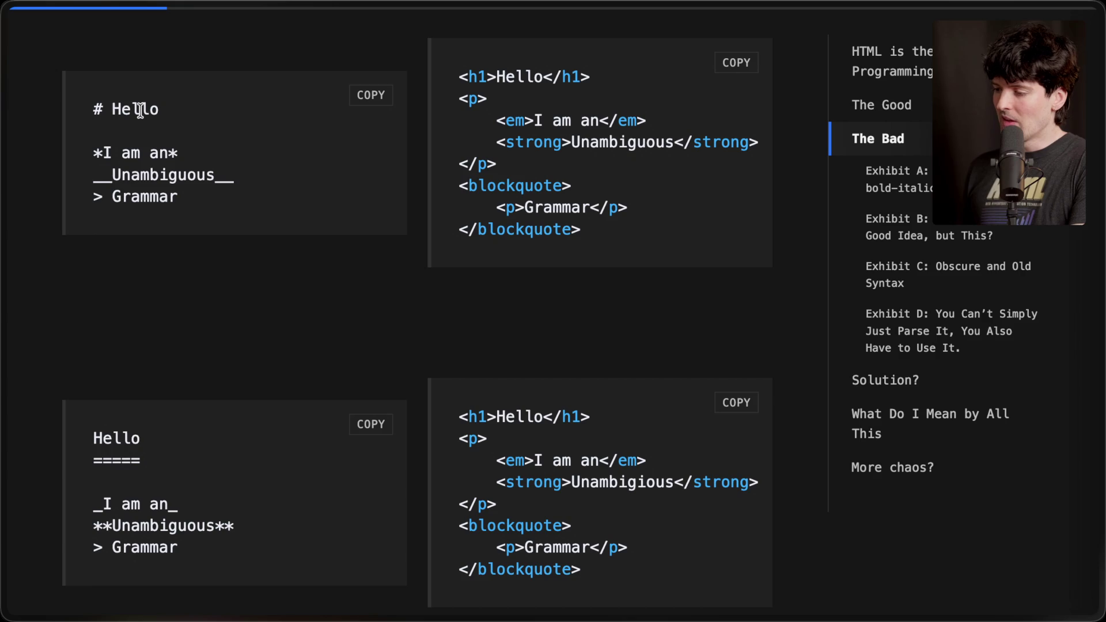
pyautogui.moveTo(96, 154); pyautogui.dragTo(188, 158)
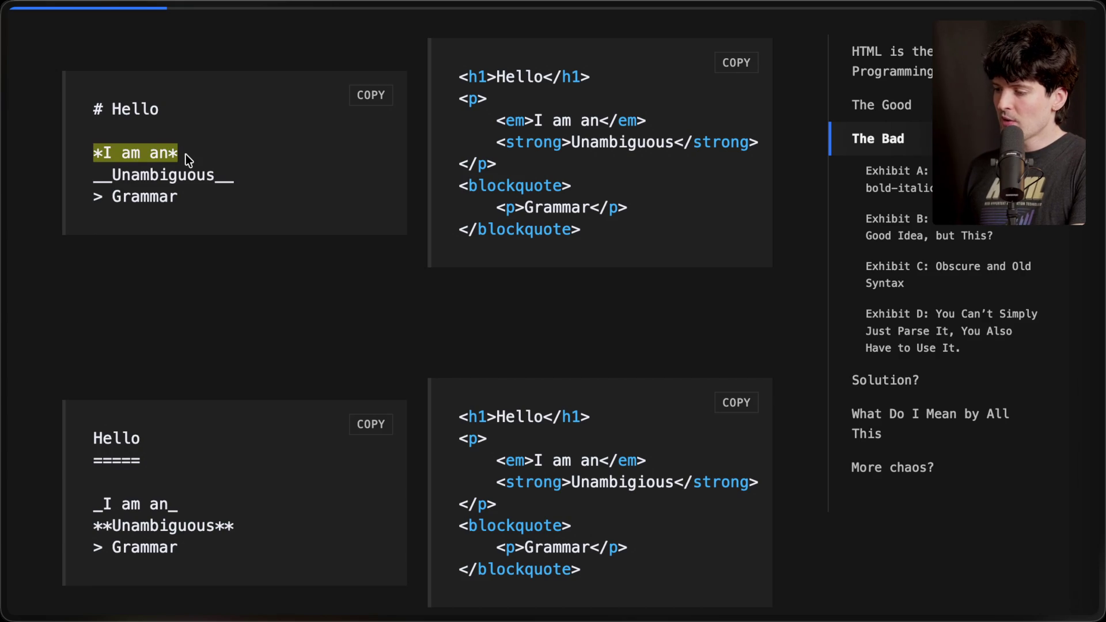
pyautogui.click(109, 155)
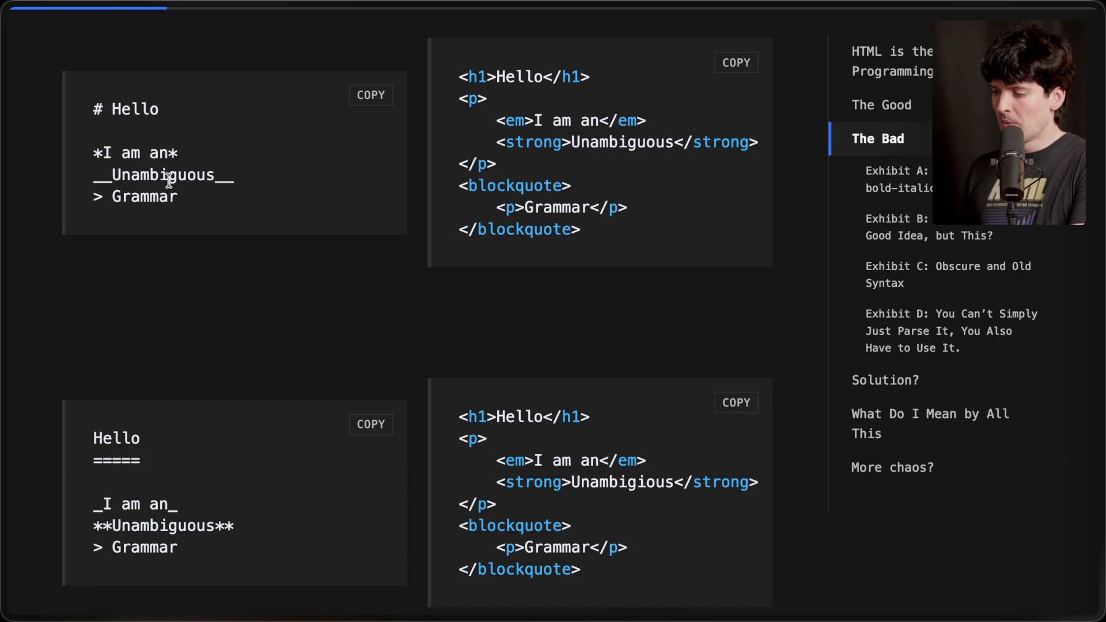
pyautogui.moveTo(91, 198); pyautogui.dragTo(203, 198)
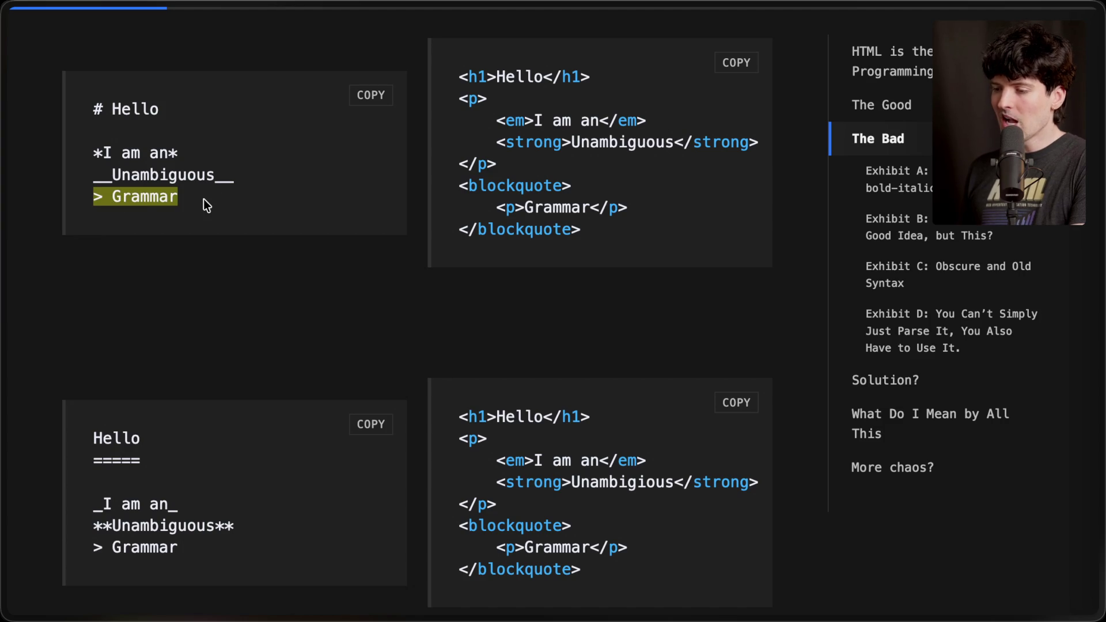
pyautogui.click(202, 199)
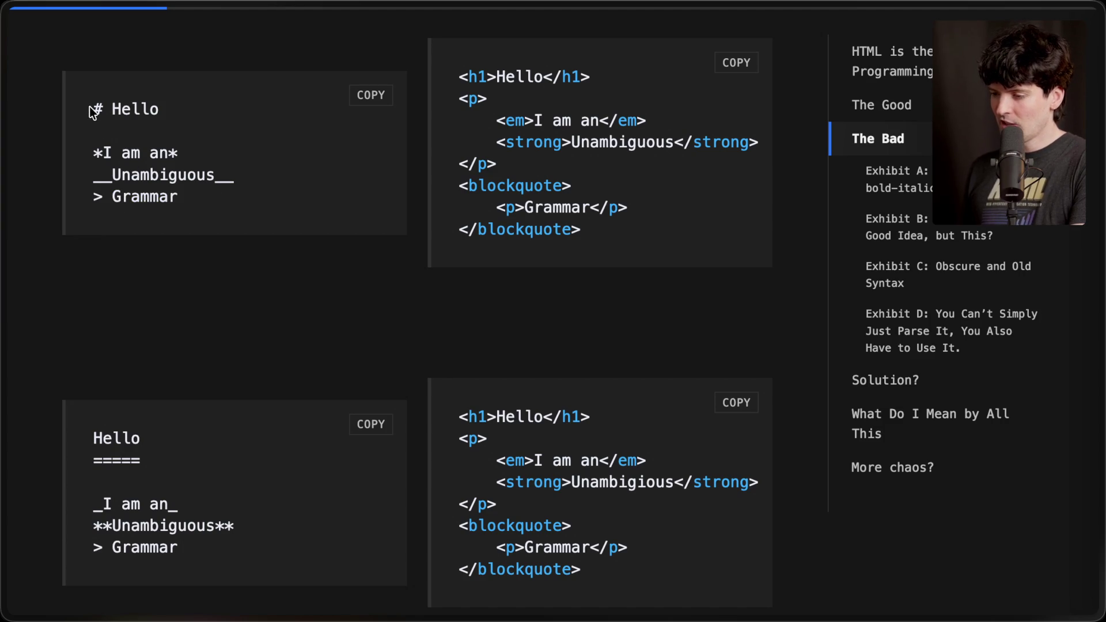
pyautogui.moveTo(90, 111); pyautogui.dragTo(201, 206)
pyautogui.click(222, 198)
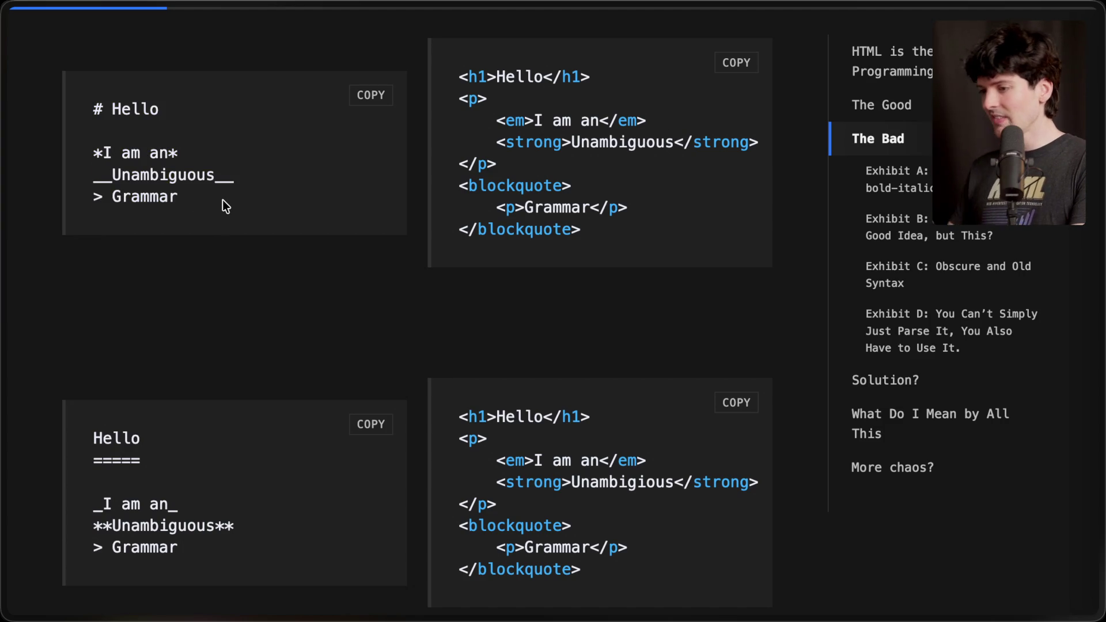
pyautogui.moveTo(114, 175); pyautogui.dragTo(211, 182)
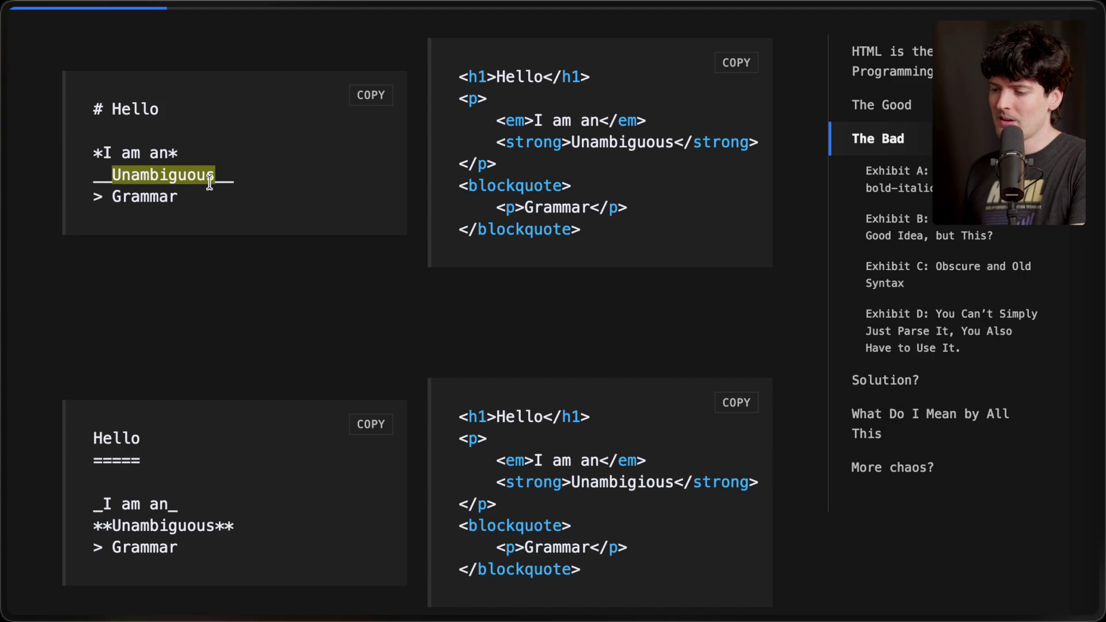
pyautogui.click(210, 183)
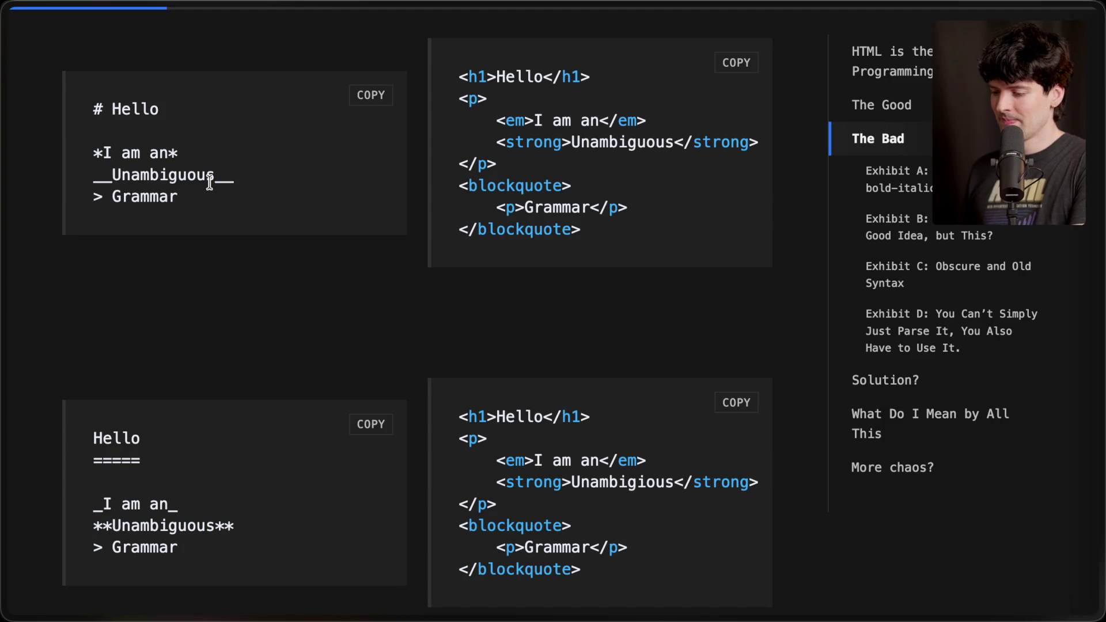
pyautogui.moveTo(114, 175); pyautogui.dragTo(215, 177)
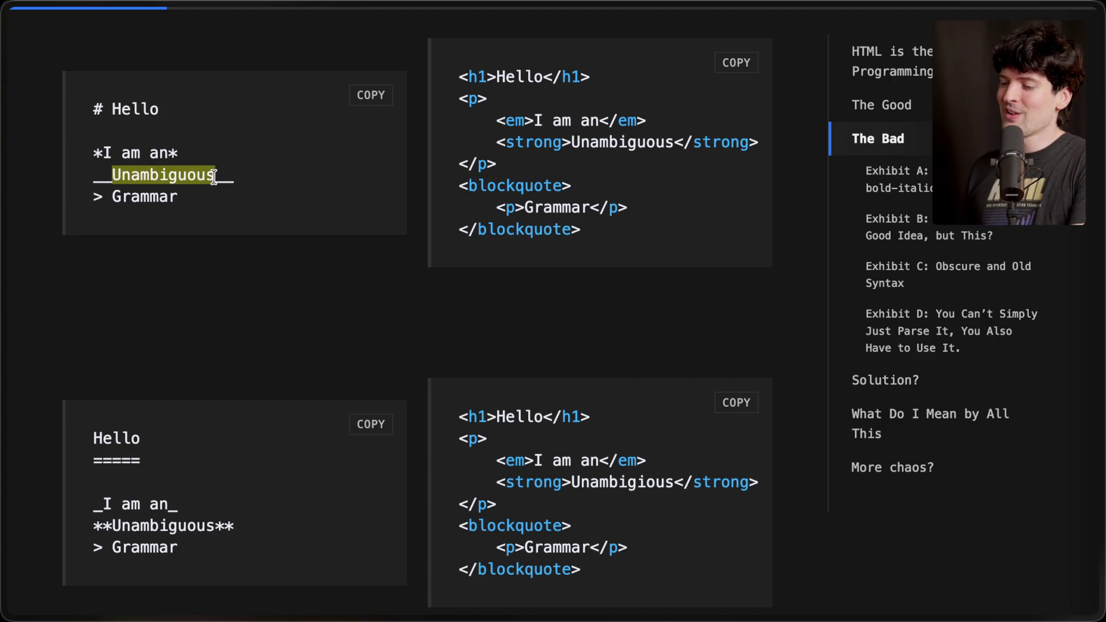
pyautogui.click(212, 178)
# Mark the second example's italic/bold lines, Hello heading and > Grammar, then scroll to Exhibit A.
pyautogui.moveTo(94, 503); pyautogui.dragTo(282, 529)
pyautogui.click(282, 525)
pyautogui.moveTo(155, 461)
pyautogui.mouseDown()
pyautogui.moveTo(92, 460)
pyautogui.moveTo(84, 436)
pyautogui.moveTo(144, 472)
pyautogui.mouseUp()
pyautogui.click(147, 474)
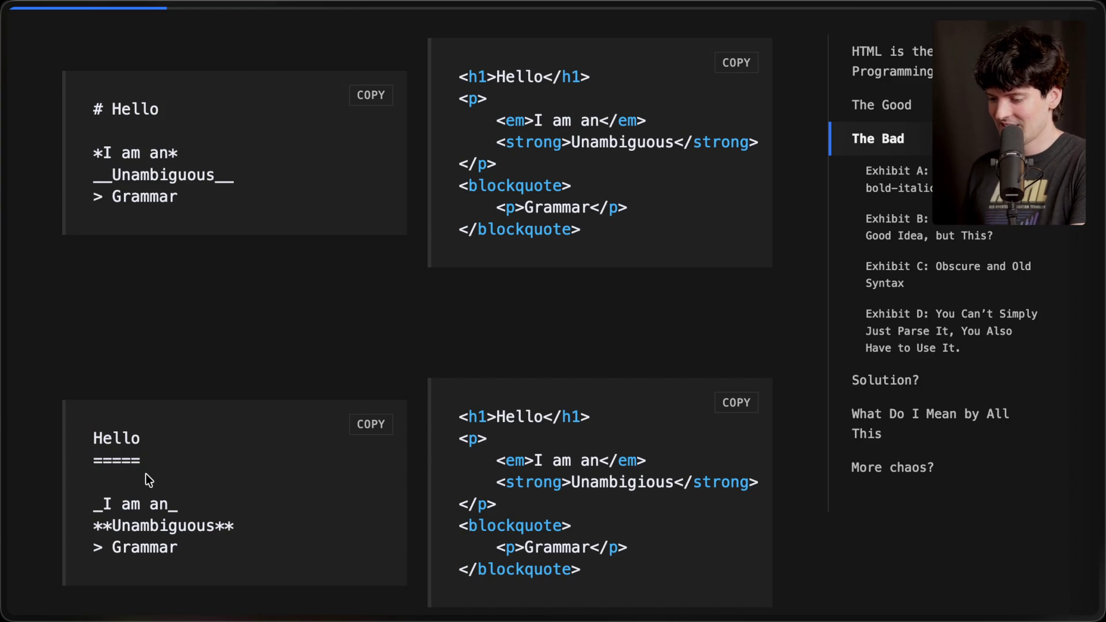
pyautogui.scroll(-1, 147, 473)
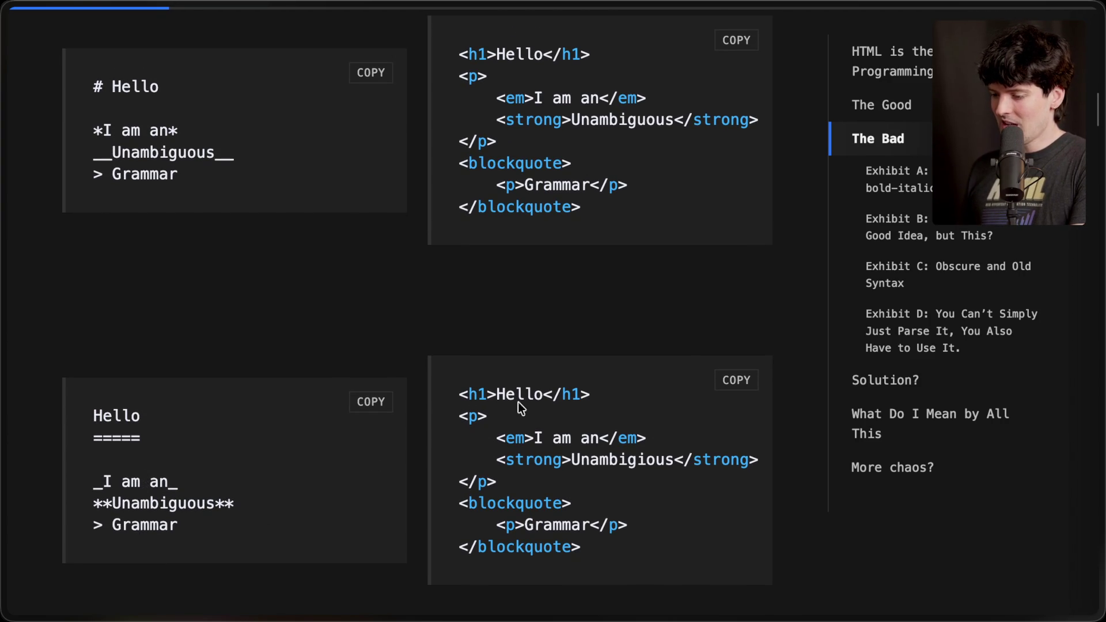
pyautogui.moveTo(96, 520); pyautogui.dragTo(194, 525)
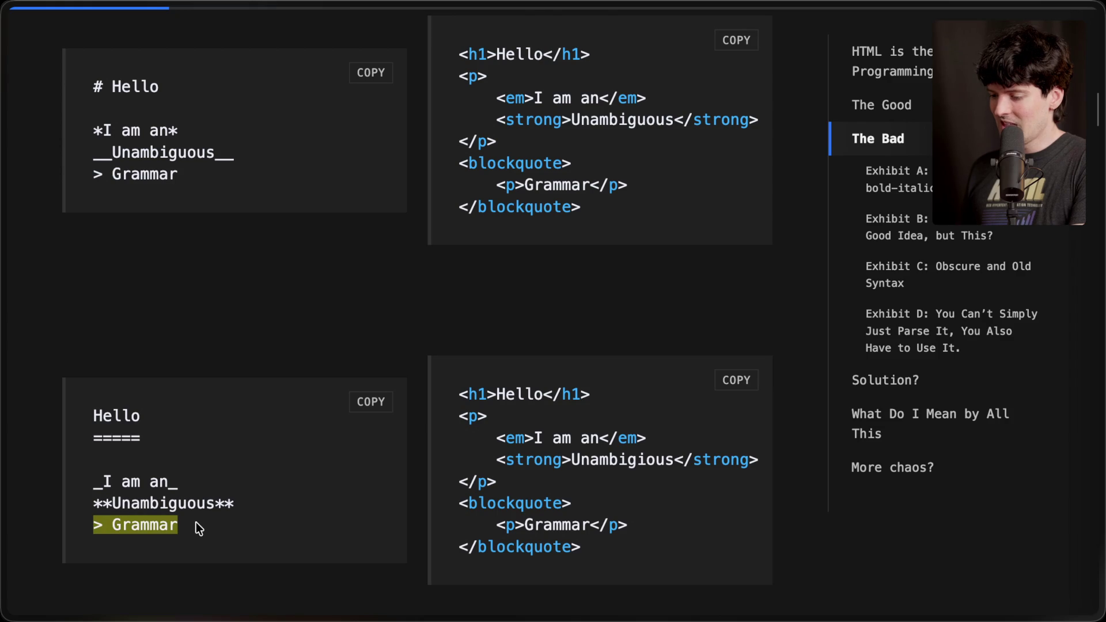
pyautogui.click(196, 523)
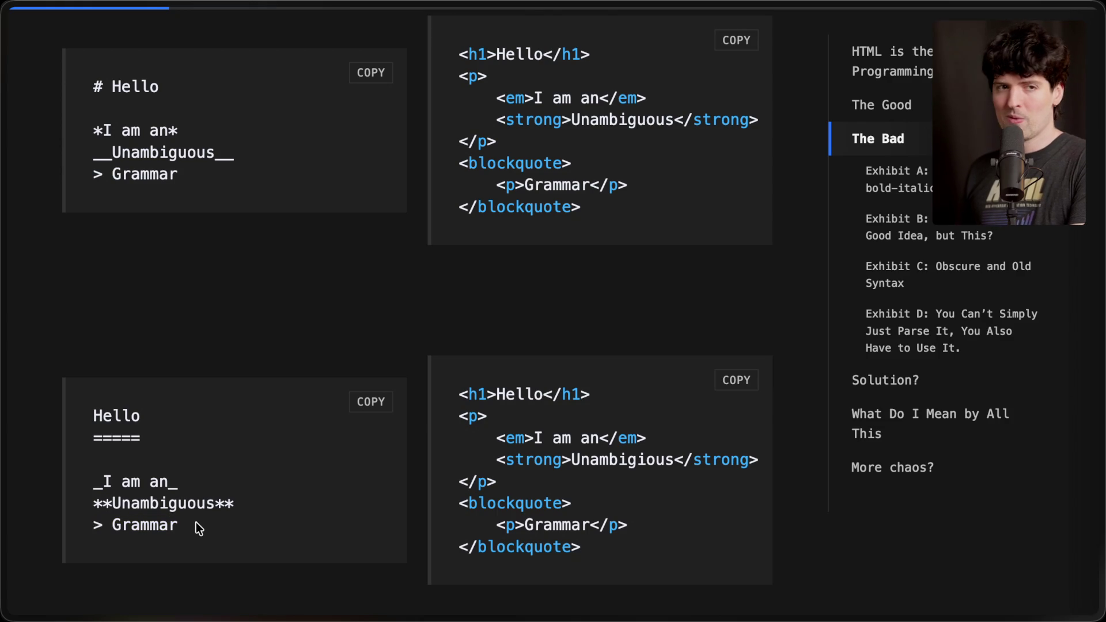
pyautogui.scroll(-9, 196, 523)
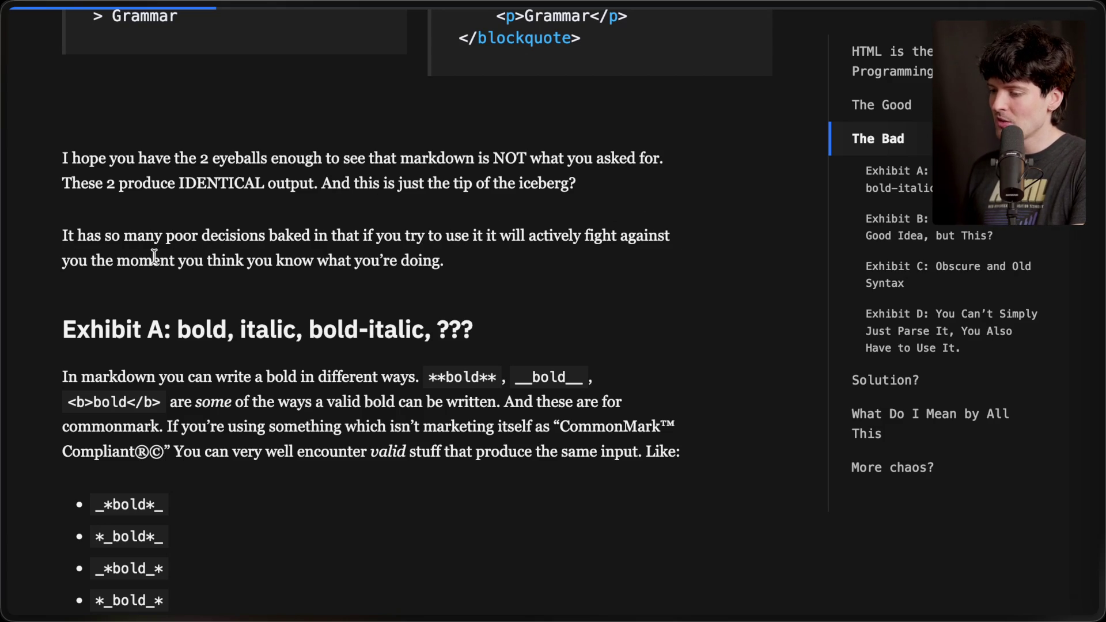
pyautogui.scroll(-1, 469, 281)
# Highlight the **bold** and <b>bold</b> spans, the CommonMark compliance note and the alternative bold variants.
pyautogui.scroll(-5, 470, 281)
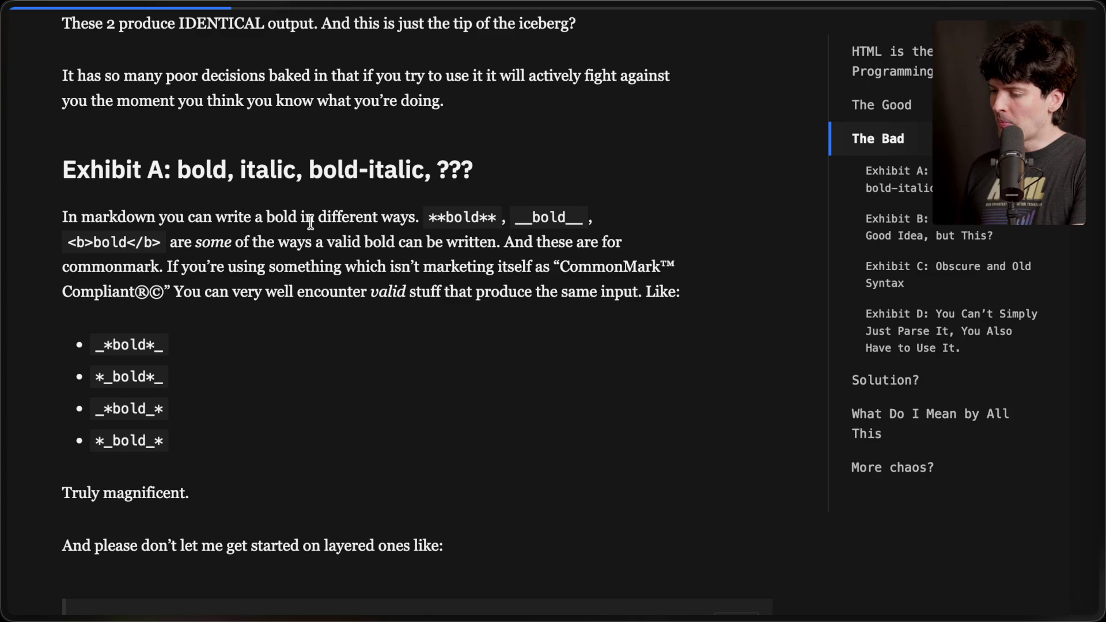
pyautogui.moveTo(427, 217); pyautogui.dragTo(445, 218)
pyautogui.click(500, 220)
pyautogui.moveTo(67, 242); pyautogui.dragTo(161, 243)
pyautogui.click(162, 243)
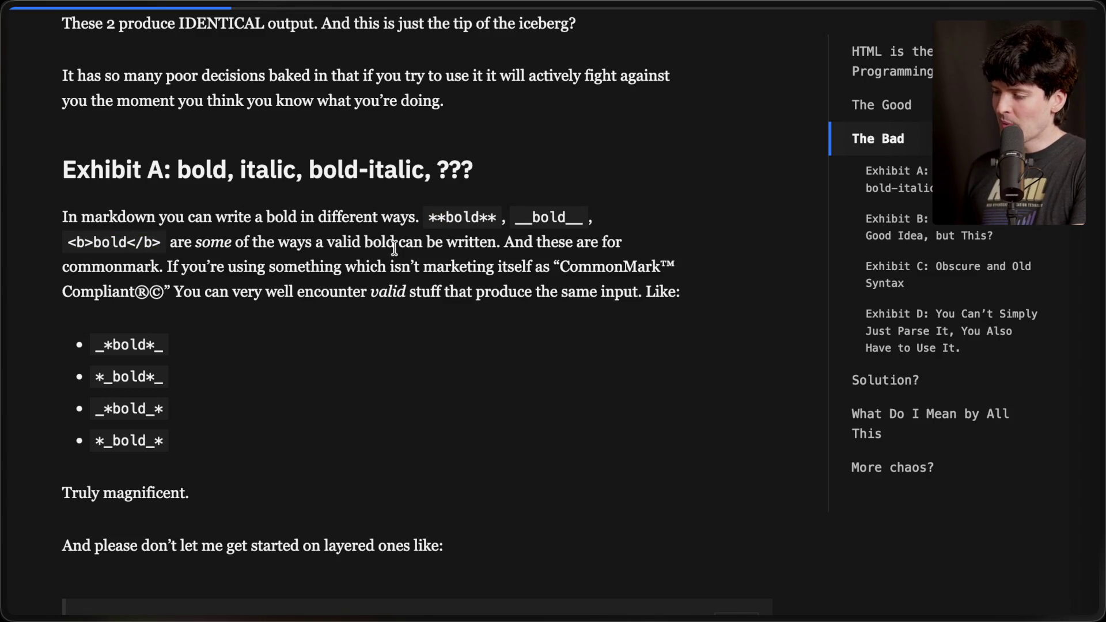
pyautogui.moveTo(504, 241); pyautogui.dragTo(683, 293)
pyautogui.click(688, 294)
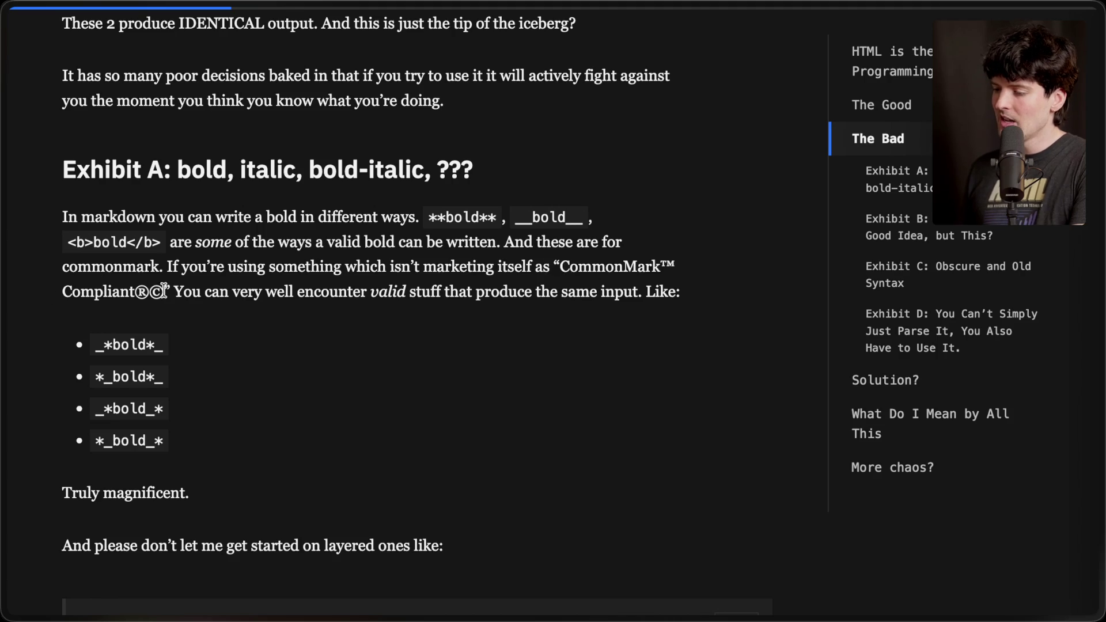
pyautogui.moveTo(361, 291); pyautogui.dragTo(676, 296)
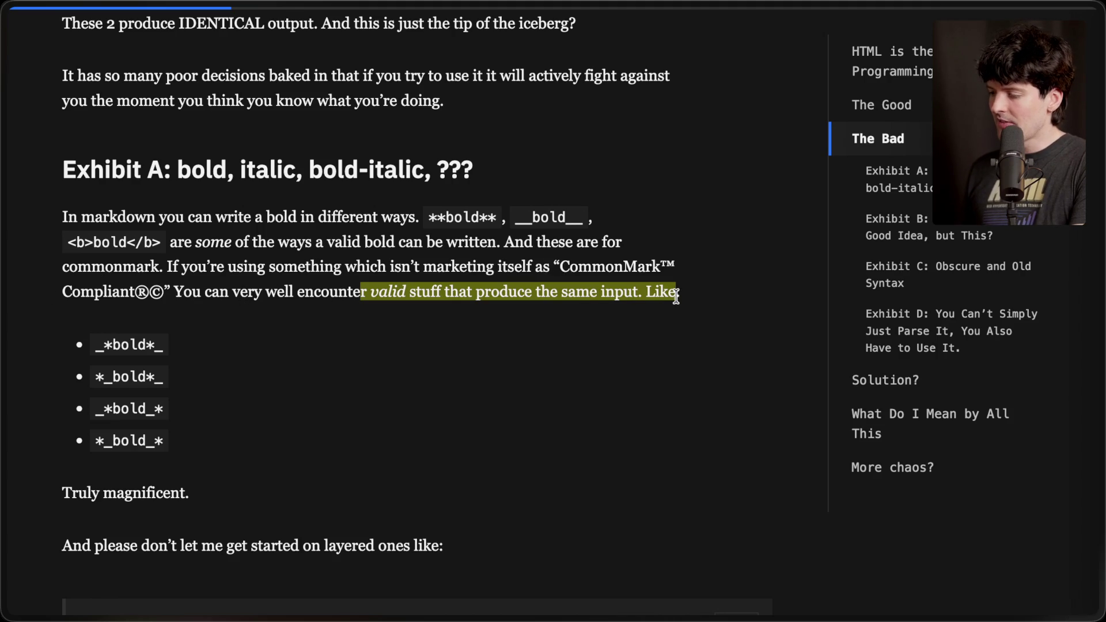
pyautogui.click(680, 296)
pyautogui.scroll(-1, 316, 396)
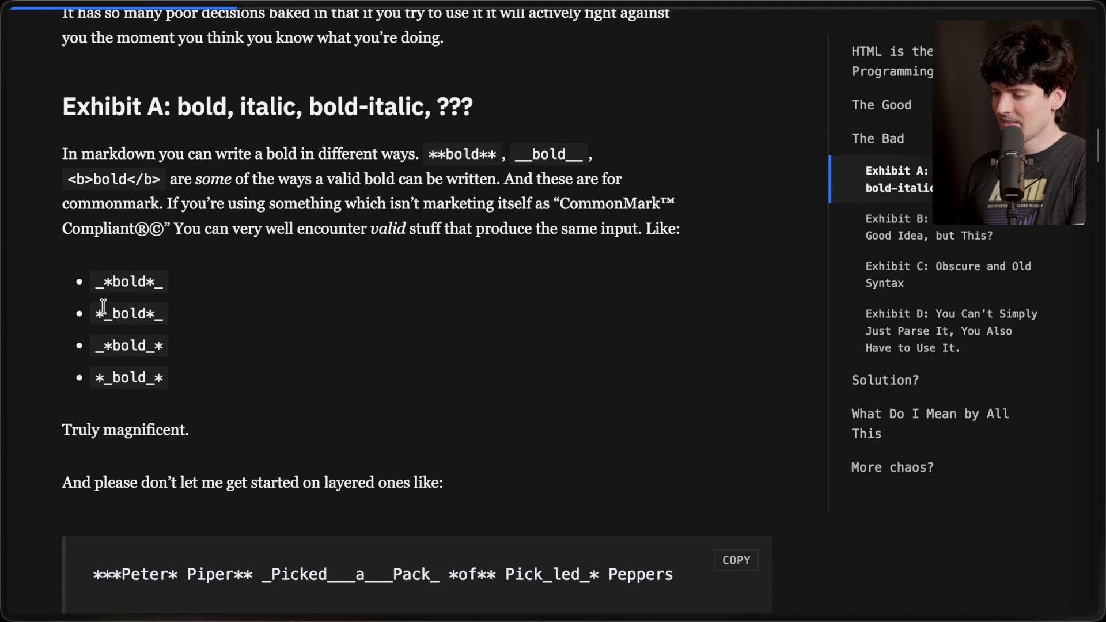
pyautogui.moveTo(96, 313); pyautogui.dragTo(188, 313)
pyautogui.moveTo(97, 346); pyautogui.dragTo(144, 395)
pyautogui.click(182, 395)
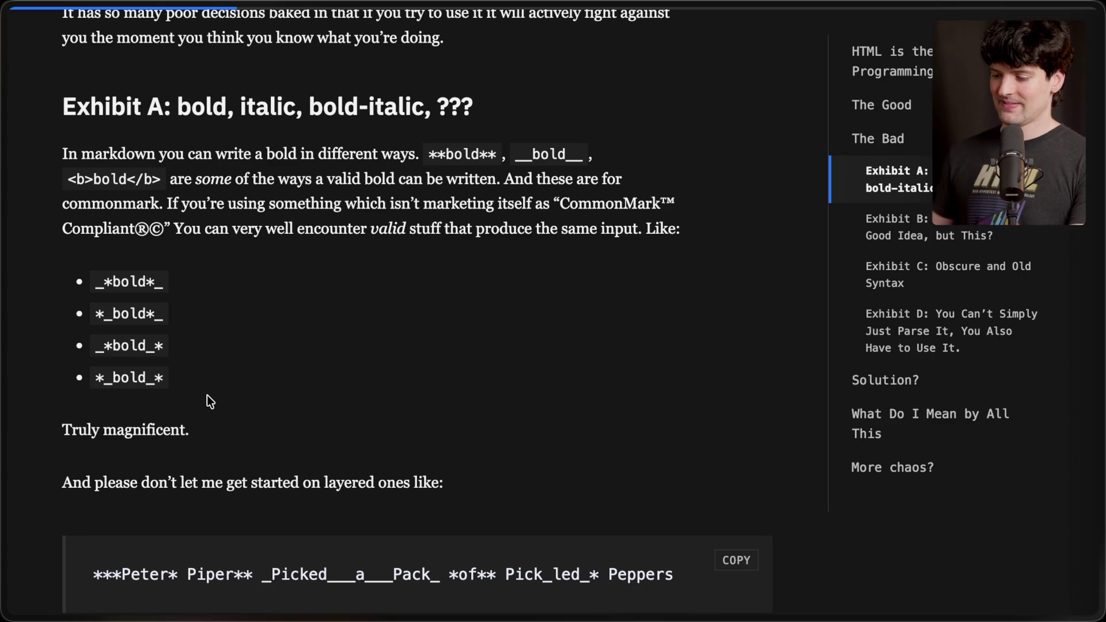
# Bring up the layered Peter Piper example and highlight its whole line, *Peter* and *Peter* Piper.
pyautogui.scroll(-3, 207, 396)
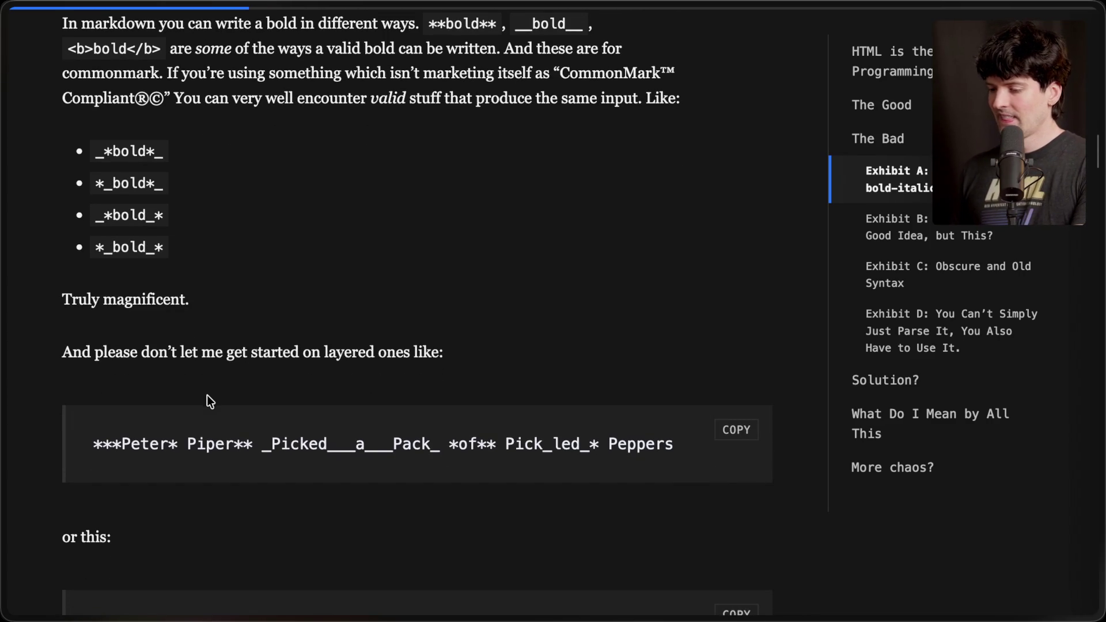
pyautogui.moveTo(58, 354)
pyautogui.mouseDown()
pyautogui.moveTo(427, 353)
pyautogui.moveTo(499, 367)
pyautogui.mouseUp()
pyautogui.click(499, 368)
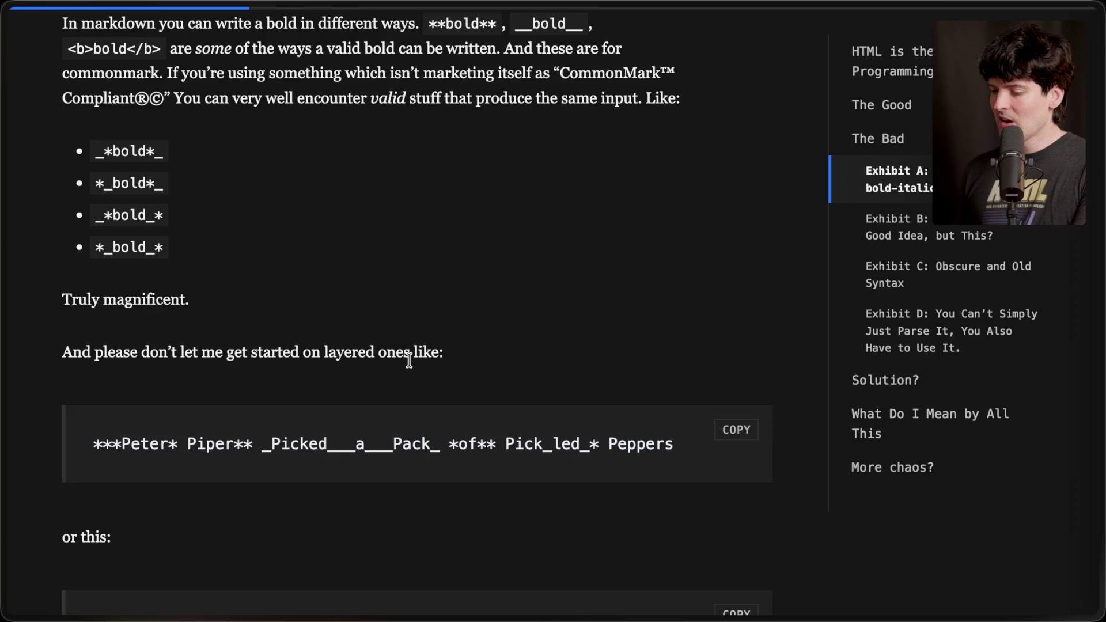
pyautogui.scroll(-2, 408, 360)
pyautogui.moveTo(91, 360); pyautogui.dragTo(615, 356)
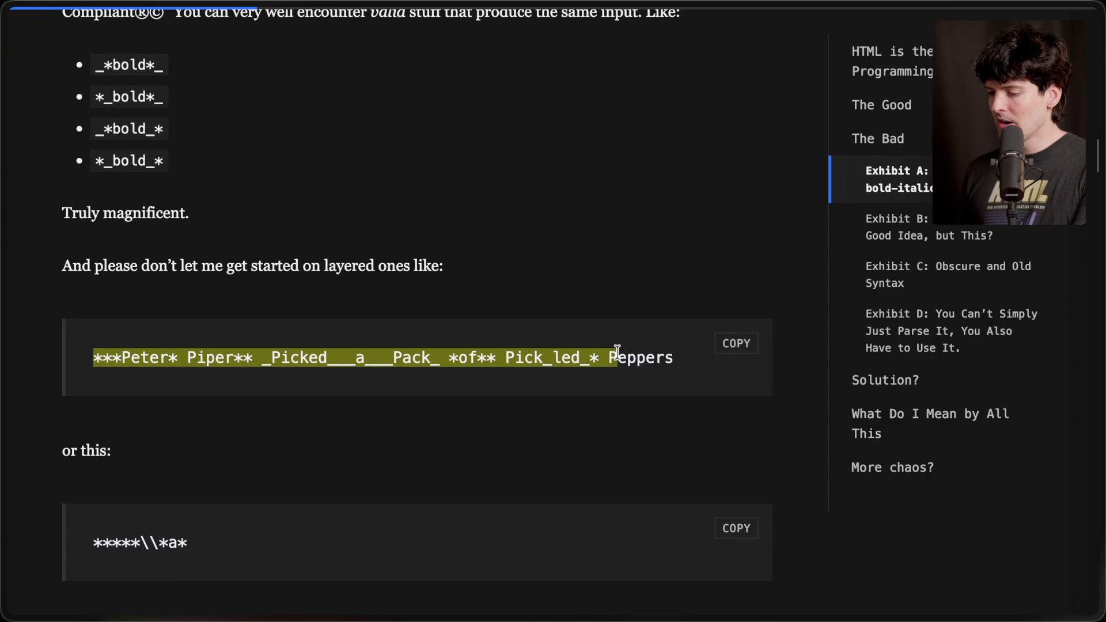
pyautogui.click(615, 356)
pyautogui.moveTo(113, 359); pyautogui.dragTo(92, 358)
pyautogui.moveTo(178, 358); pyautogui.dragTo(115, 360)
pyautogui.moveTo(257, 358); pyautogui.dragTo(73, 358)
pyautogui.click(115, 357)
pyautogui.doubleClick(115, 357)
pyautogui.click(193, 363)
pyautogui.moveTo(254, 359)
pyautogui.mouseDown()
pyautogui.moveTo(87, 358)
pyautogui.moveTo(176, 363)
pyautogui.mouseUp()
pyautogui.click(117, 384)
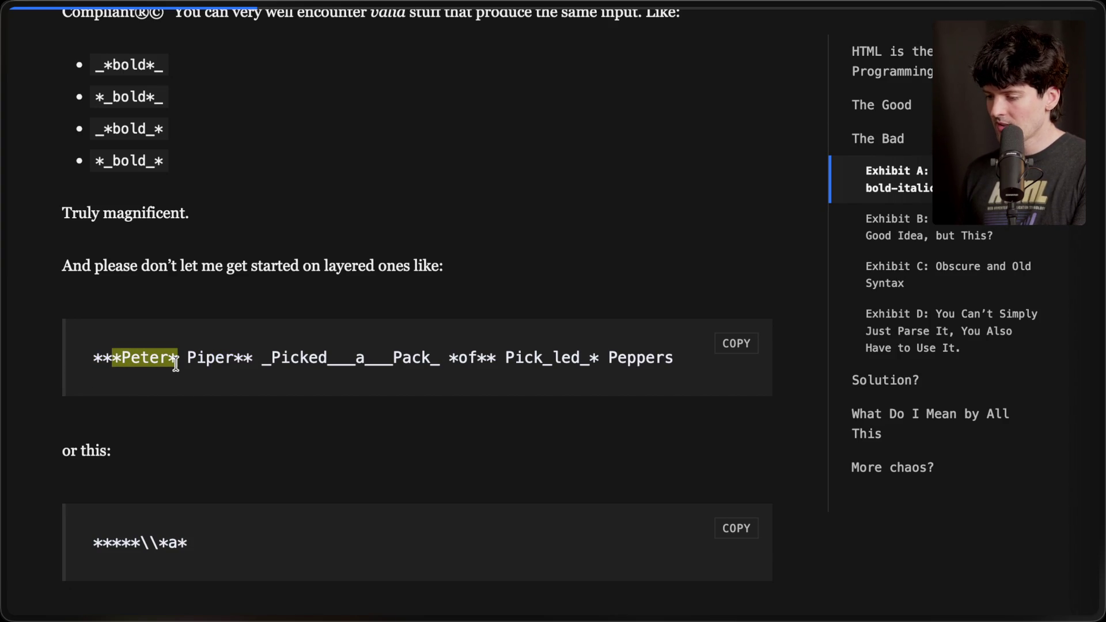
# Highlight _Picked_, the lone a, Pack_, *of* and Pick_led_ in the example, then scroll on.
pyautogui.moveTo(337, 363); pyautogui.dragTo(254, 366)
pyautogui.moveTo(383, 360); pyautogui.dragTo(336, 359)
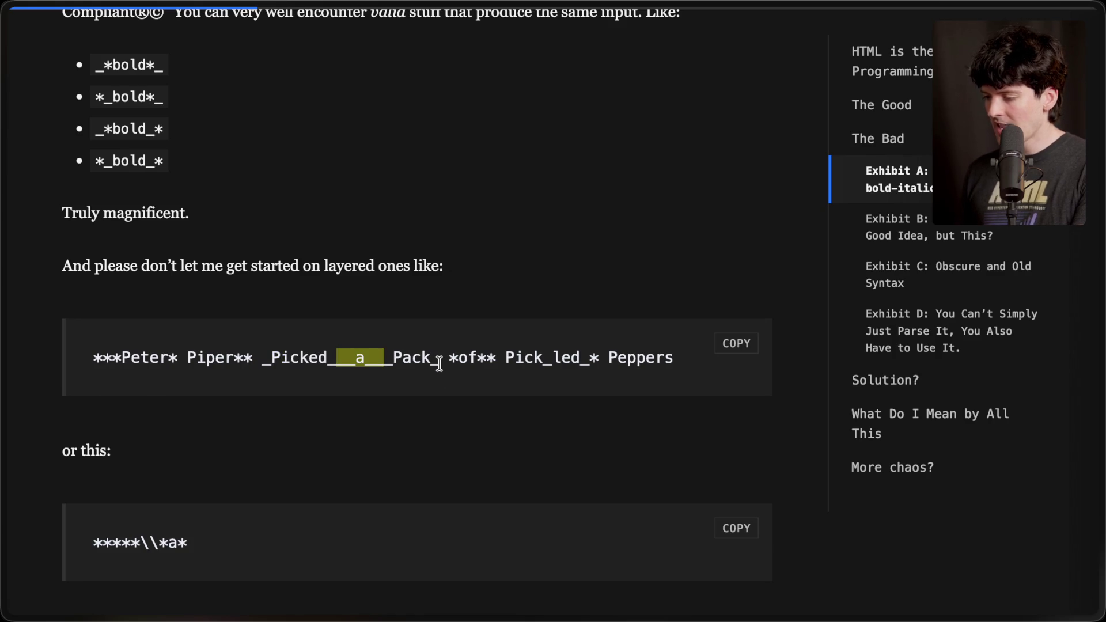
pyautogui.moveTo(439, 363); pyautogui.dragTo(395, 366)
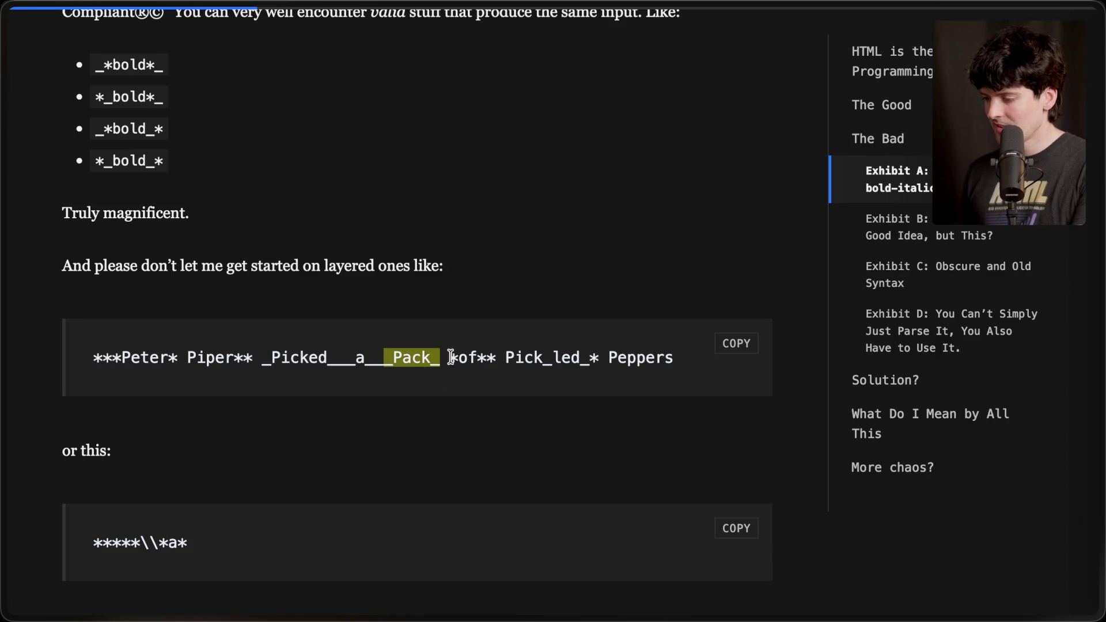
pyautogui.moveTo(451, 360); pyautogui.dragTo(487, 364)
pyautogui.click(487, 359)
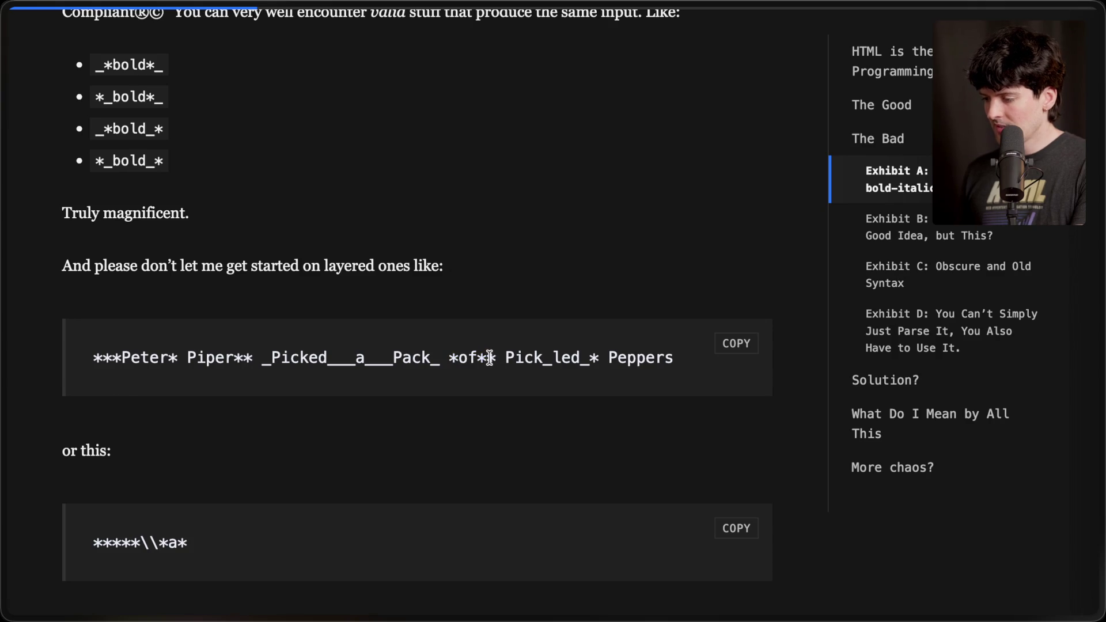
pyautogui.moveTo(487, 358); pyautogui.dragTo(601, 362)
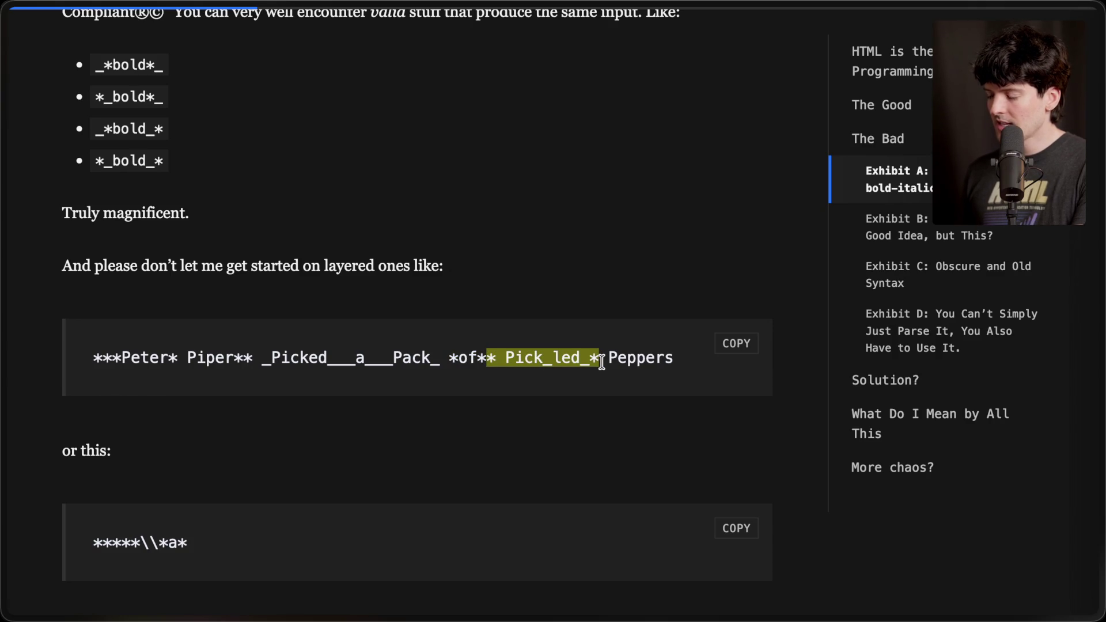
pyautogui.click(596, 362)
pyautogui.doubleClick(565, 358)
pyautogui.click(576, 361)
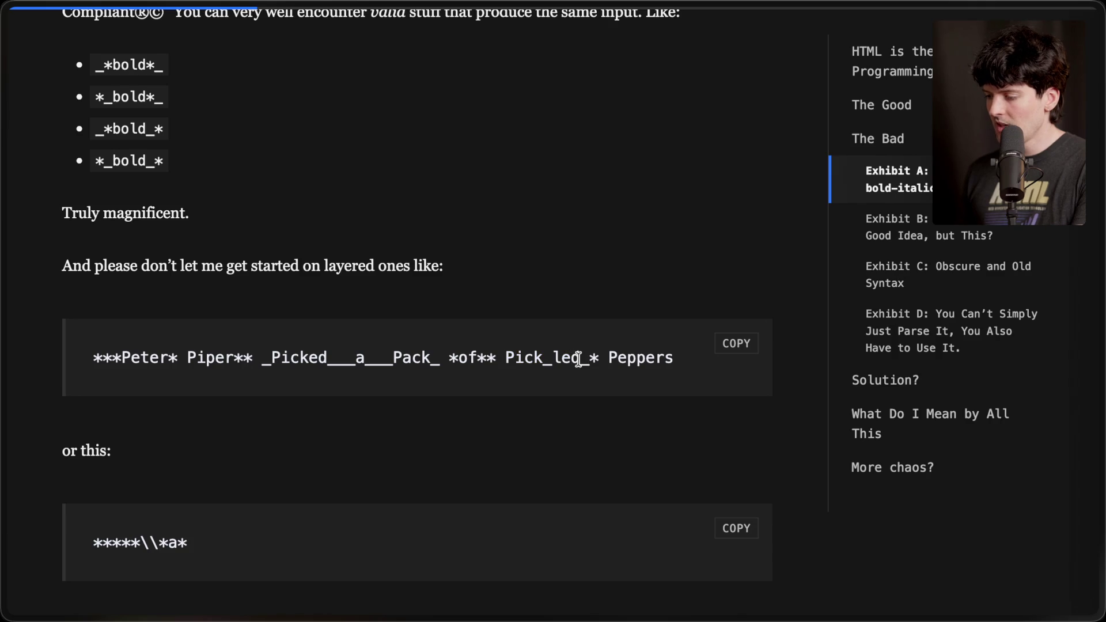
pyautogui.moveTo(576, 362); pyautogui.dragTo(558, 360)
pyautogui.click(558, 360)
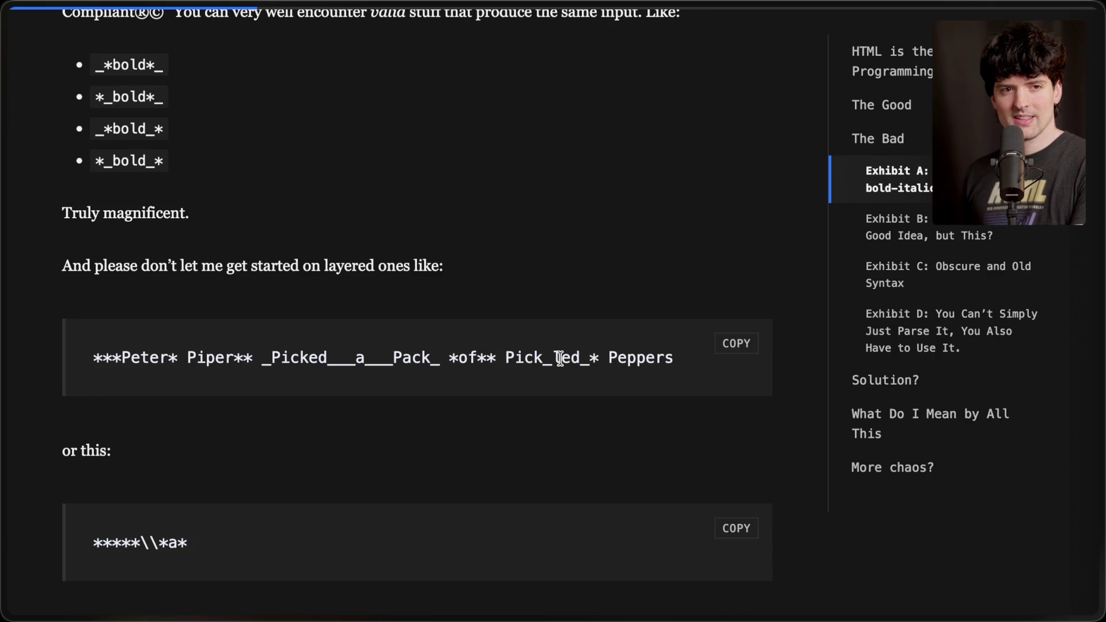
pyautogui.scroll(-3, 559, 358)
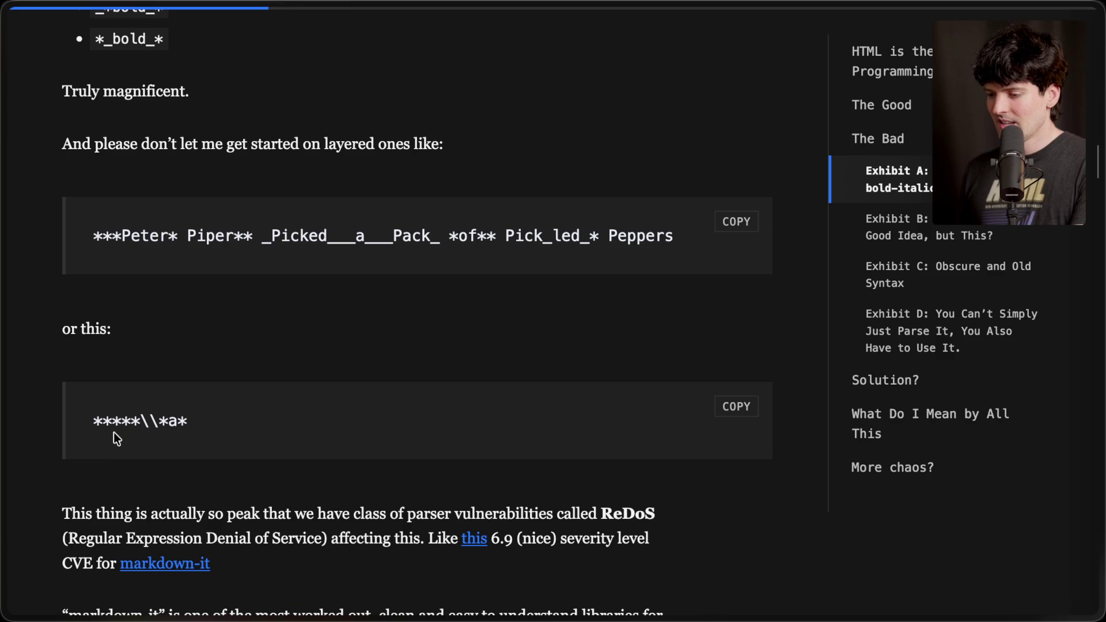
# Mark the escaped-asterisk example, then open the markdown-it ReDoS CVE link in a background tab.
pyautogui.moveTo(93, 413); pyautogui.dragTo(303, 434)
pyautogui.click(303, 434)
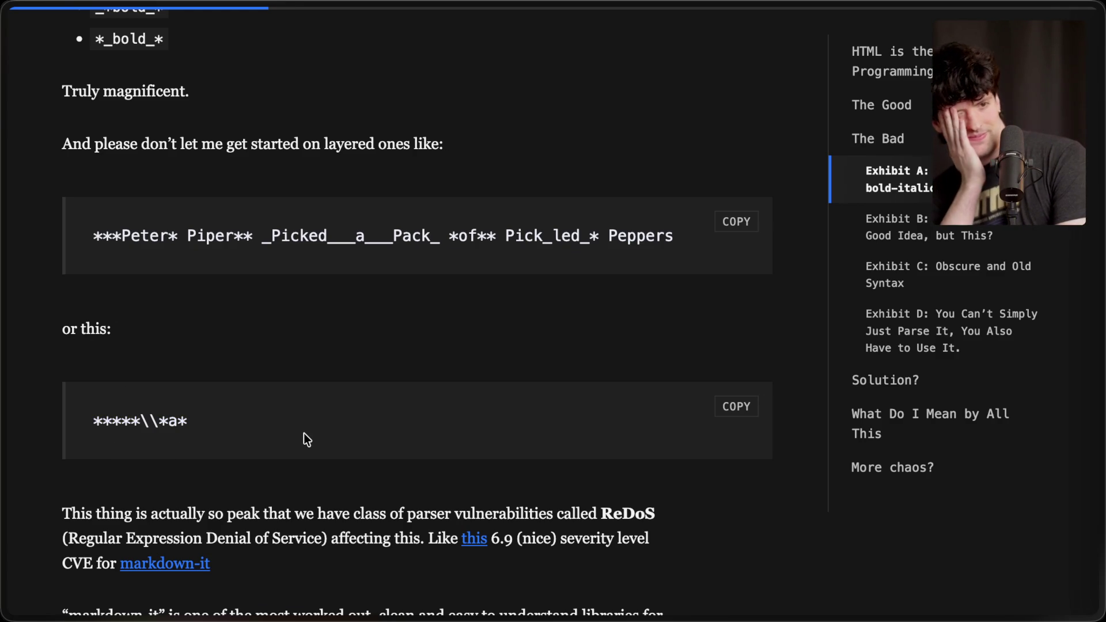
pyautogui.scroll(-3, 303, 433)
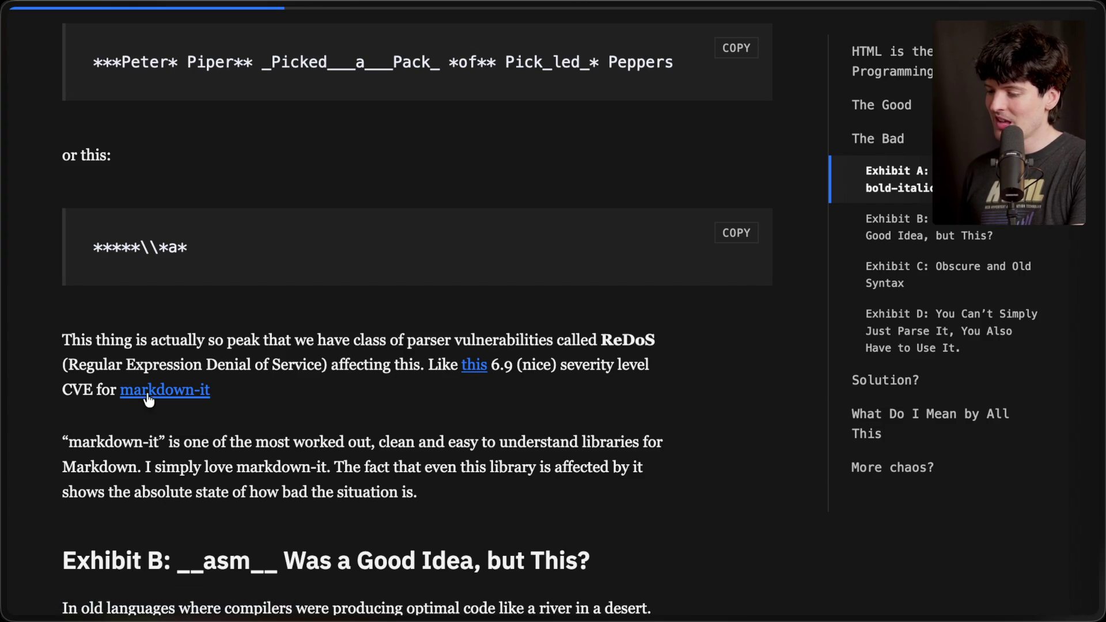
pyautogui.keyDown('super'); pyautogui.click(468, 370); pyautogui.keyUp('super')
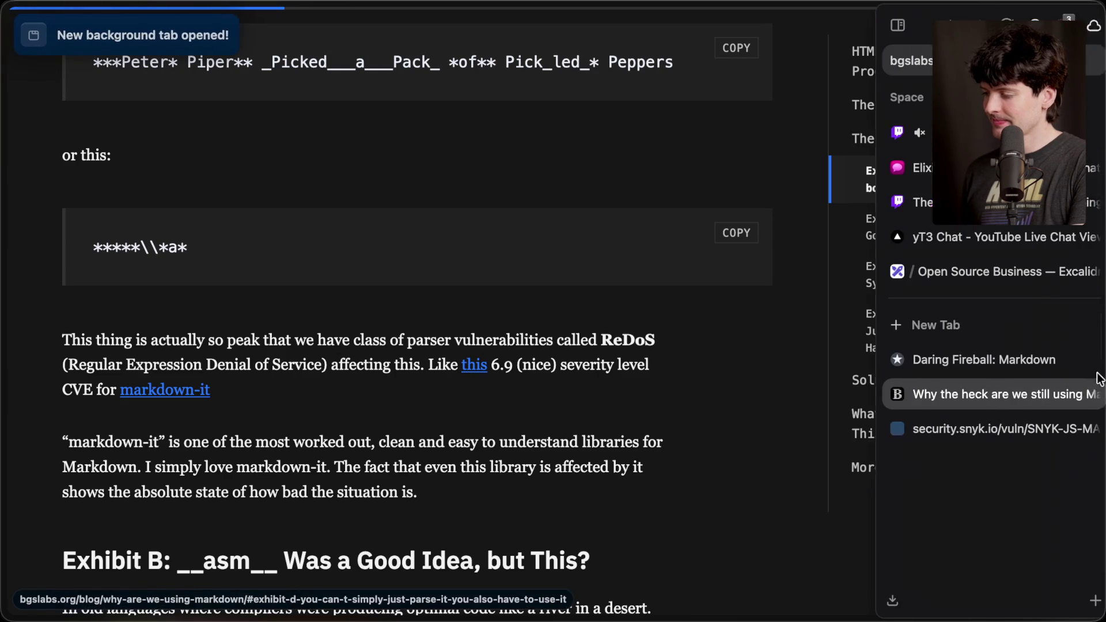
# Switch to the Snyk advisory and load its address in the other browser as well.
pyautogui.click(974, 430)
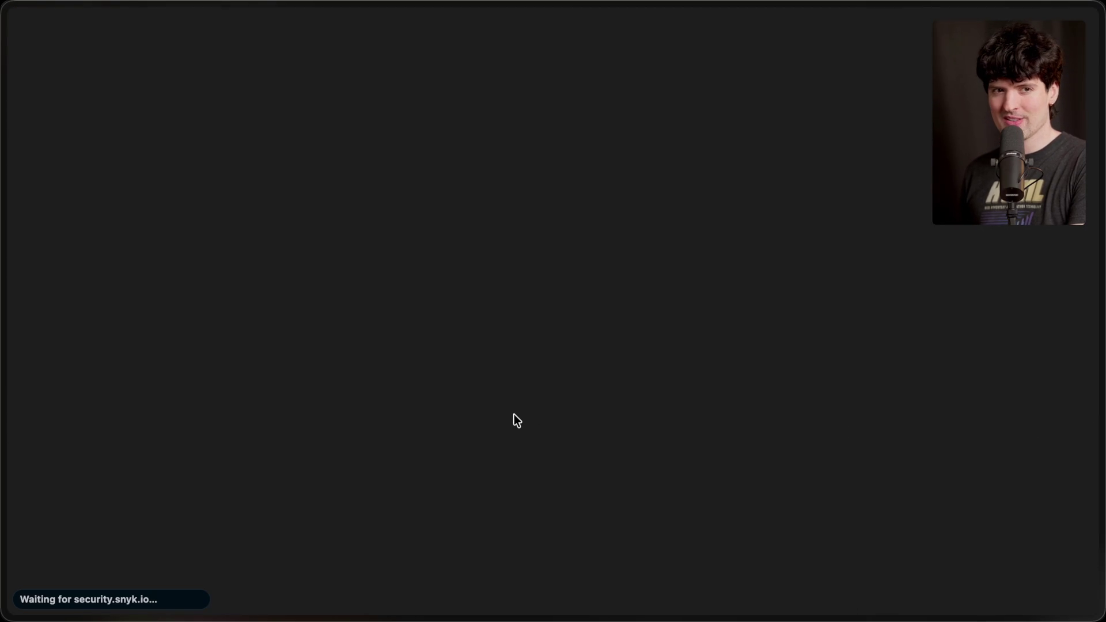
pyautogui.moveTo(1099, 396)
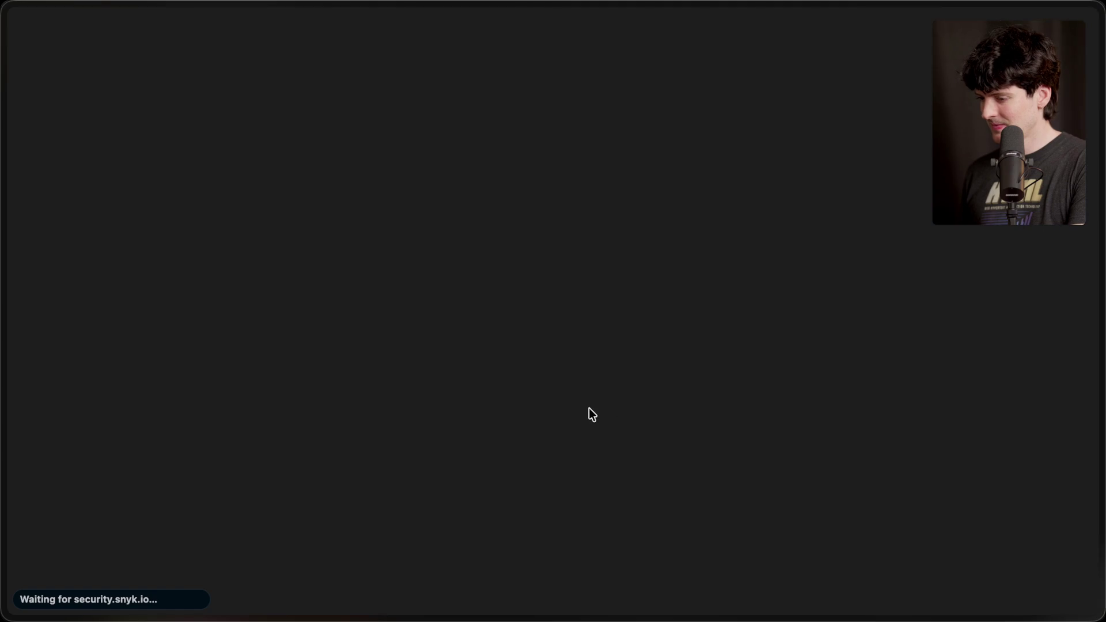
pyautogui.press('super+l')
pyautogui.press('super+c')
pyautogui.press('super+Tab')
pyautogui.press('super+v')
pyautogui.press('Return')
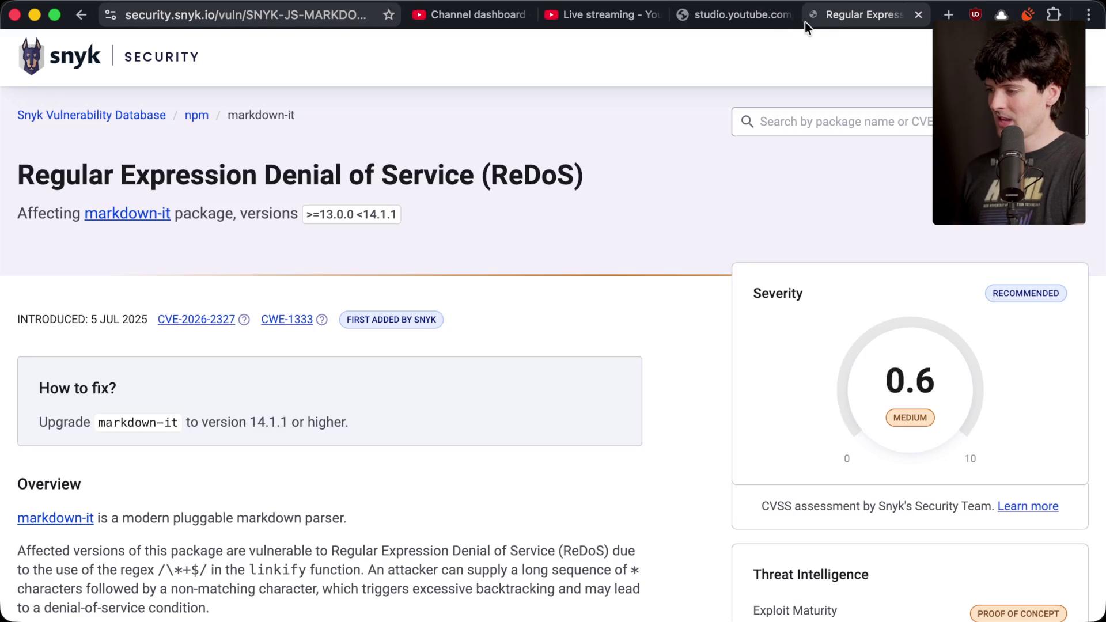
pyautogui.press('super+Tab')
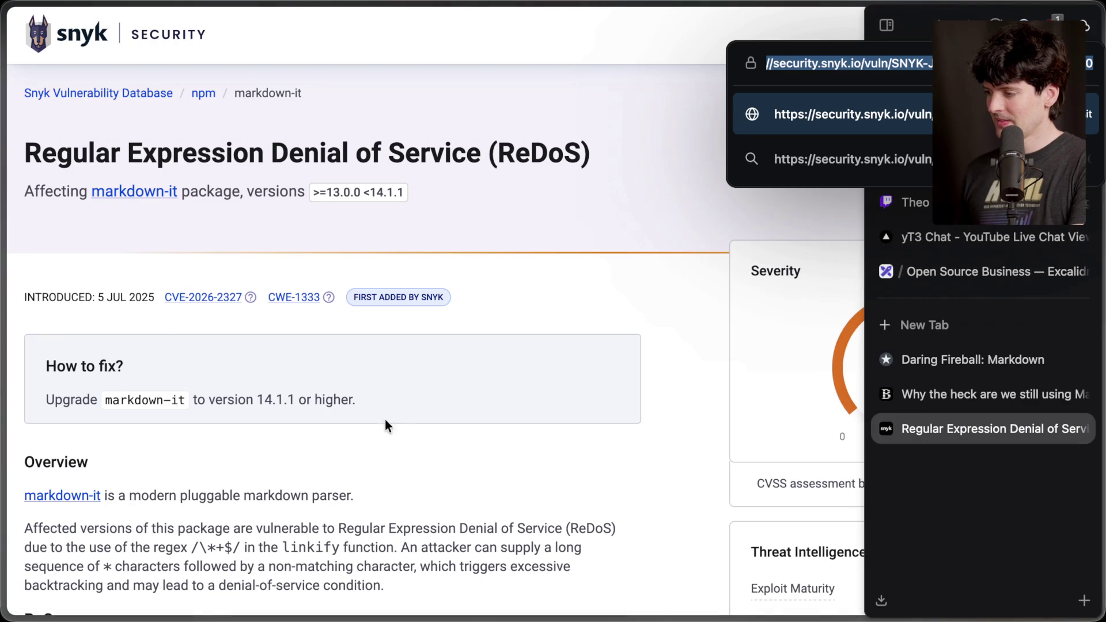
pyautogui.press('Escape')
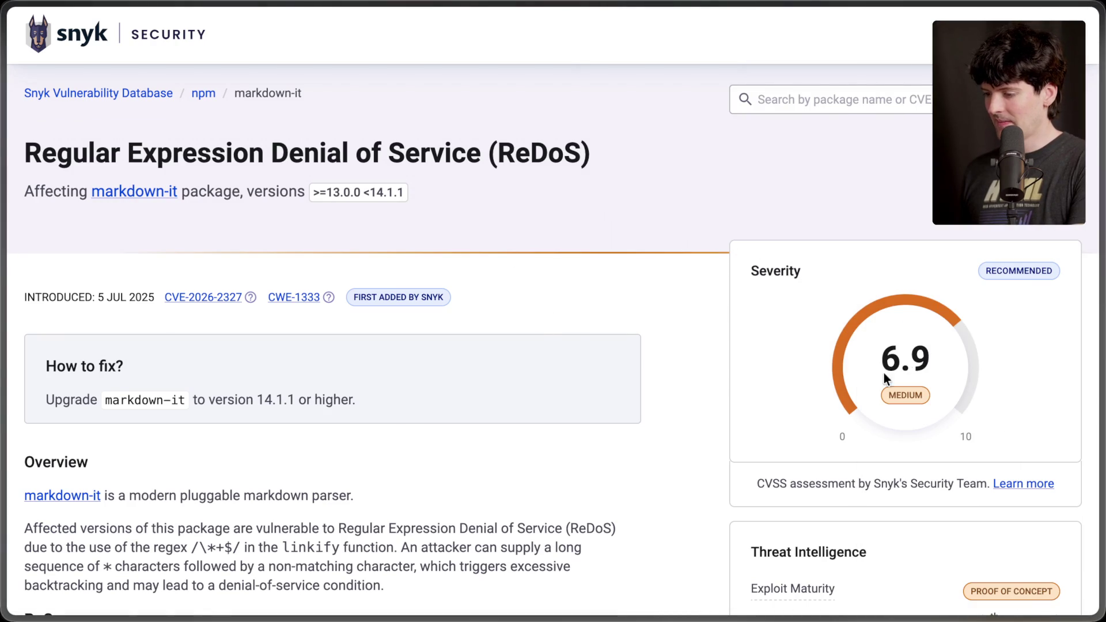
# Scroll through the advisory's PoC and Details down to the backtracking steps table.
pyautogui.scroll(-2, 719, 533)
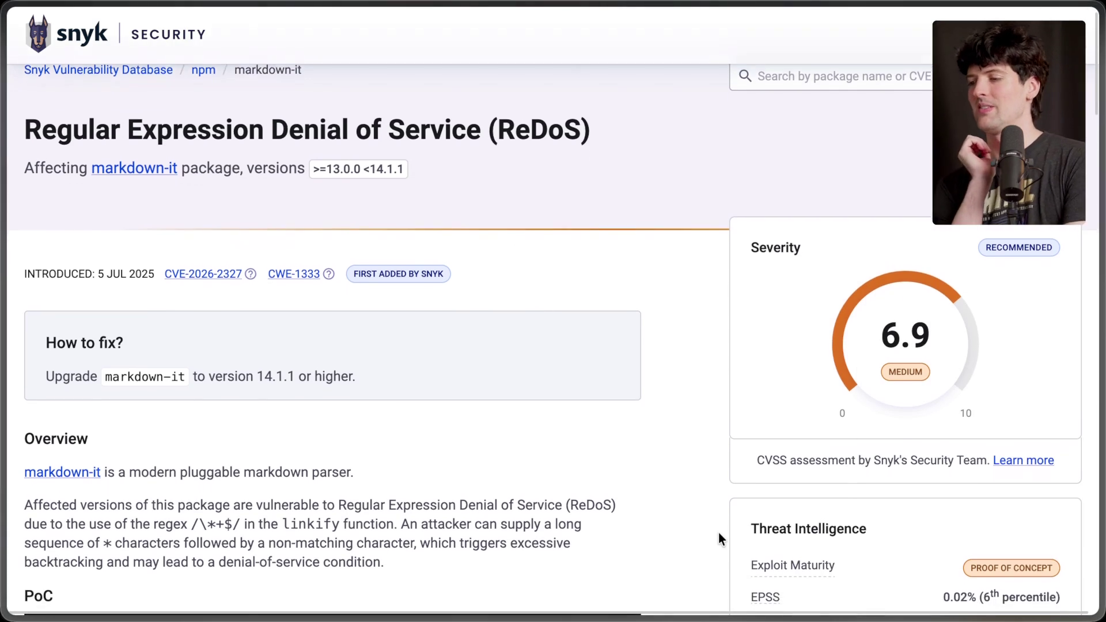
pyautogui.scroll(-6, 718, 533)
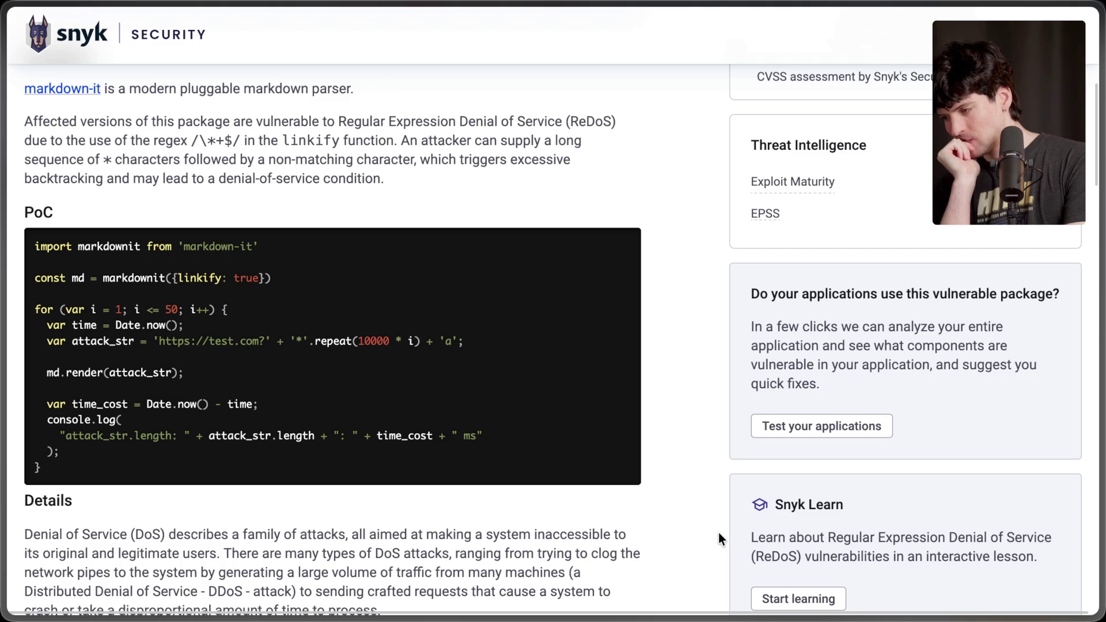
pyautogui.scroll(-1, 717, 532)
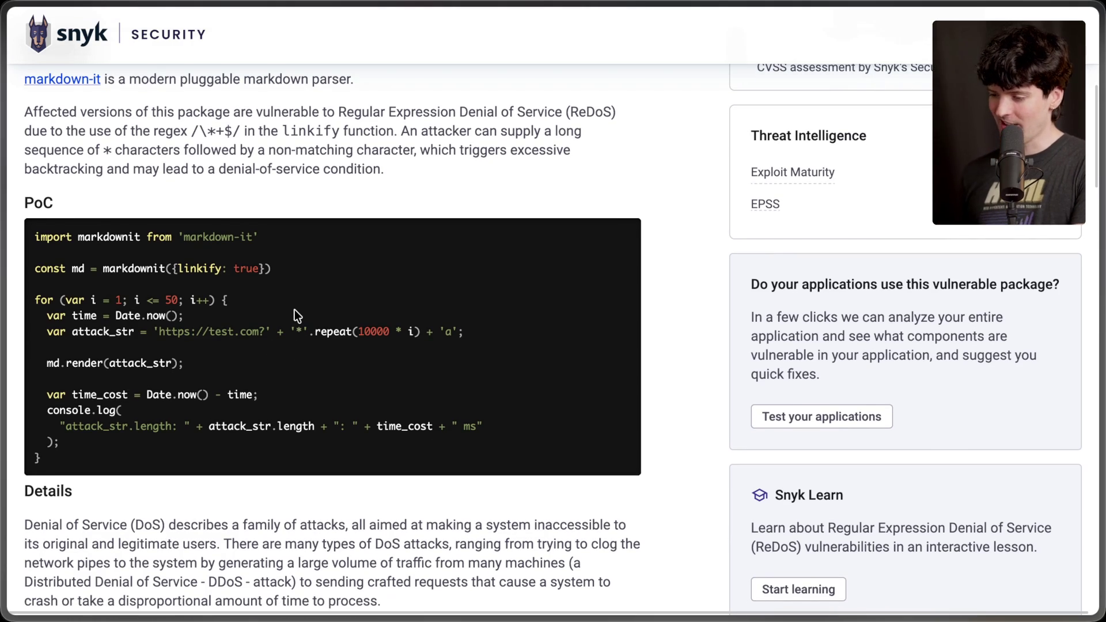
pyautogui.scroll(-2, 295, 311)
pyautogui.scroll(-6, 295, 310)
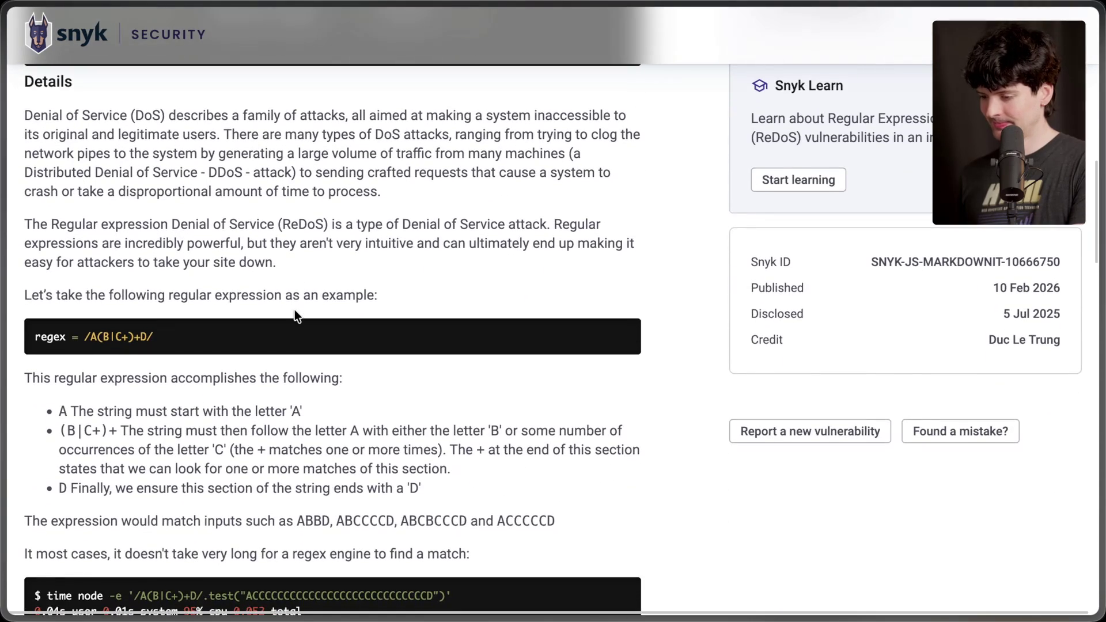
pyautogui.scroll(-8, 295, 309)
pyautogui.scroll(-5, 295, 311)
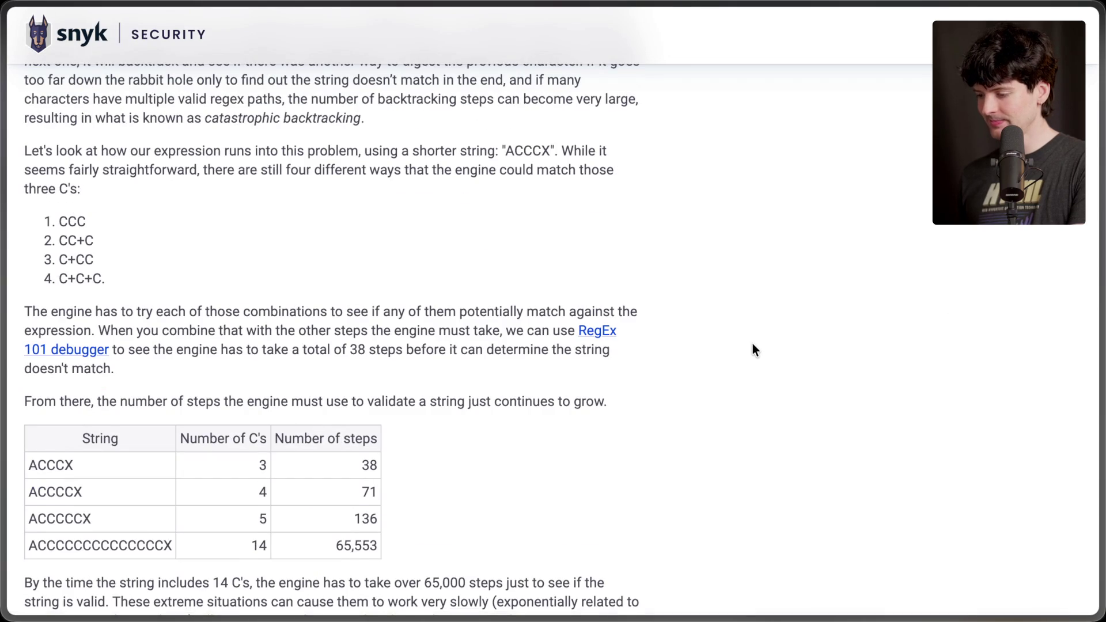
pyautogui.scroll(-3, 752, 351)
# Highlight the ACCCCCCCCCCCCCCX string and 65,553 step count in the table, then close the advisory.
pyautogui.moveTo(34, 353); pyautogui.dragTo(175, 358)
pyautogui.click(279, 355)
pyautogui.moveTo(340, 355); pyautogui.dragTo(391, 355)
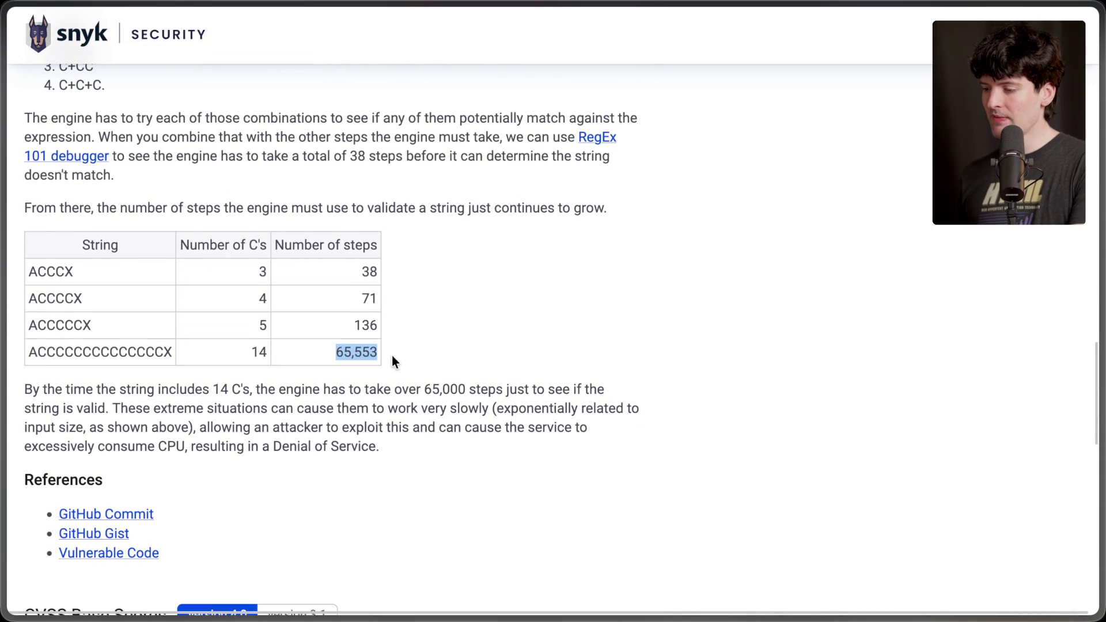
pyautogui.click(348, 353)
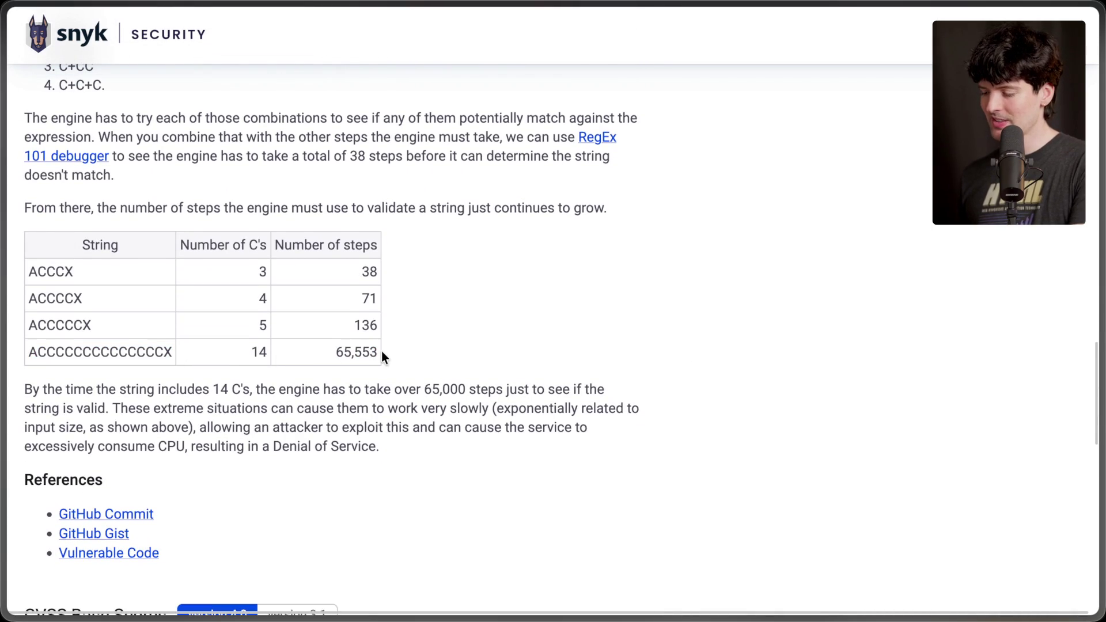
pyautogui.moveTo(378, 352); pyautogui.dragTo(94, 263)
pyautogui.click(95, 264)
pyautogui.moveTo(953, 448)
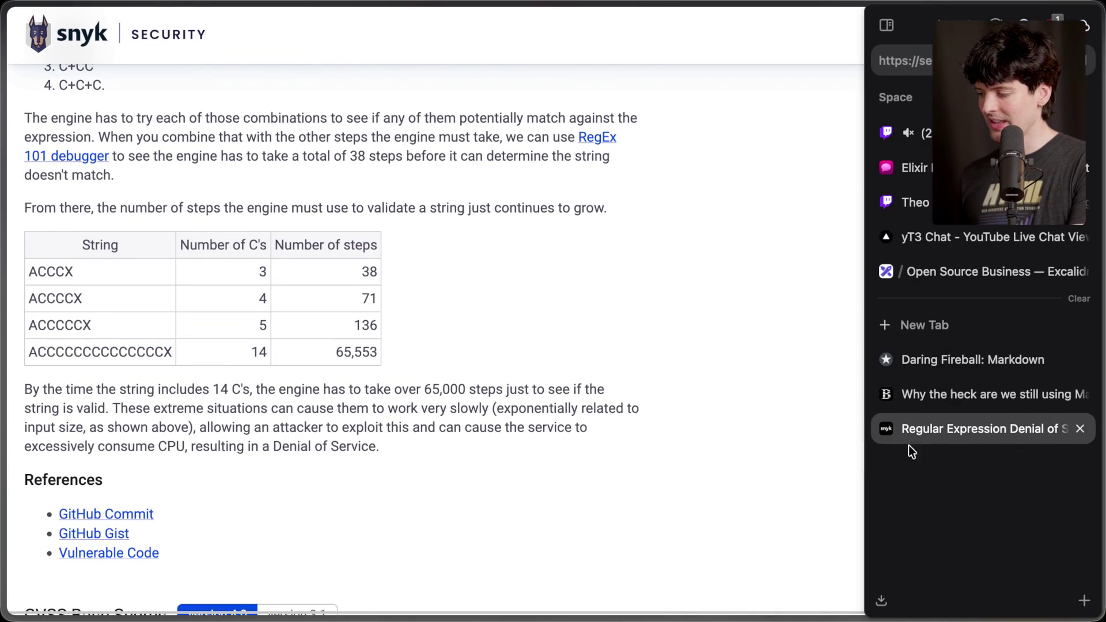
pyautogui.press('super+w')
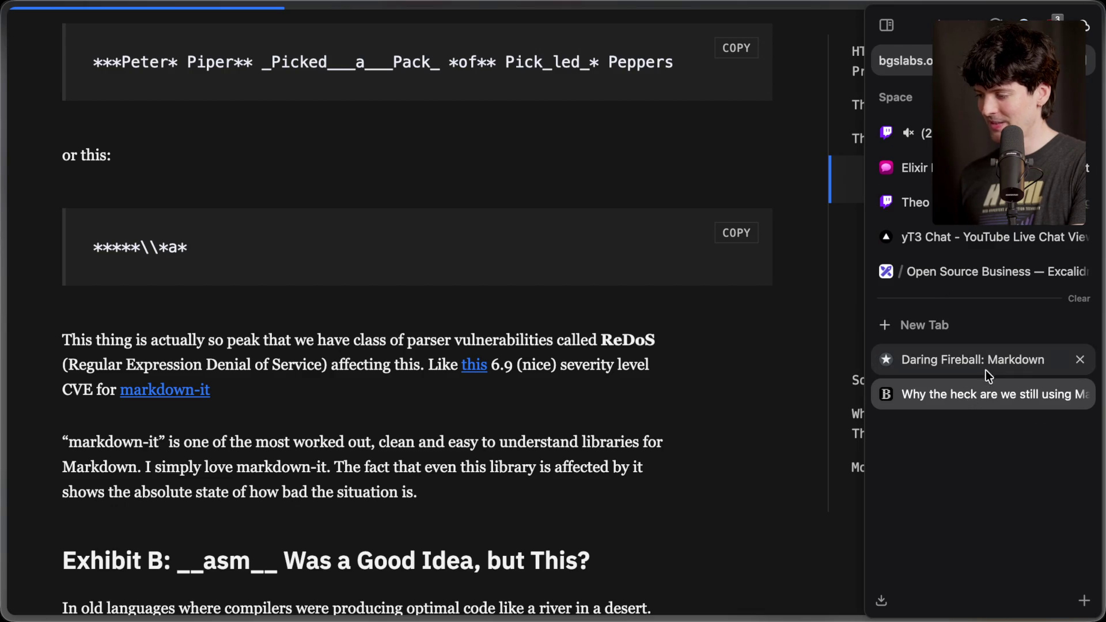
# Scroll to Exhibit B and highlight the asm heading, the old-compilers sentence and the inline assembly sentence.
pyautogui.scroll(-5, 494, 444)
pyautogui.scroll(-2, 495, 443)
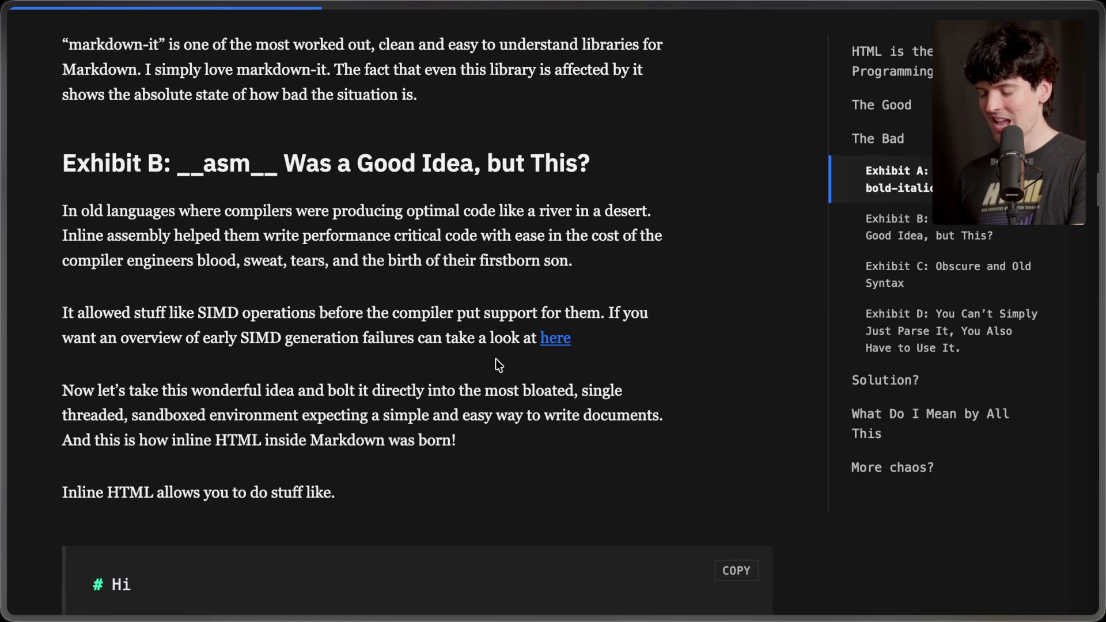
pyautogui.scroll(-1, 94, 180)
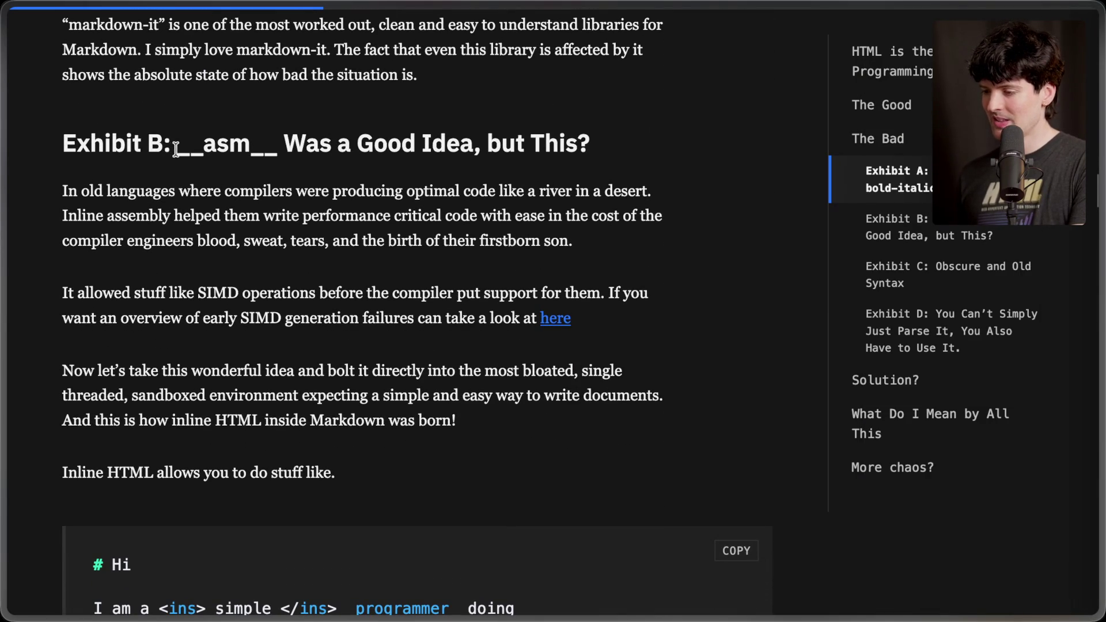
pyautogui.moveTo(176, 148); pyautogui.dragTo(280, 151)
pyautogui.click(284, 156)
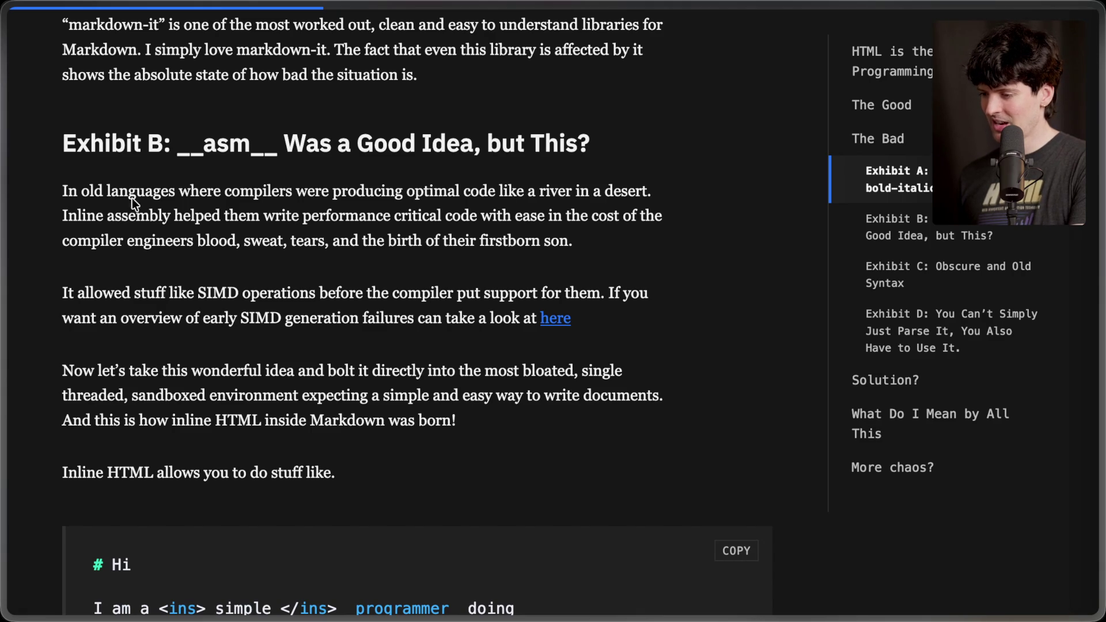
pyautogui.moveTo(62, 191); pyautogui.dragTo(672, 205)
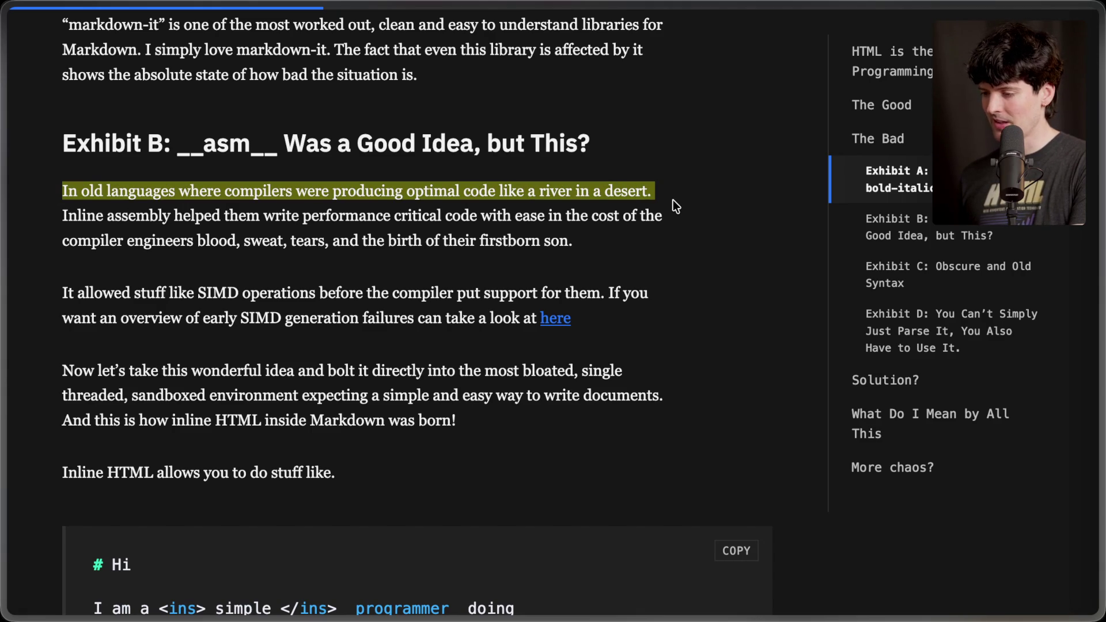
pyautogui.click(671, 205)
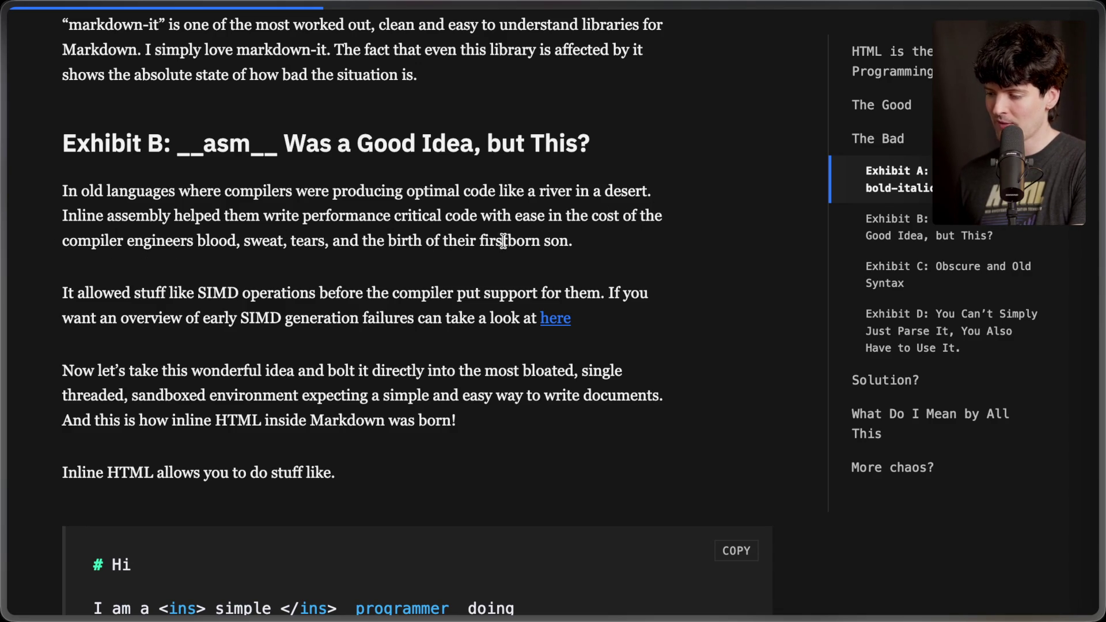
pyautogui.moveTo(593, 246)
pyautogui.mouseDown()
pyautogui.moveTo(141, 242)
pyautogui.moveTo(37, 216)
pyautogui.mouseUp()
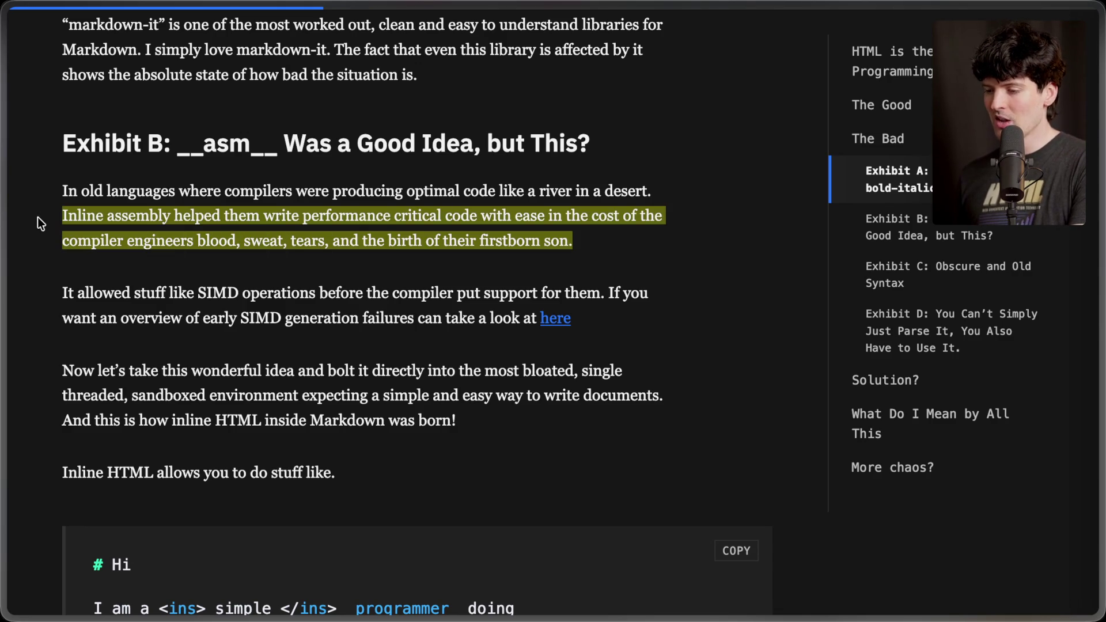
pyautogui.click(71, 264)
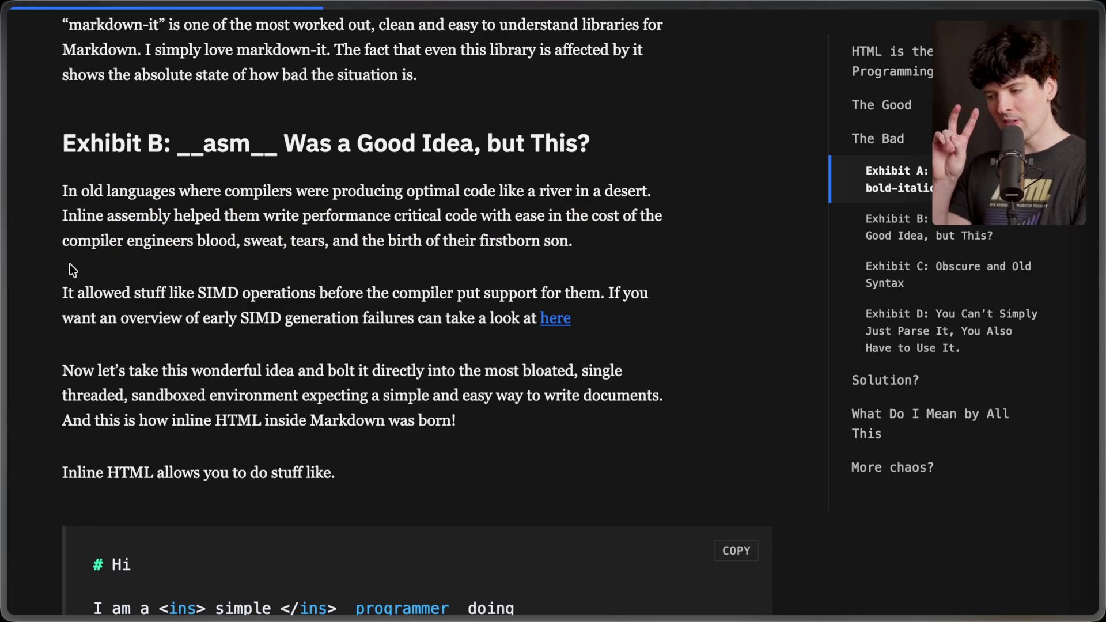
pyautogui.scroll(-2, 70, 265)
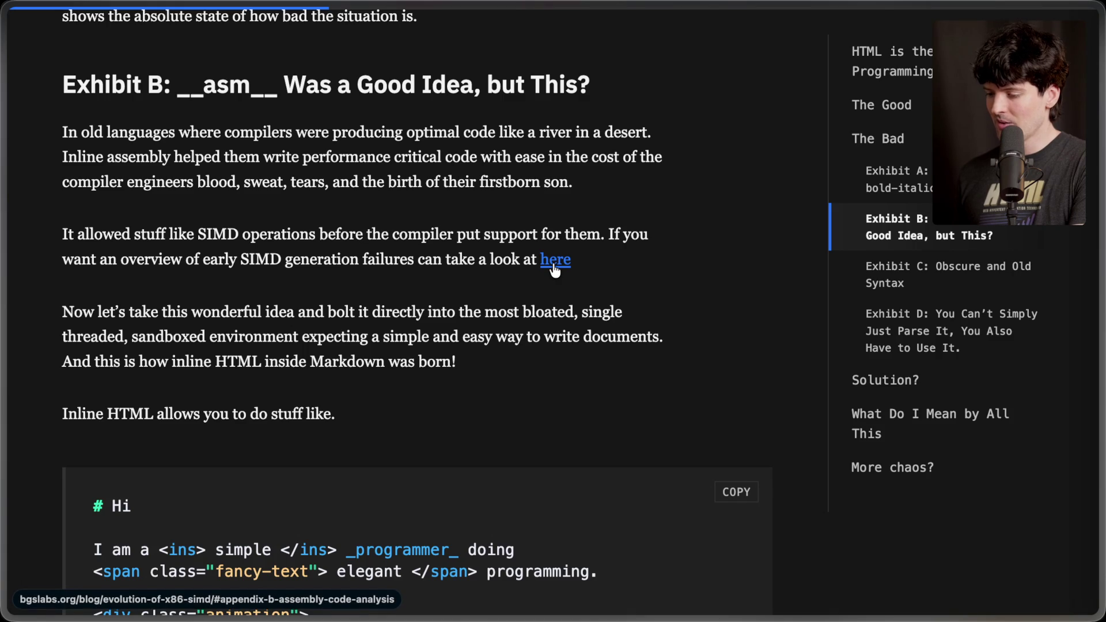
# Highlight the bloated-environment paragraph's end, the sentence on how inline HTML was born, and the Inline HTML line.
pyautogui.scroll(-2, 410, 350)
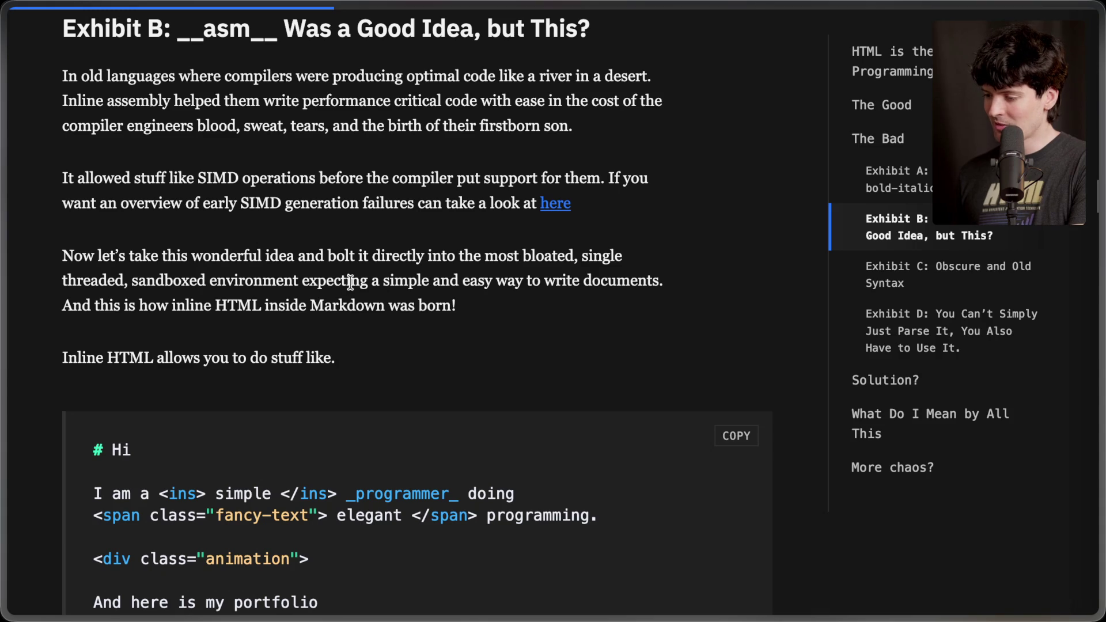
pyautogui.moveTo(677, 294)
pyautogui.mouseDown()
pyautogui.moveTo(69, 281)
pyautogui.moveTo(31, 260)
pyautogui.mouseUp()
pyautogui.moveTo(72, 305)
pyautogui.mouseDown()
pyautogui.moveTo(398, 305)
pyautogui.moveTo(579, 322)
pyautogui.mouseUp()
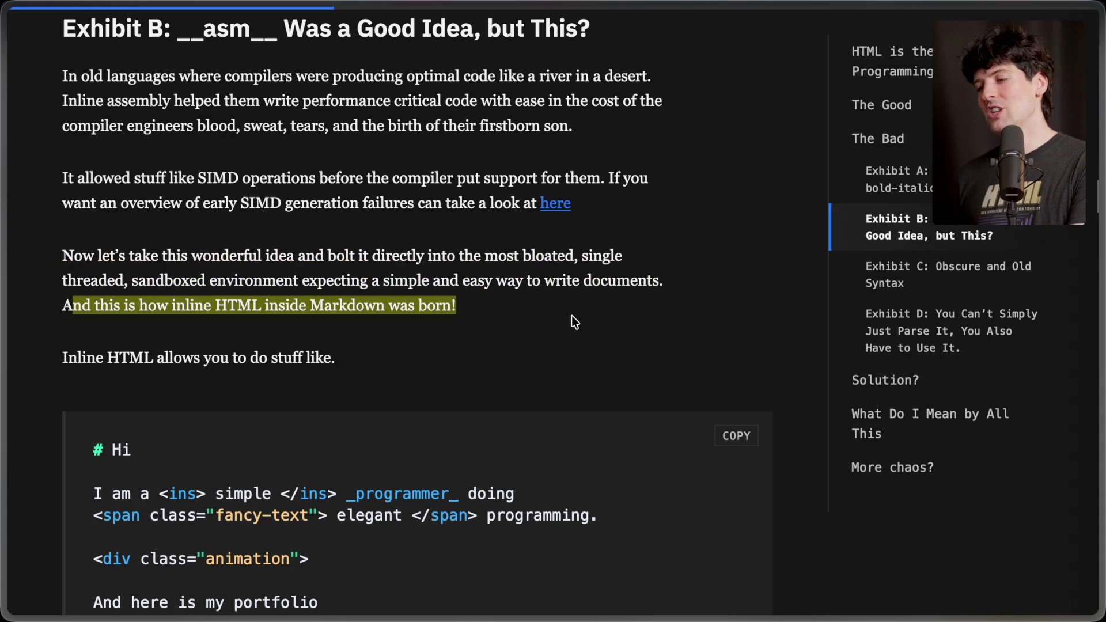
pyautogui.click(476, 318)
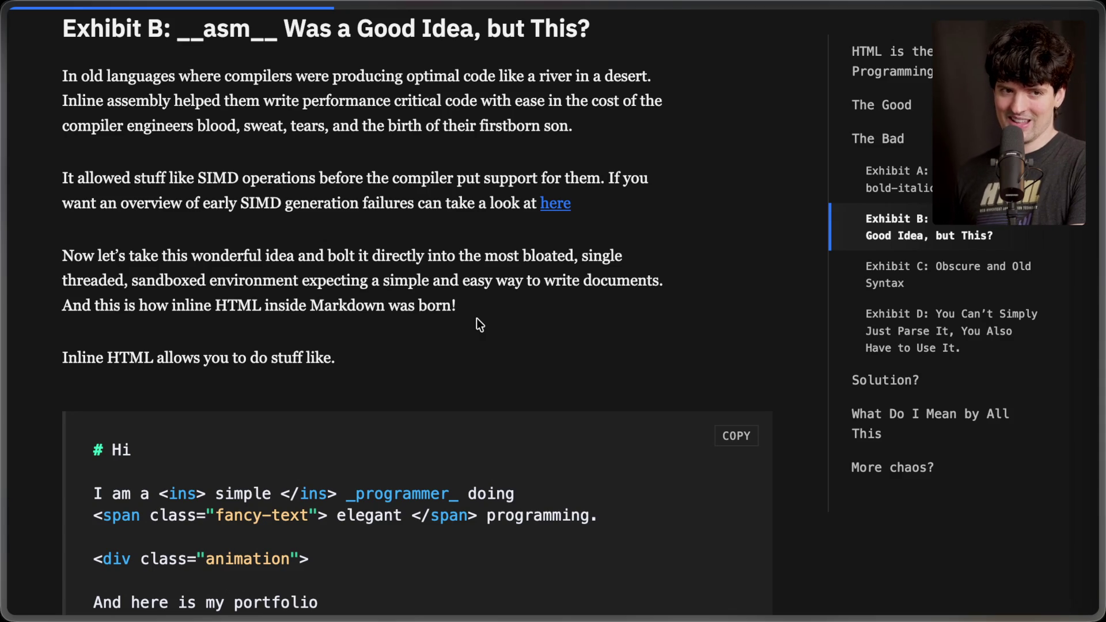
pyautogui.scroll(-3, 475, 318)
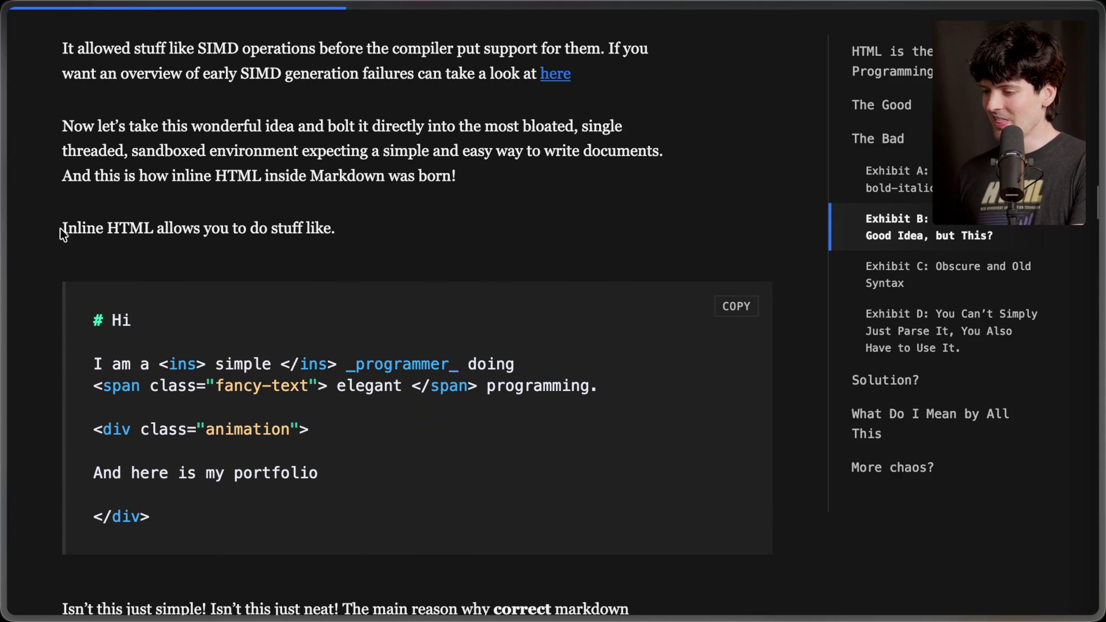
pyautogui.moveTo(63, 233); pyautogui.dragTo(403, 227)
pyautogui.click(402, 227)
# Point out 'elegant', the animation div line and the closing div tag in the inline HTML code example.
pyautogui.scroll(-3, 402, 227)
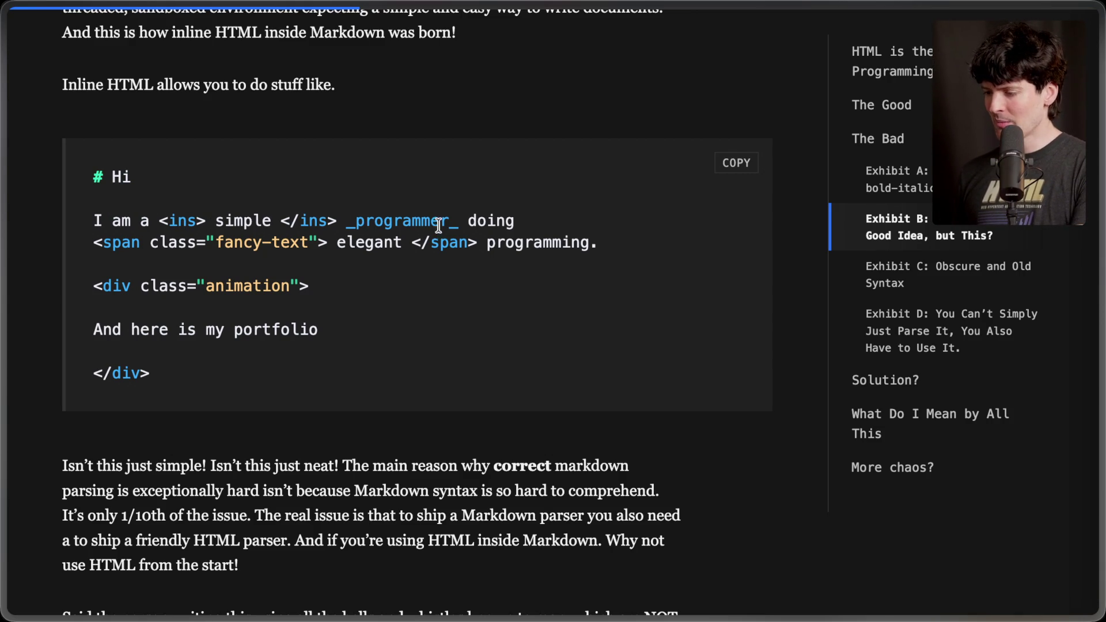
pyautogui.doubleClick(348, 243)
pyautogui.click(422, 245)
pyautogui.moveTo(98, 292); pyautogui.dragTo(337, 280)
pyautogui.click(335, 280)
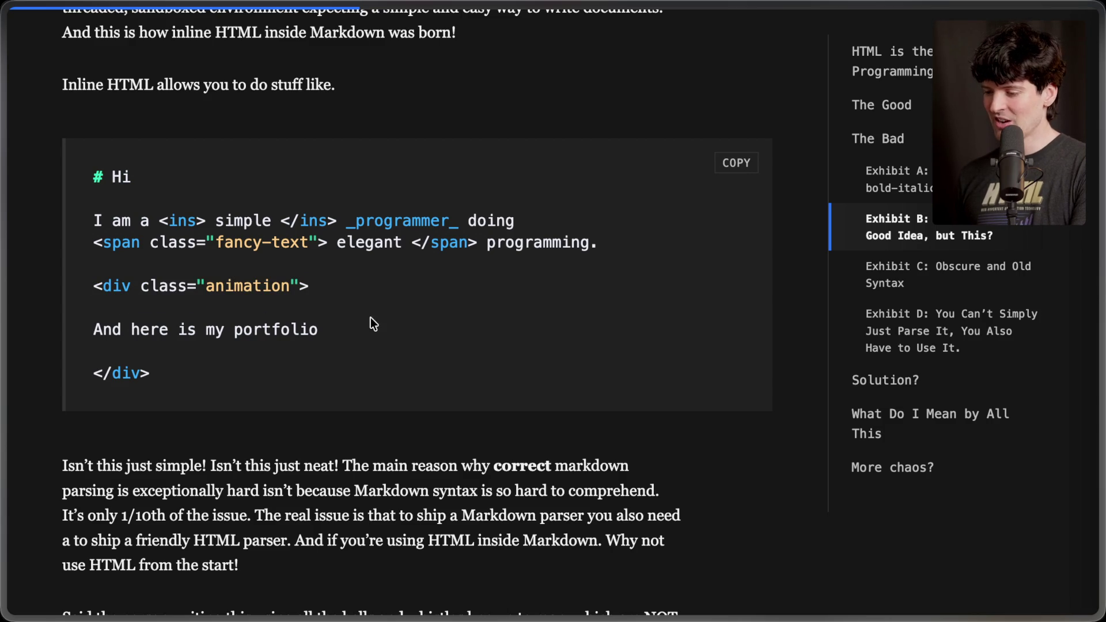
pyautogui.moveTo(77, 378); pyautogui.dragTo(233, 377)
pyautogui.click(234, 377)
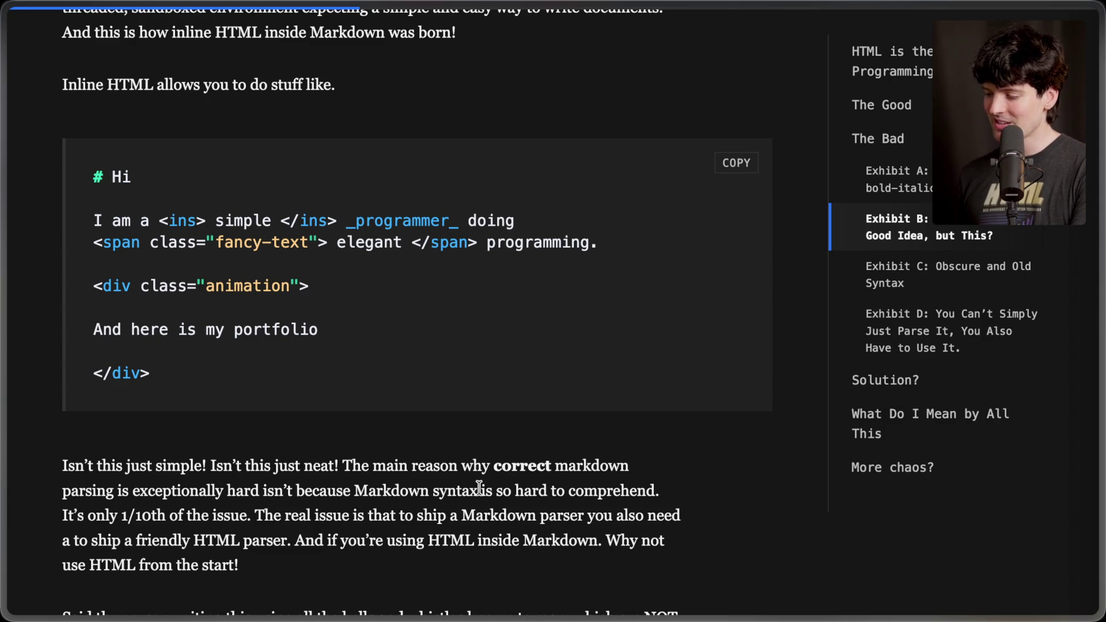
# Highlight the paragraph saying Markdown parsers must also ship an HTML parser.
pyautogui.scroll(-1, 480, 488)
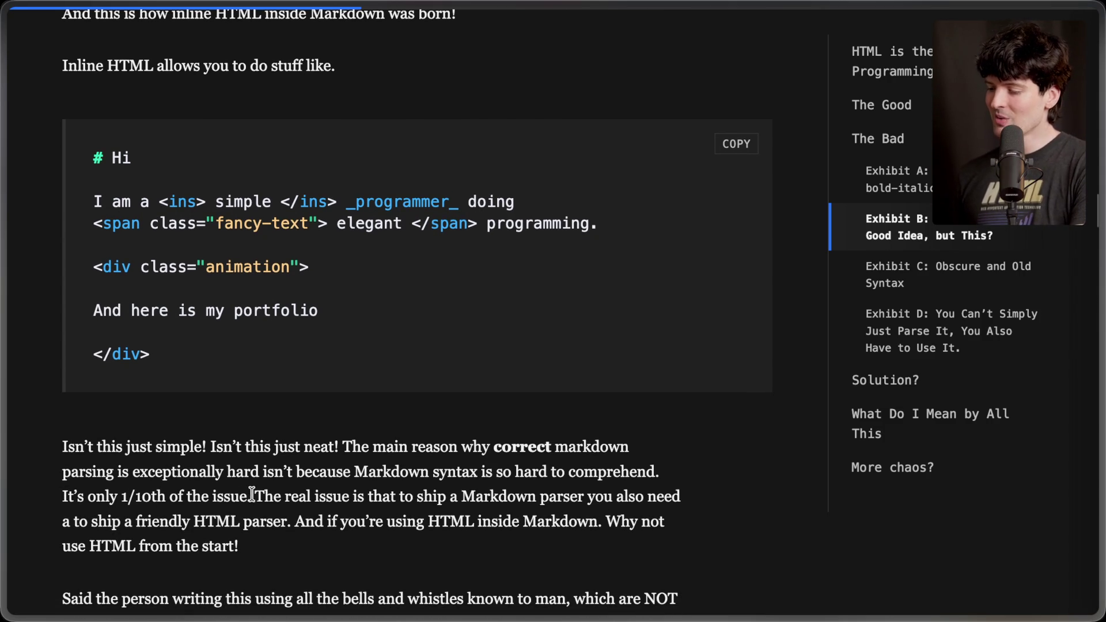
pyautogui.moveTo(254, 497); pyautogui.dragTo(285, 553)
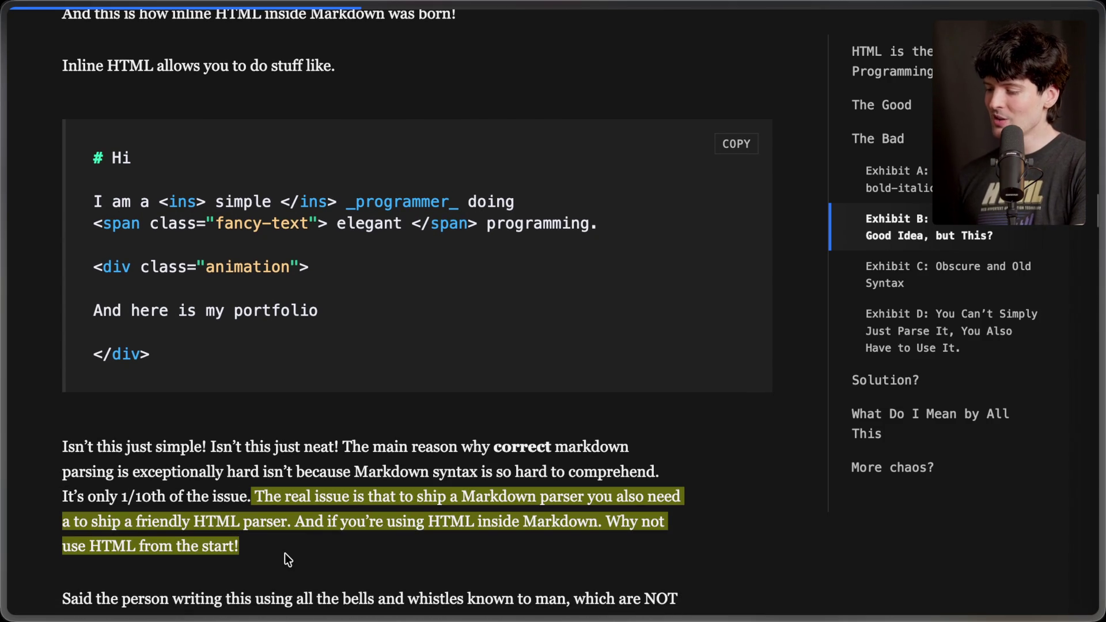
pyautogui.click(579, 502)
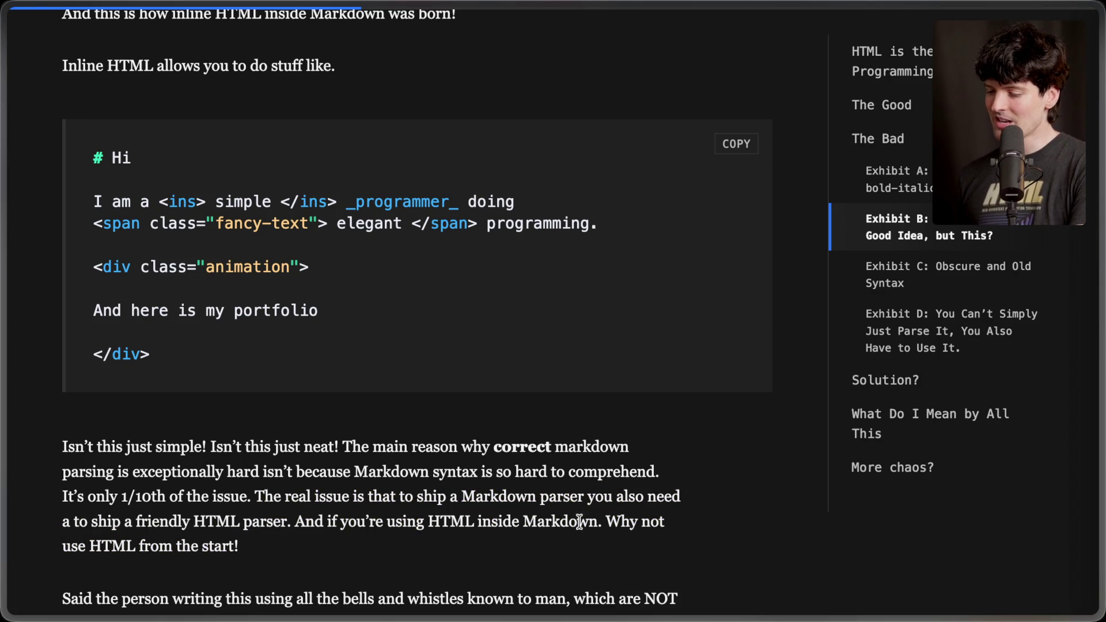
pyautogui.moveTo(268, 557); pyautogui.dragTo(147, 521)
pyautogui.moveTo(104, 492); pyautogui.dragTo(40, 439)
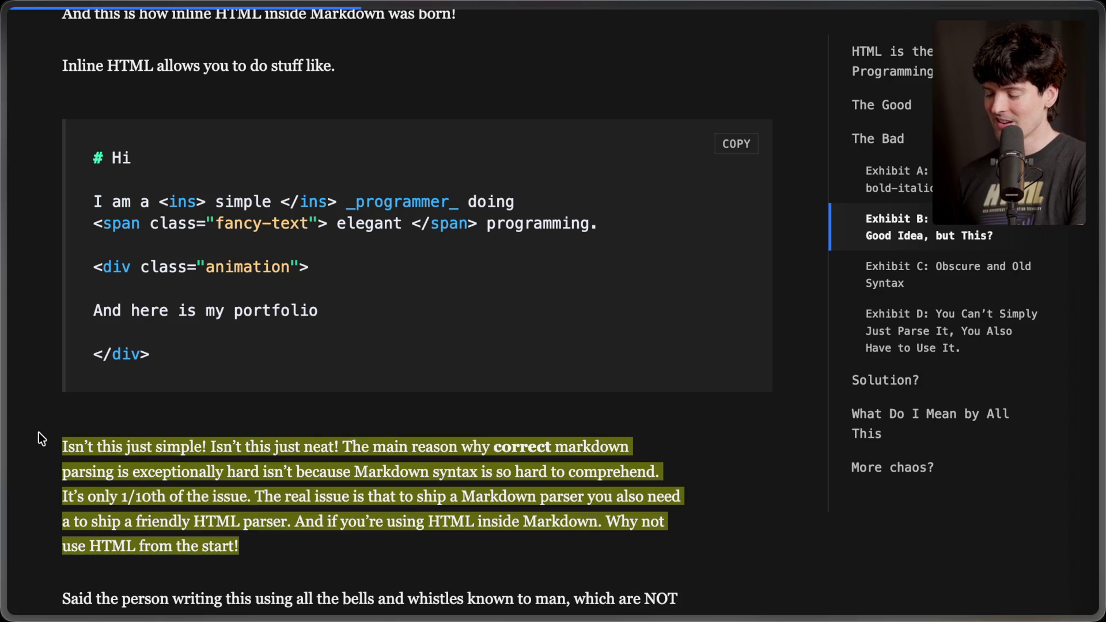
pyautogui.click(265, 555)
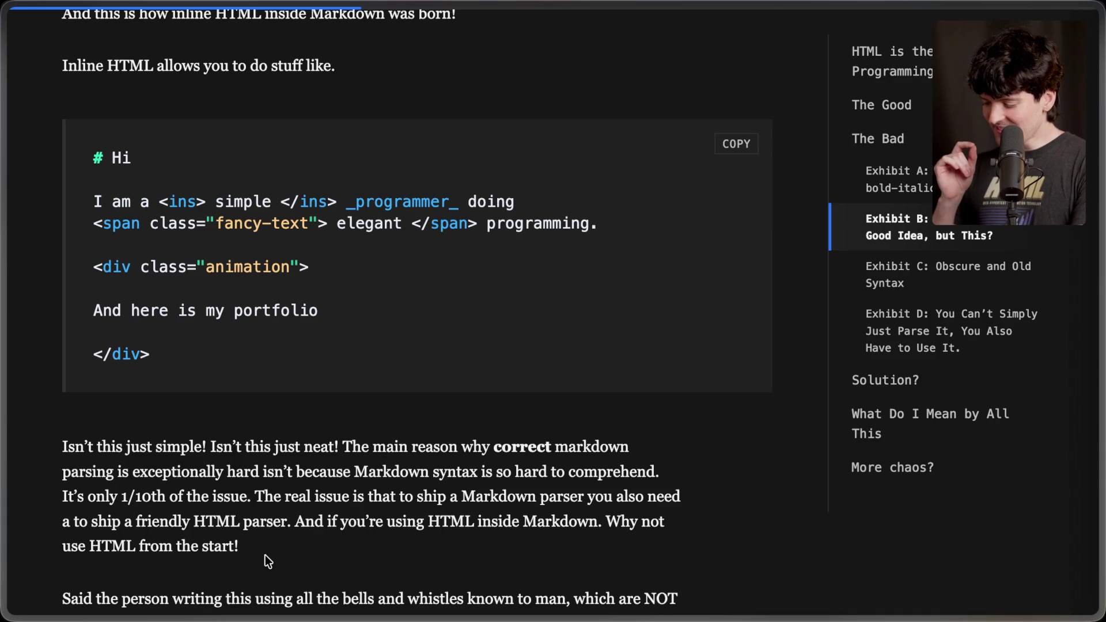
pyautogui.press('super+t')
pyautogui.write('x.com/jacob')
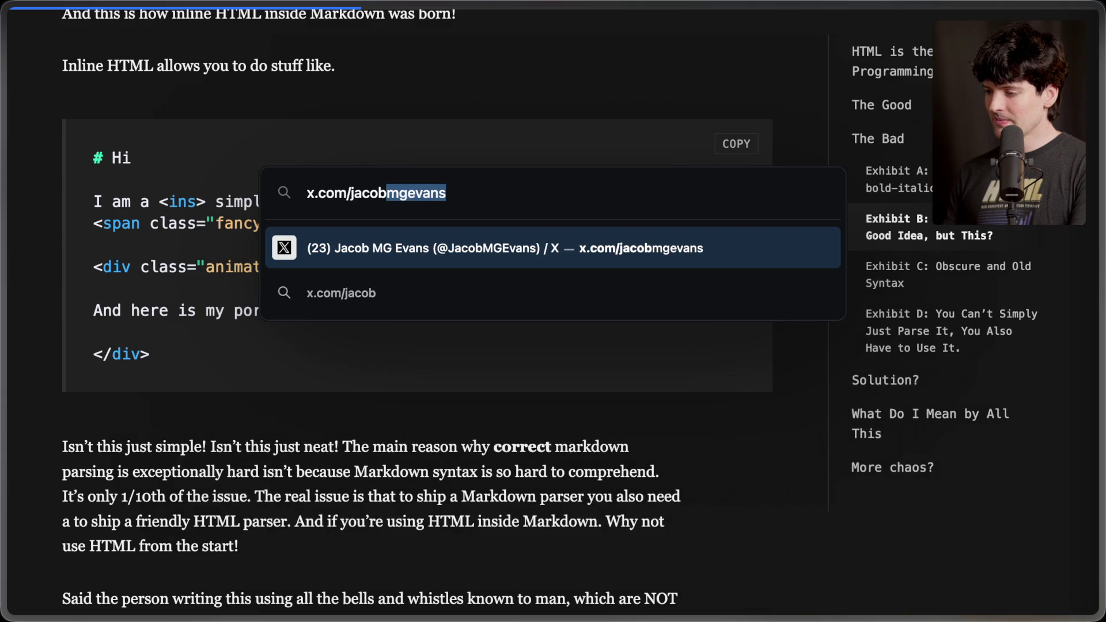
pyautogui.press('Return')
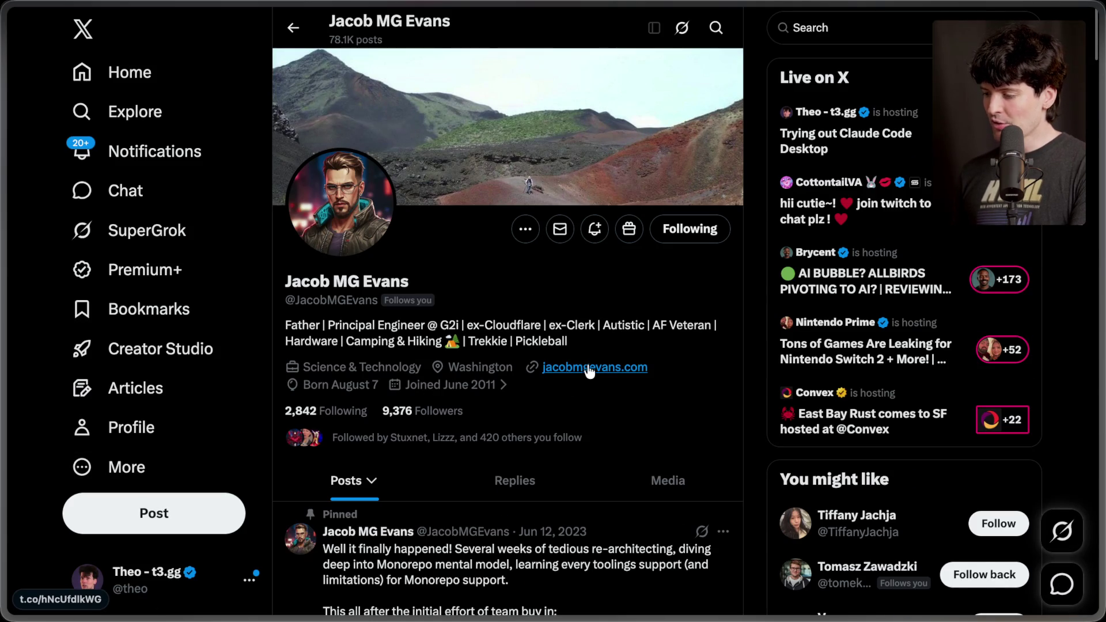
pyautogui.middleClick(589, 369)
pyautogui.moveTo(1019, 436)
pyautogui.click(965, 403)
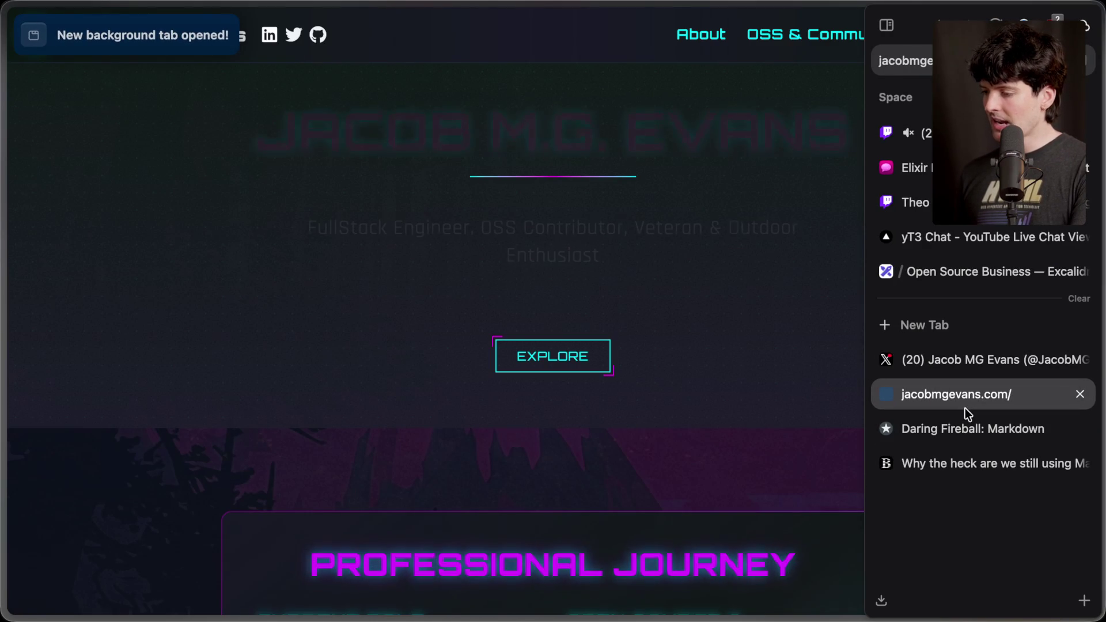
pyautogui.scroll(-15, 385, 325)
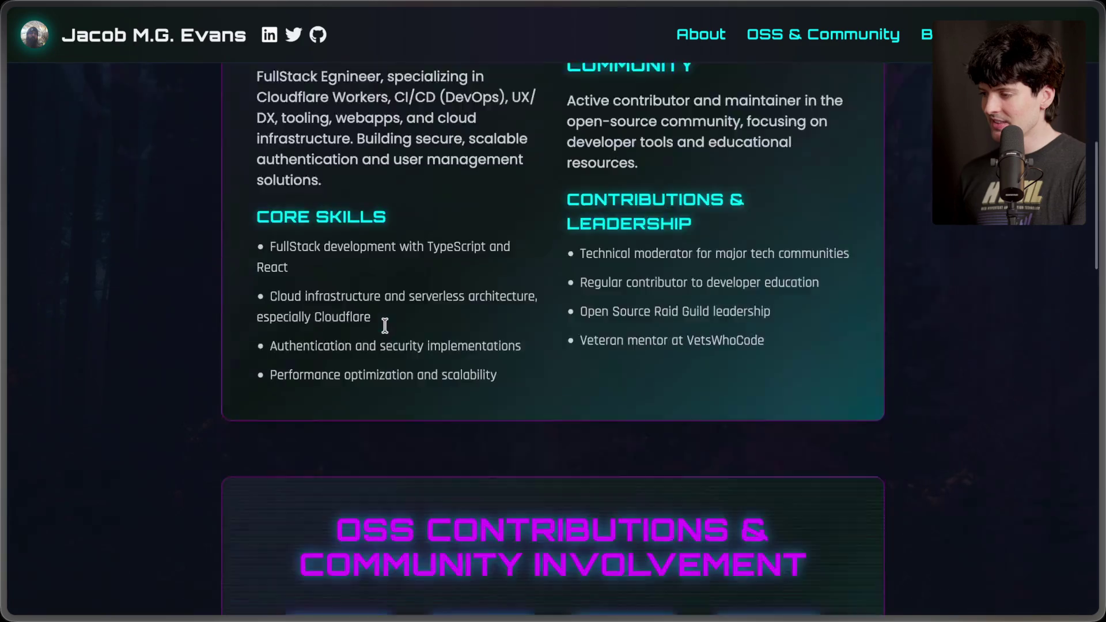
pyautogui.scroll(-10, 384, 325)
pyautogui.press('Home')
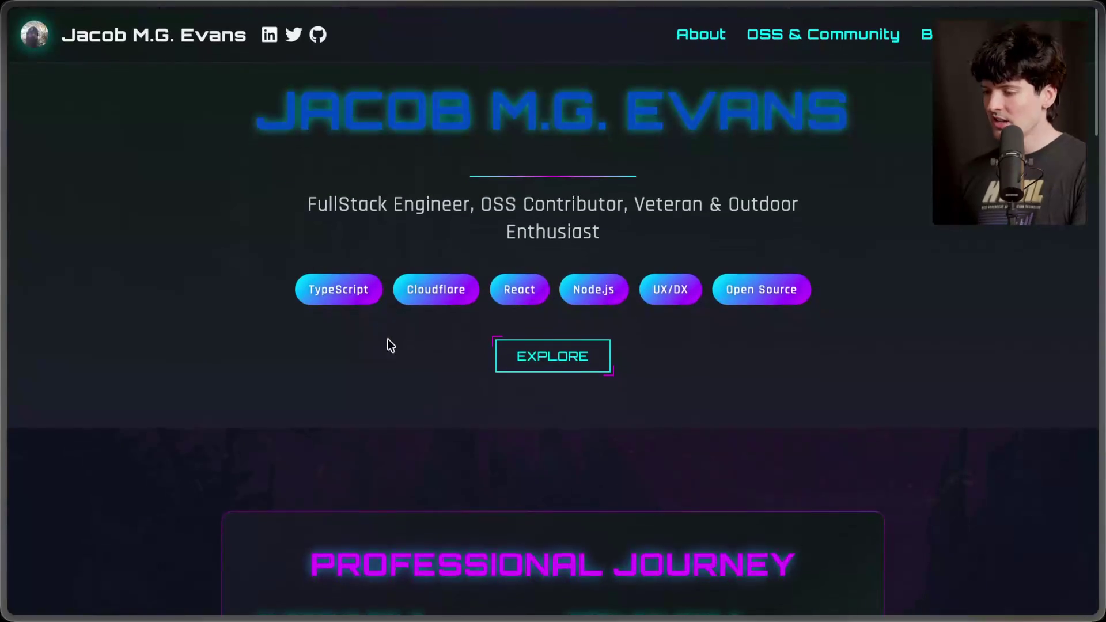
pyautogui.hotkey('ctrl', 'shift', 'Tab')
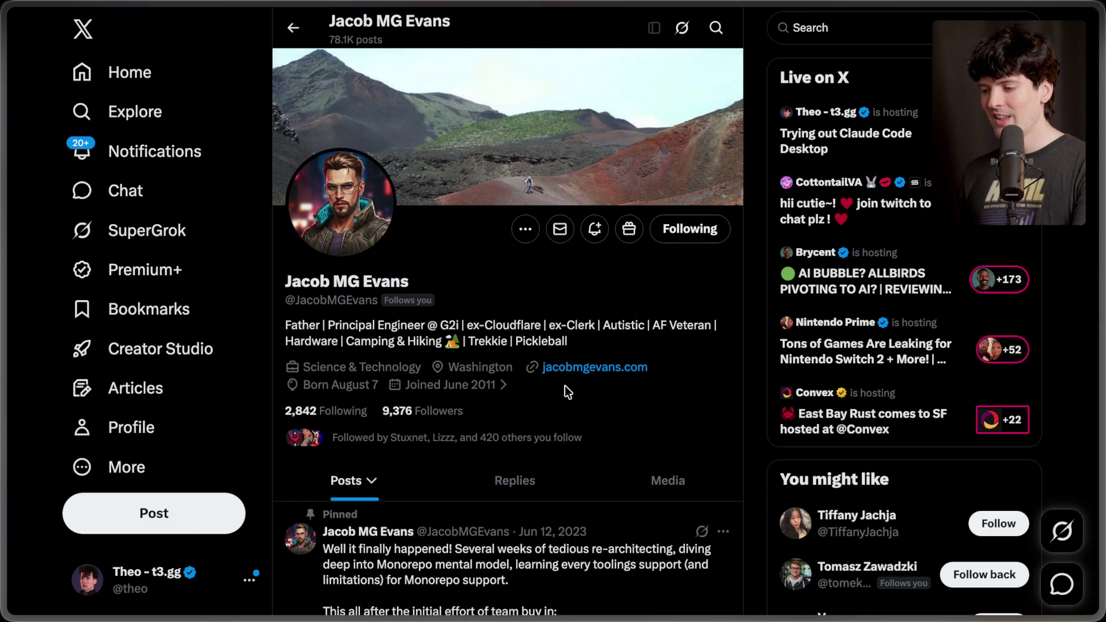
pyautogui.hotkey('ctrl', 'Tab')
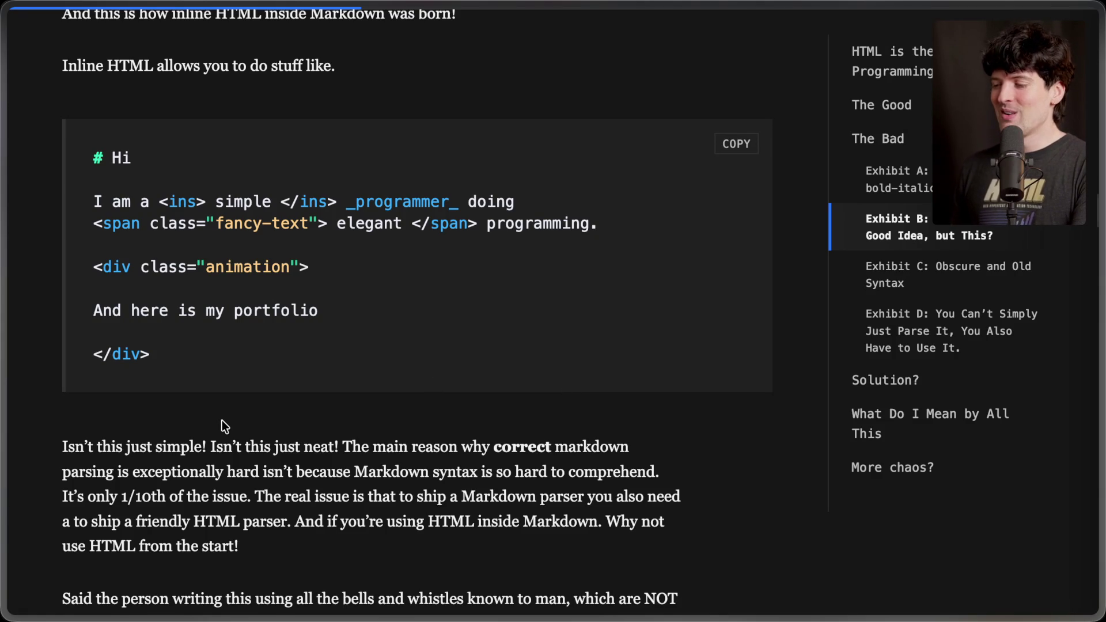
# Highlight the paragraph on Markdown not being powerful enough and the words 'looks good enough™'.
pyautogui.scroll(-2, 222, 422)
pyautogui.scroll(-5, 221, 421)
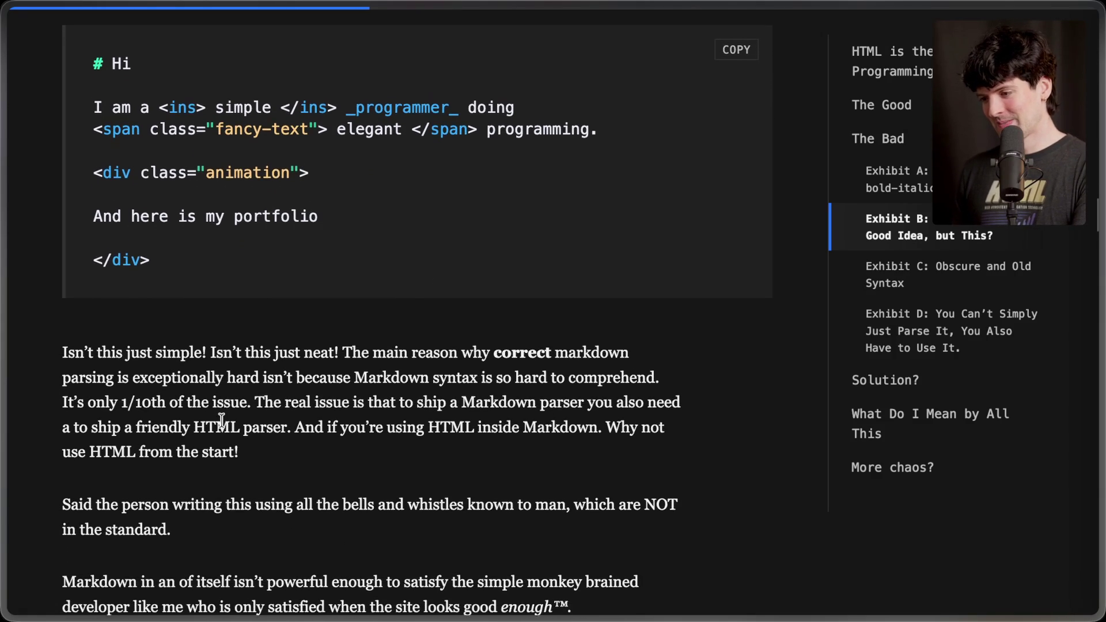
pyautogui.scroll(-2, 223, 420)
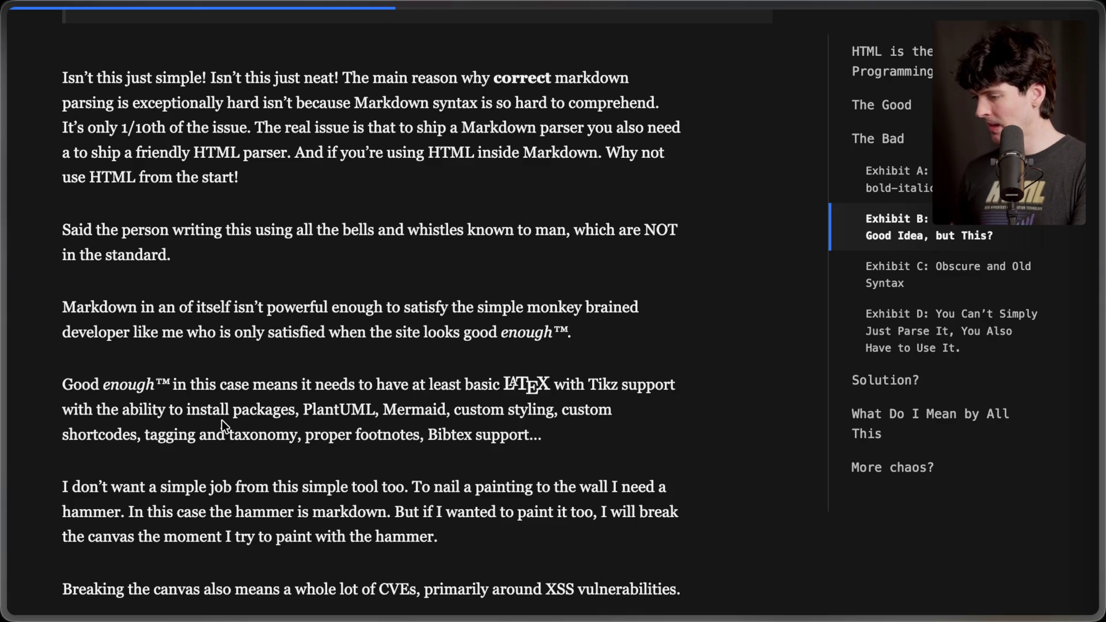
pyautogui.tripleClick(188, 307)
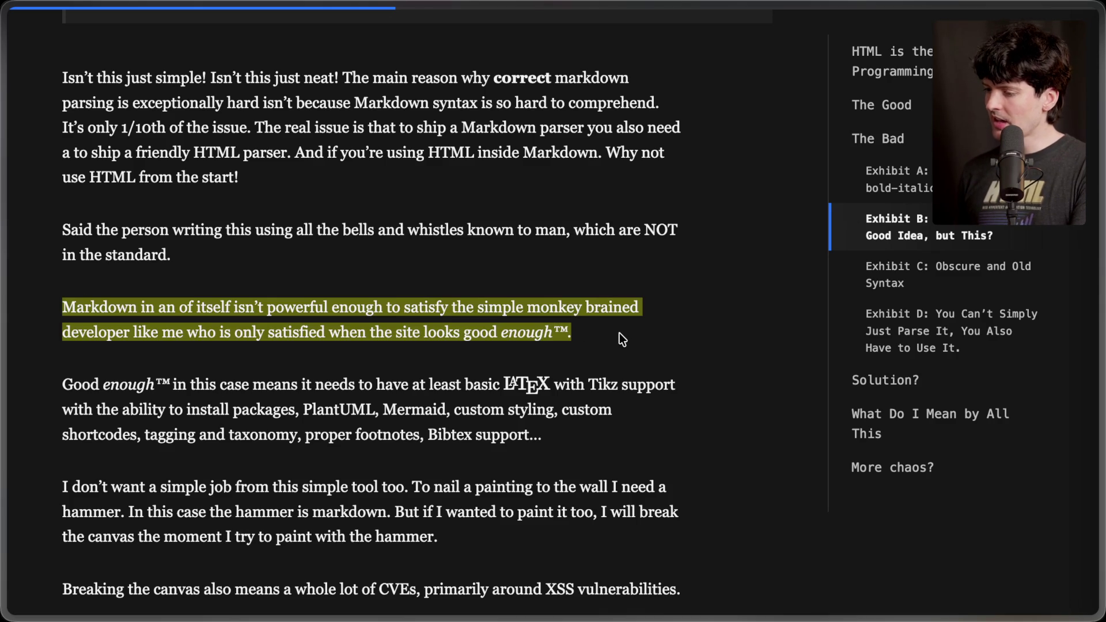
pyautogui.click(620, 333)
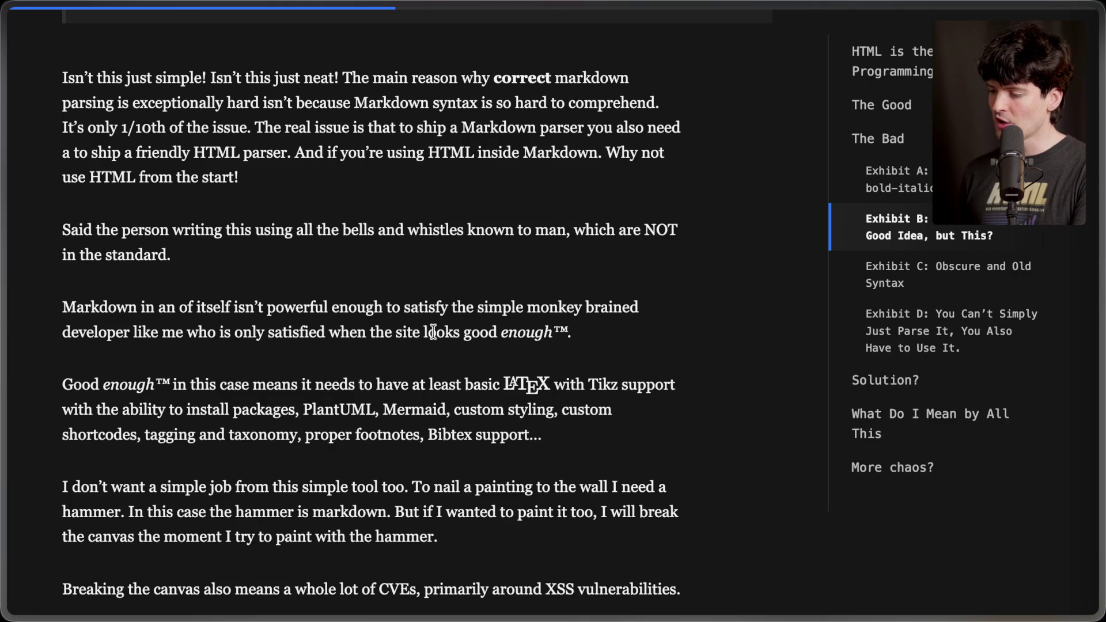
pyautogui.moveTo(423, 332); pyautogui.dragTo(588, 339)
pyautogui.click(163, 352)
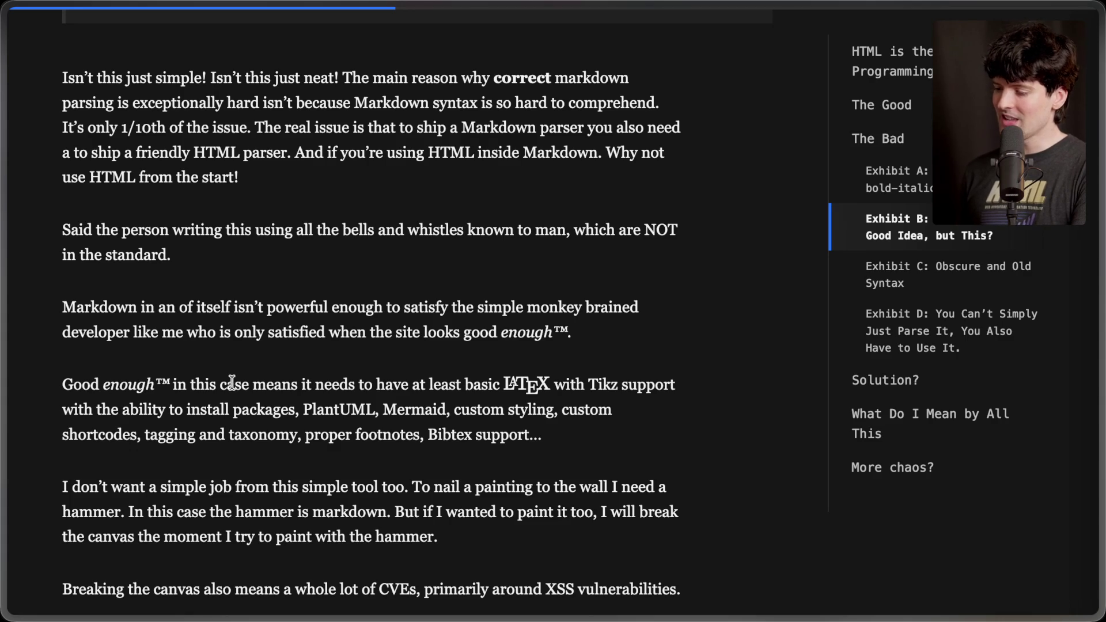
# Point out the LaTeX logo, the PlantUML mention and the word Mermaid.
pyautogui.doubleClick(521, 383)
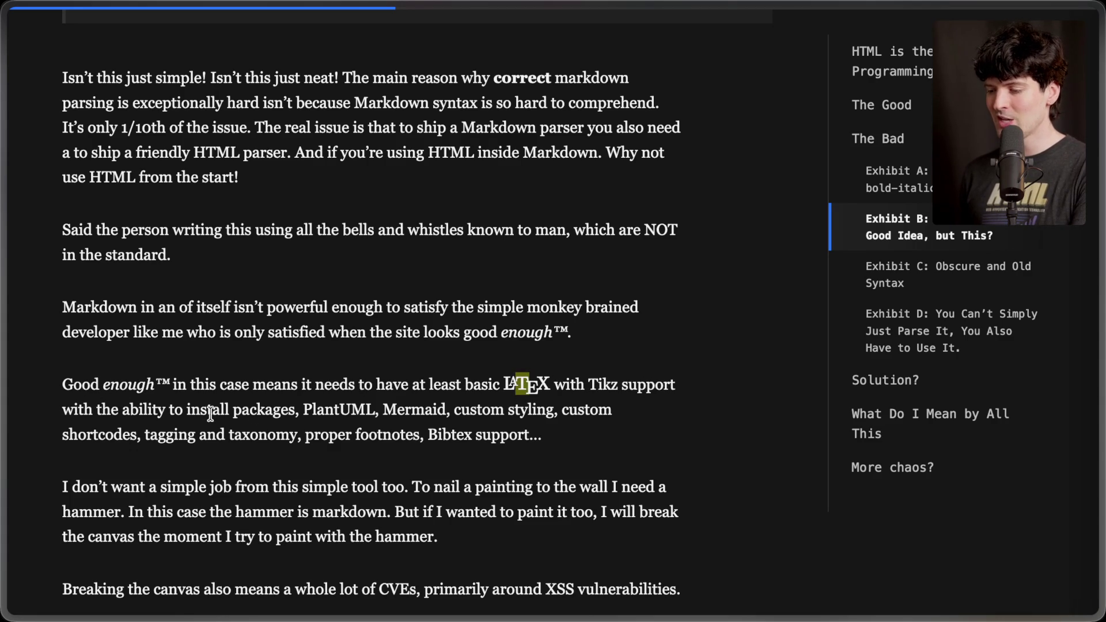
pyautogui.moveTo(303, 410); pyautogui.dragTo(393, 411)
pyautogui.doubleClick(412, 409)
pyautogui.click(507, 409)
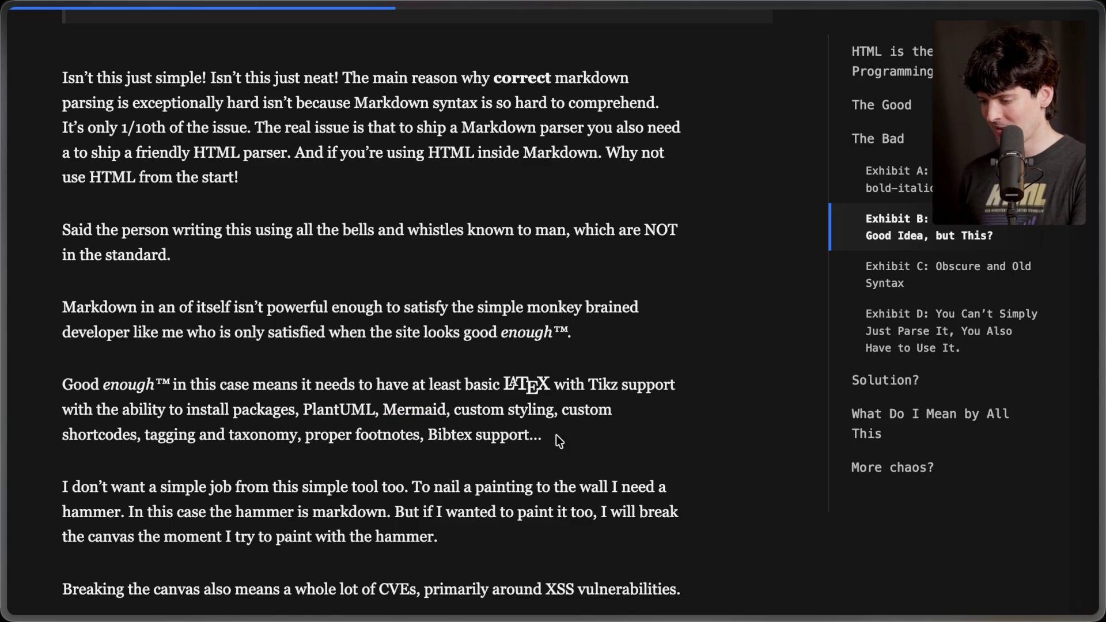
# Highlight the sentence about breaking the canvas and the line about XSS vulnerabilities.
pyautogui.scroll(-2, 555, 435)
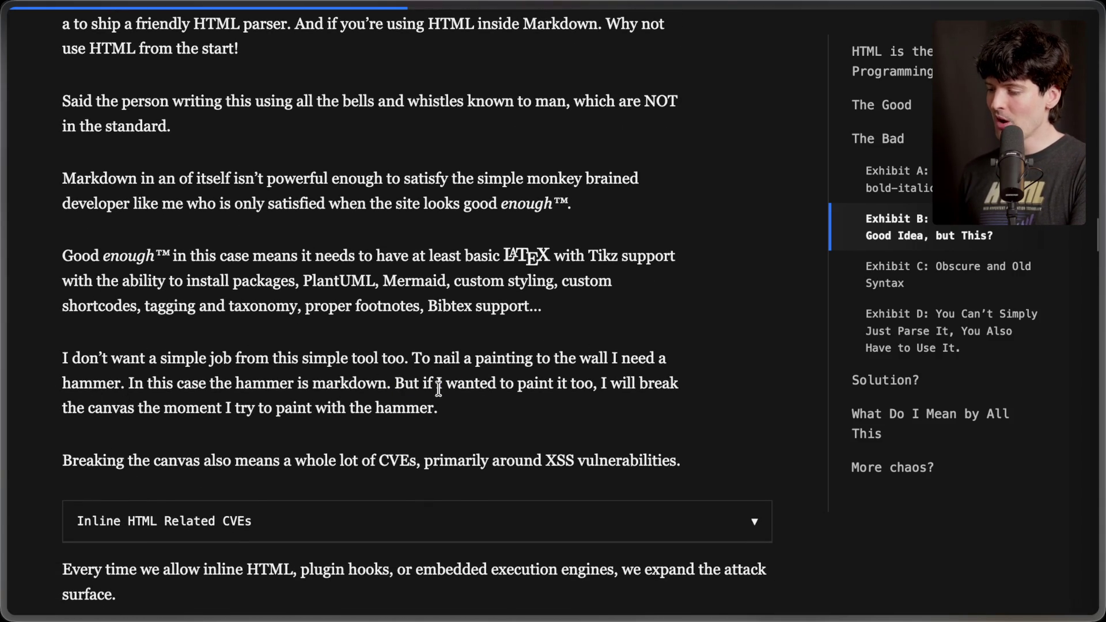
pyautogui.moveTo(395, 383); pyautogui.dragTo(493, 407)
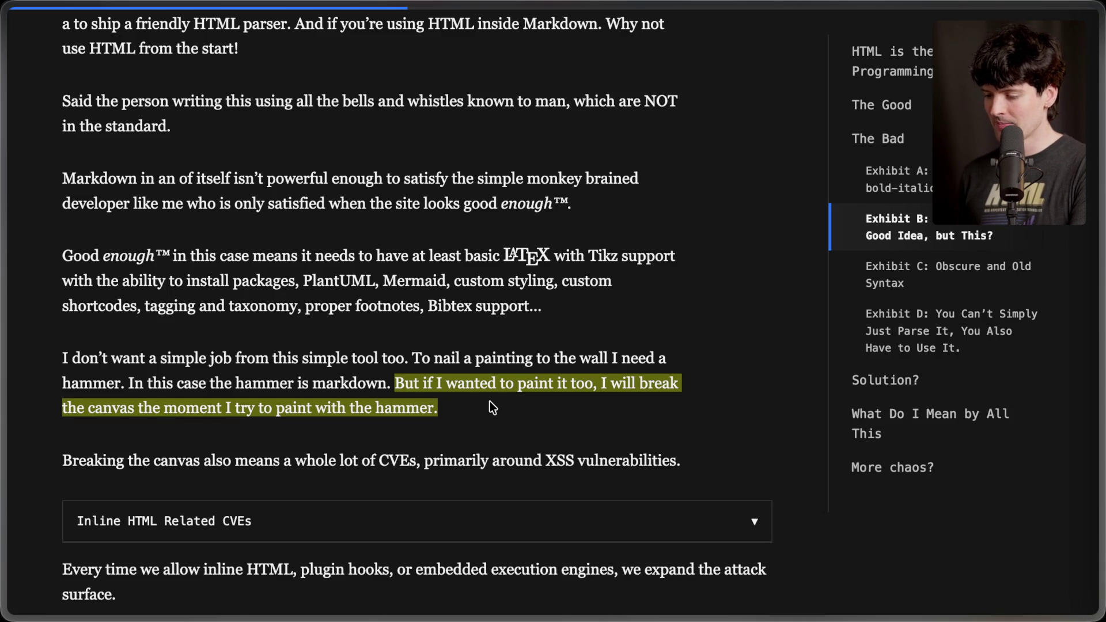
pyautogui.click(491, 408)
pyautogui.moveTo(326, 461); pyautogui.dragTo(714, 477)
pyautogui.click(638, 461)
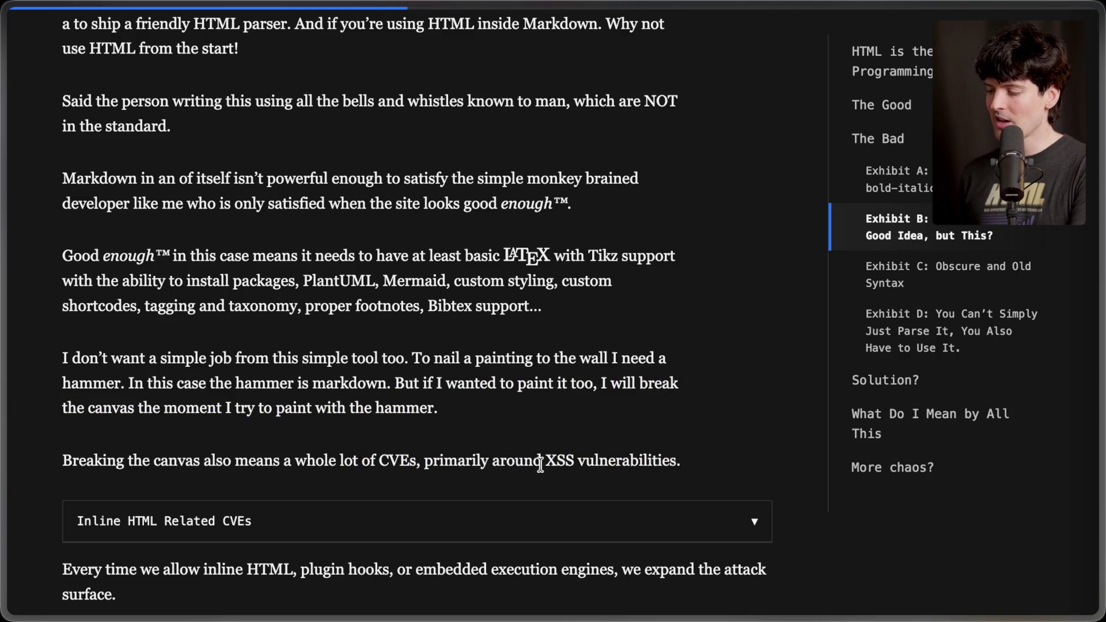
# Open the t3.gg project in VS Code with `code .` and discard the unsaved Untitled-1 note.
pyautogui.press('super+Tab')
pyautogui.press('super+Tab')
pyautogui.press('super+Tab')
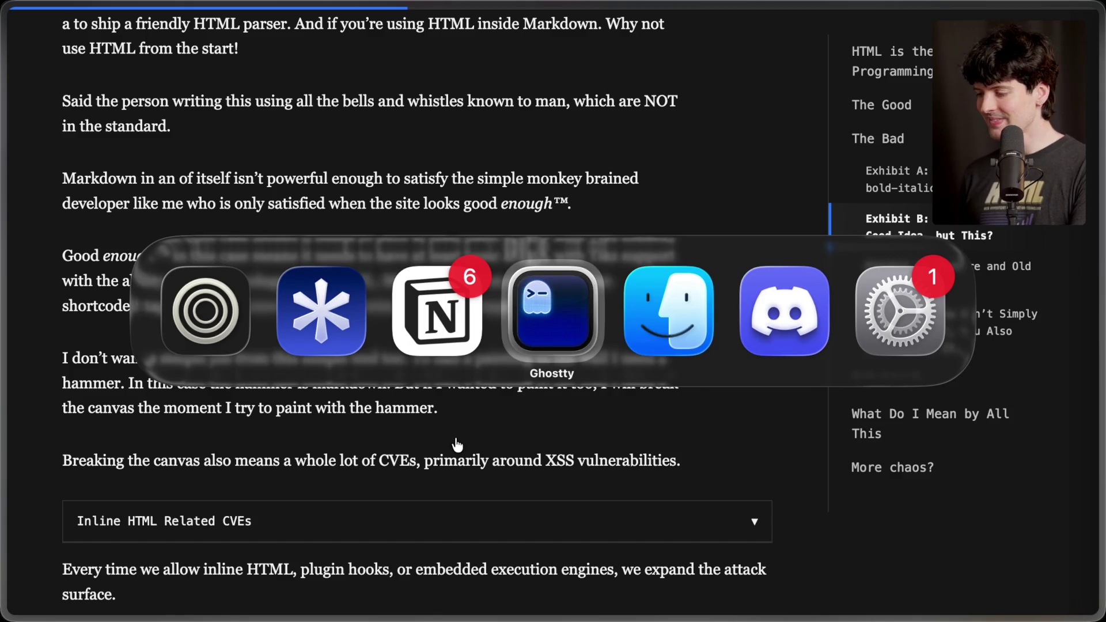
pyautogui.write('ode .')
pyautogui.press('Return')
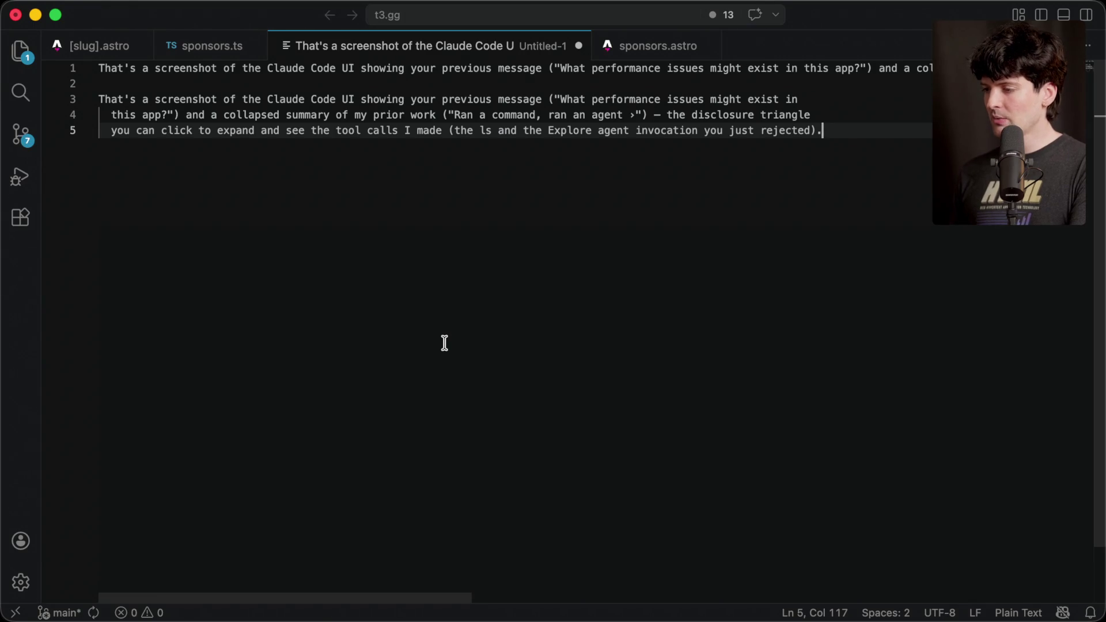
pyautogui.press('super+w')
pyautogui.click(547, 394)
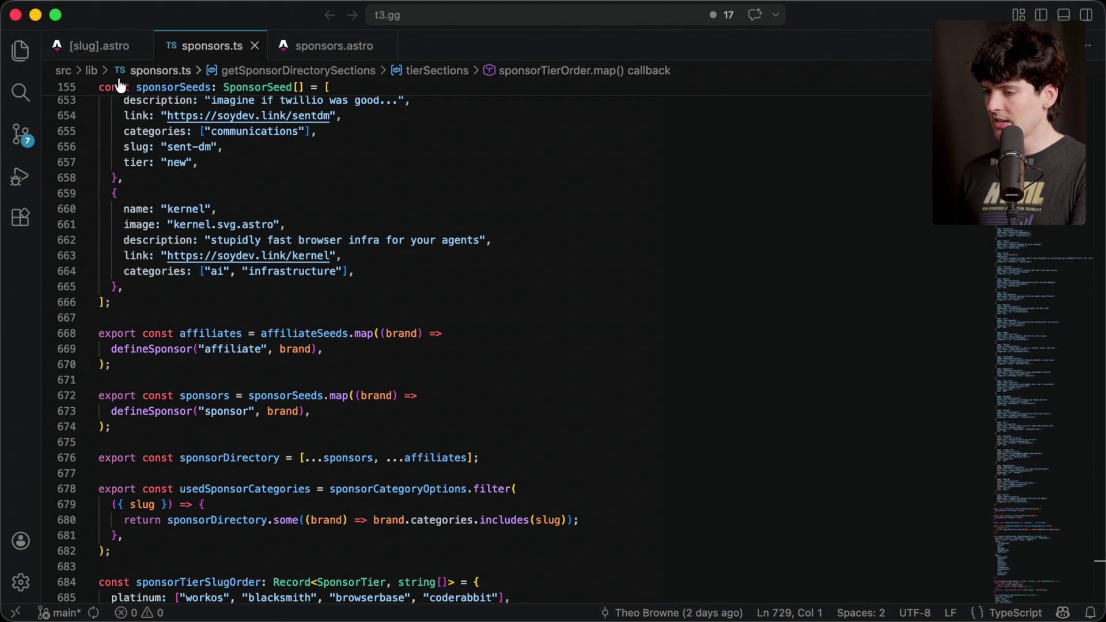
# Open src/content/posts/2023-infra.md and select its front matter.
pyautogui.click(21, 51)
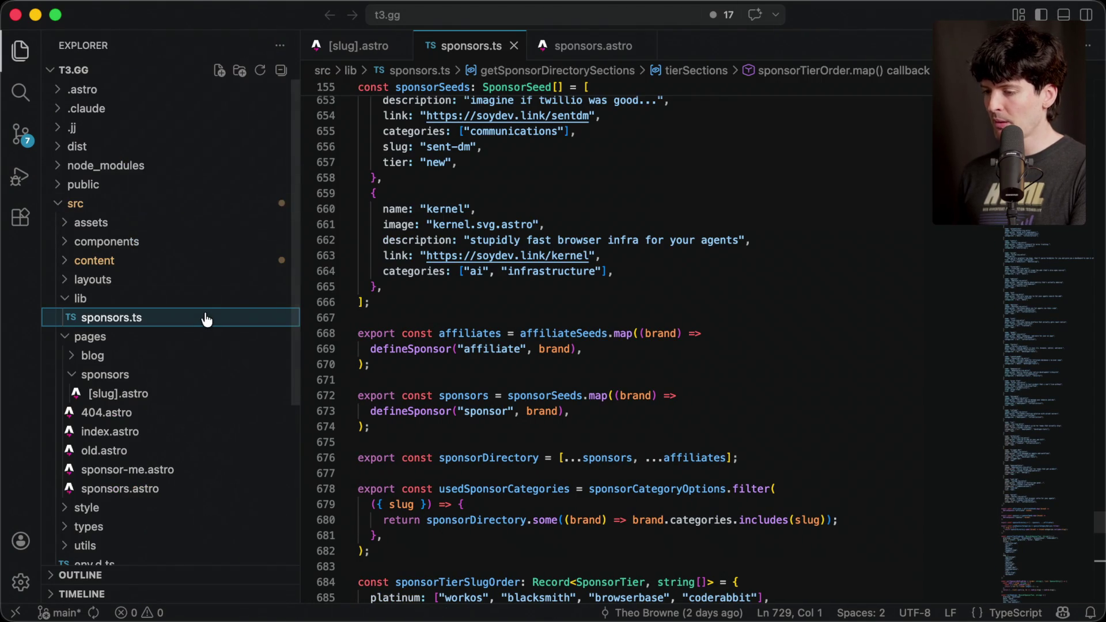
pyautogui.click(153, 261)
pyautogui.click(160, 291)
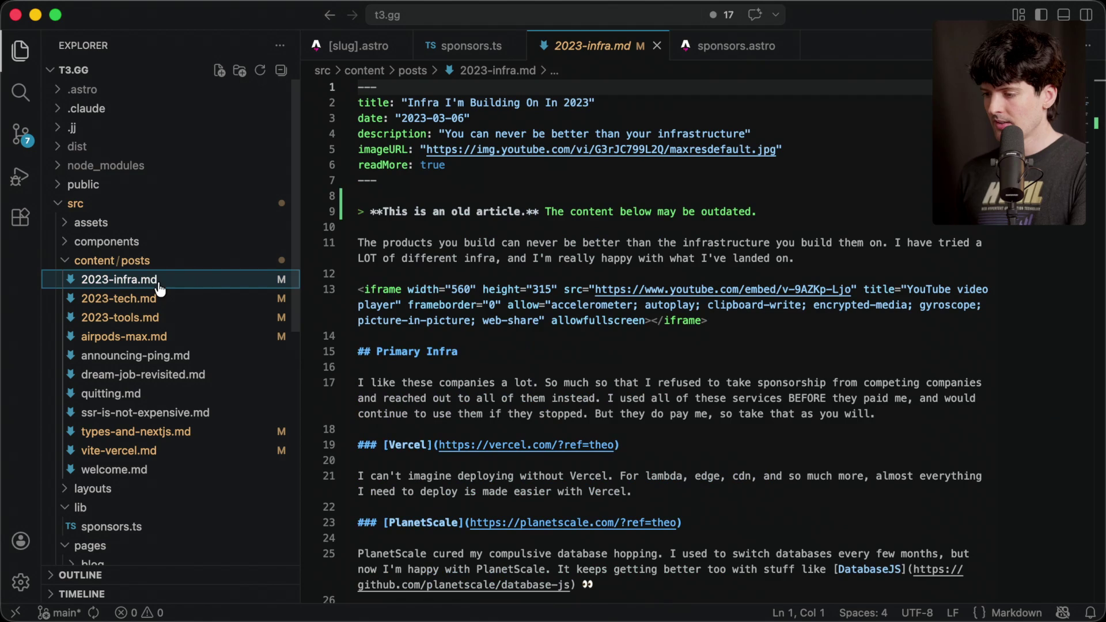
pyautogui.click(20, 51)
pyautogui.moveTo(161, 181); pyautogui.dragTo(99, 86)
# Select the post's embedded YouTube iframe markup below the outdated-article notice.
pyautogui.scroll(-5, 152, 234)
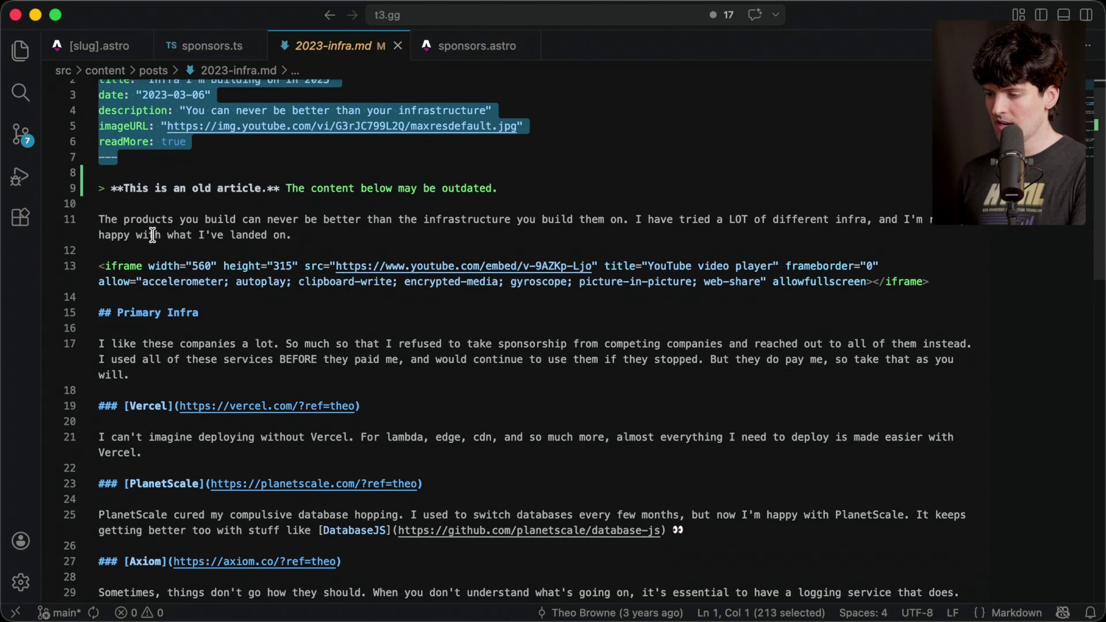
pyautogui.scroll(-1, 153, 234)
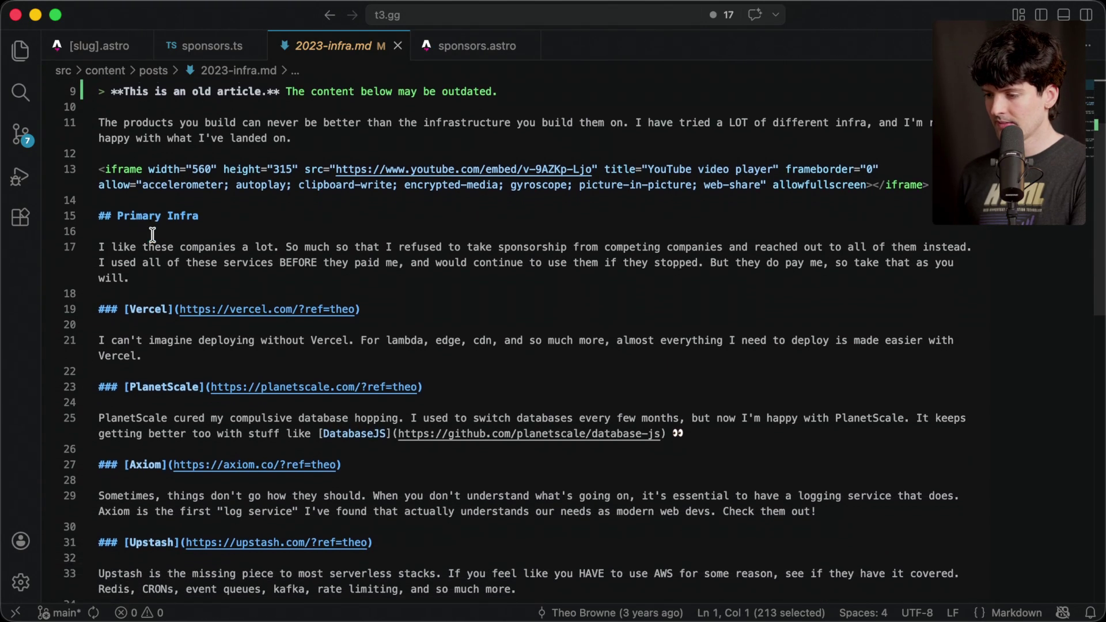
pyautogui.moveTo(929, 208); pyautogui.dragTo(99, 192)
pyautogui.scroll(5, 178, 225)
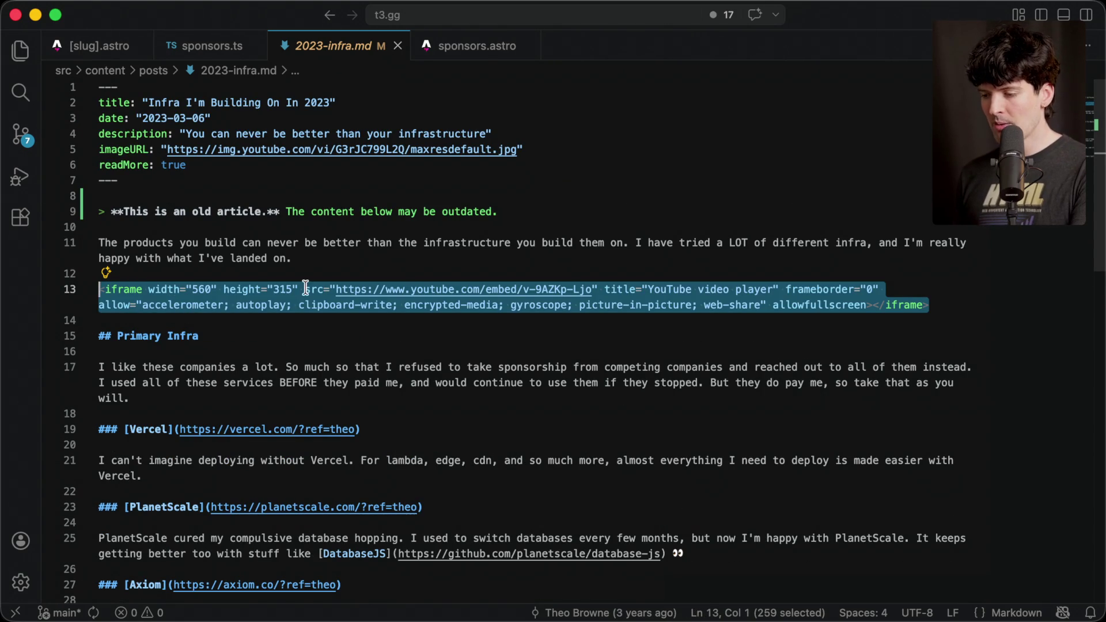
pyautogui.click(396, 336)
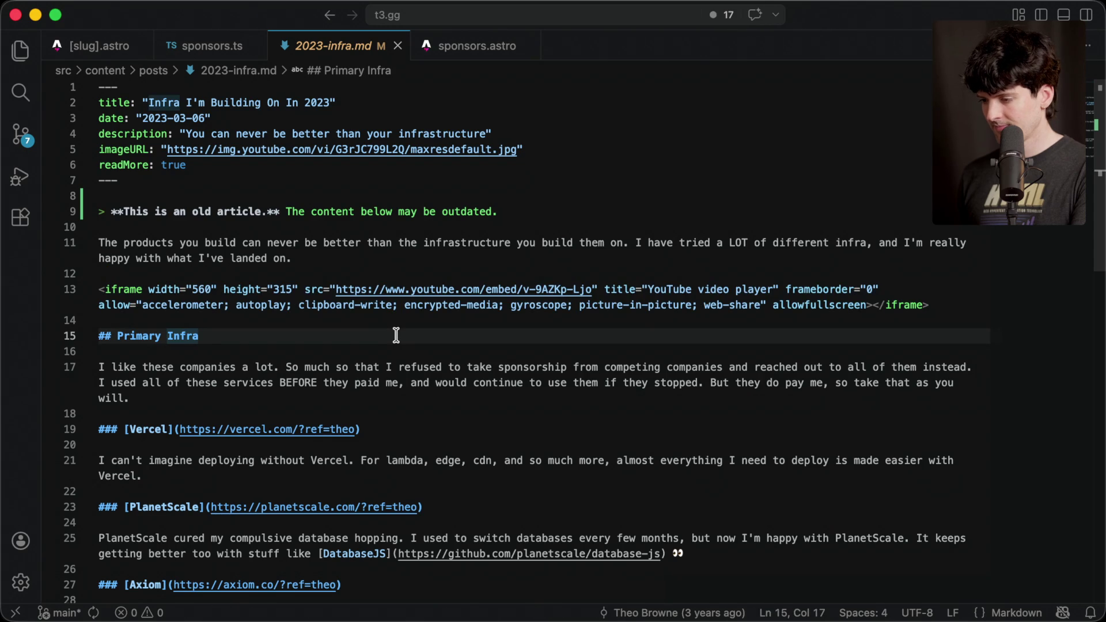
pyautogui.scroll(-10, 396, 335)
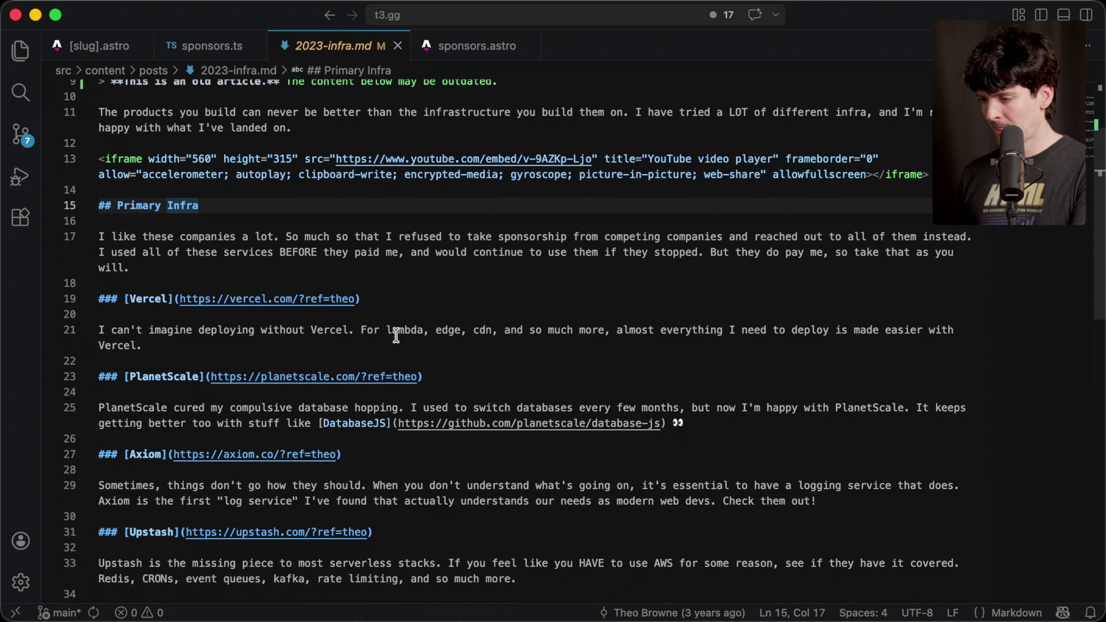
pyautogui.scroll(10, 396, 335)
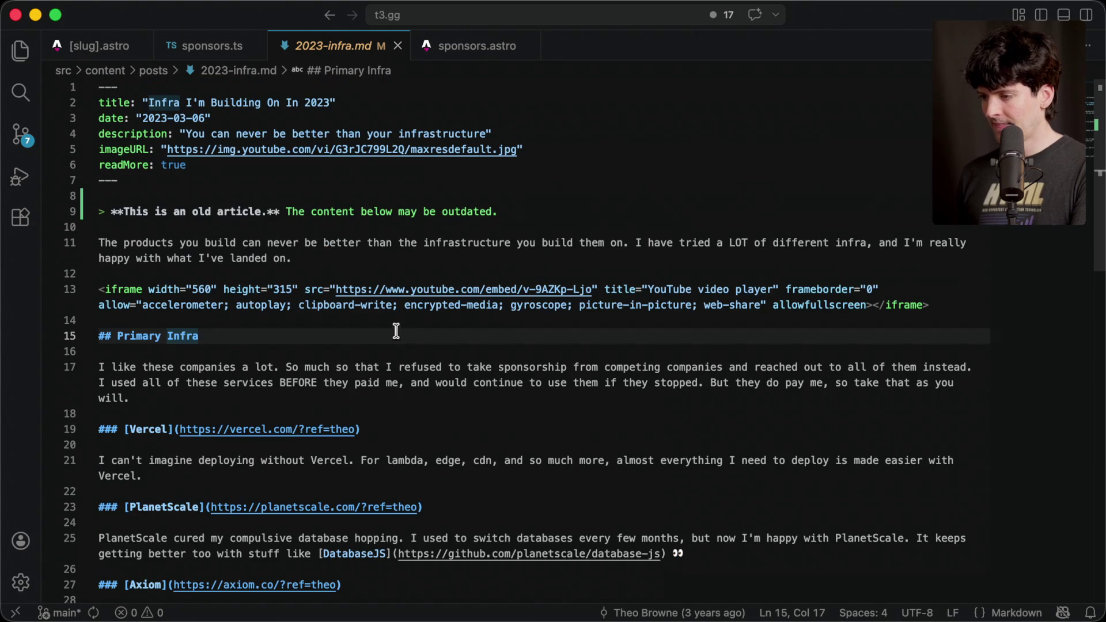
pyautogui.click(153, 73)
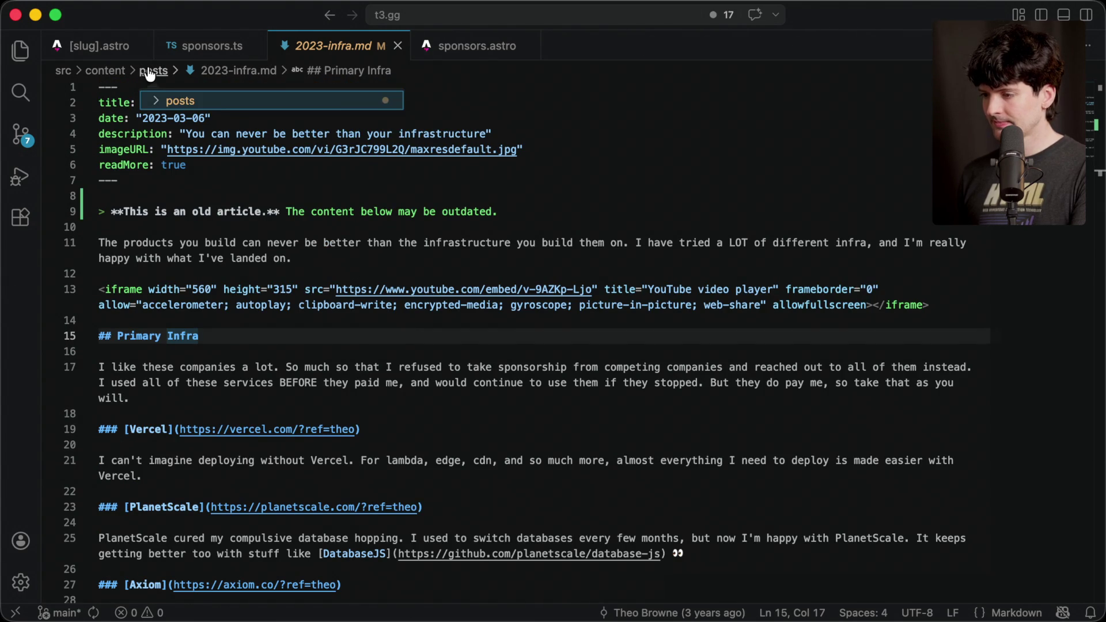
# Open the announcing-ping.md post from the posts folder and scroll to line 21.
pyautogui.press('Escape')
pyautogui.click(20, 50)
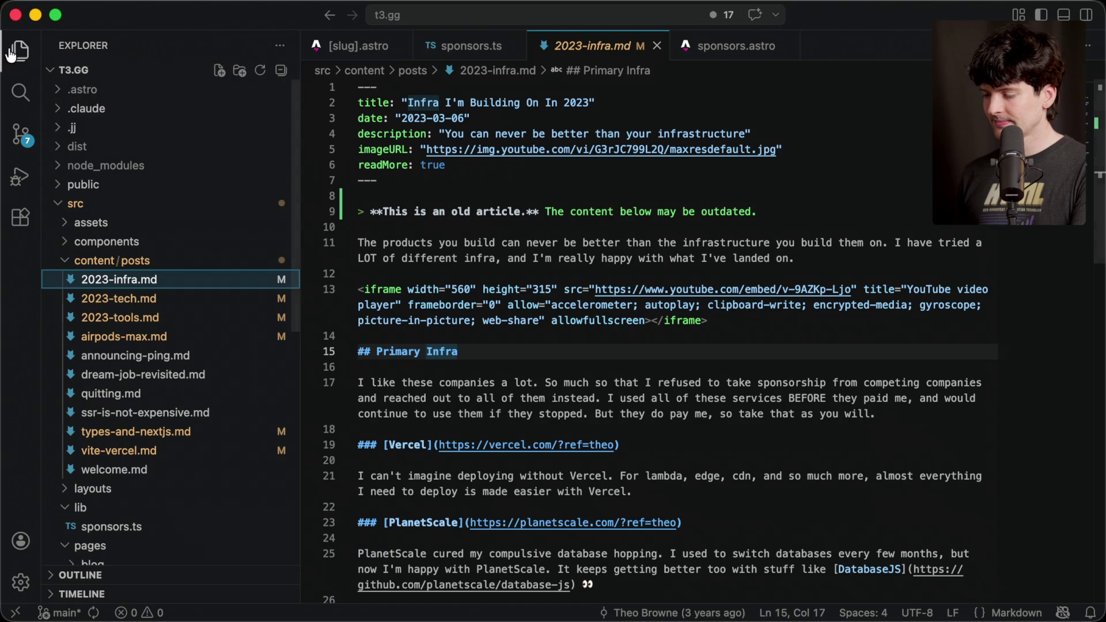
pyautogui.click(154, 355)
pyautogui.scroll(-3, 489, 421)
pyautogui.scroll(-3, 488, 421)
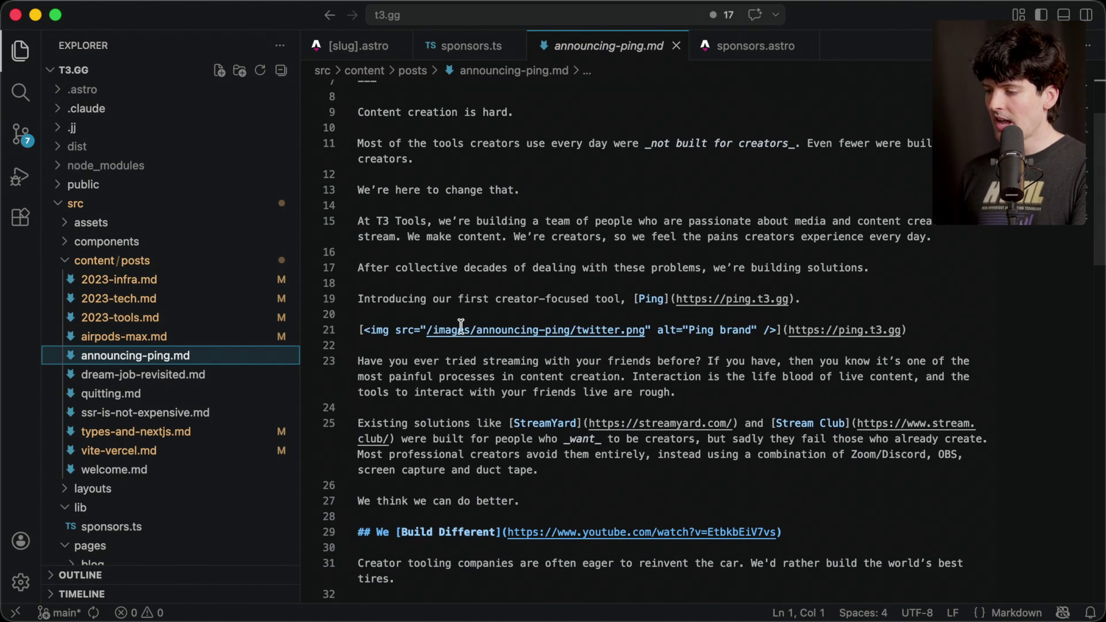
# Select the <img> tag and the ping.t3.gg link target on line 21.
pyautogui.moveTo(364, 331); pyautogui.dragTo(780, 330)
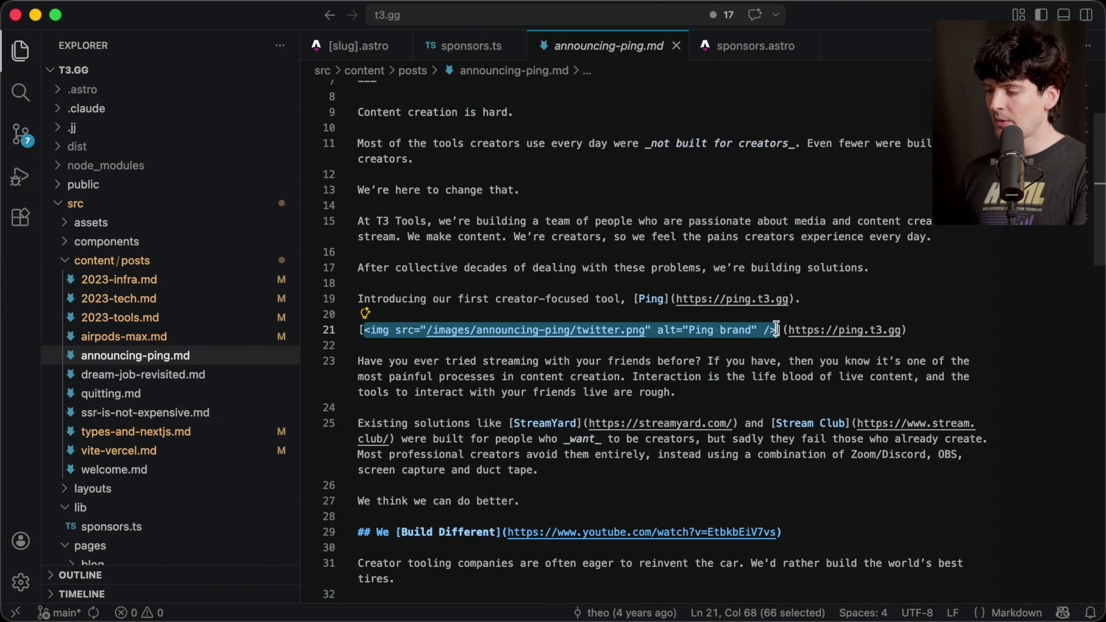
pyautogui.click(794, 347)
pyautogui.click(362, 314)
pyautogui.moveTo(366, 332); pyautogui.dragTo(772, 334)
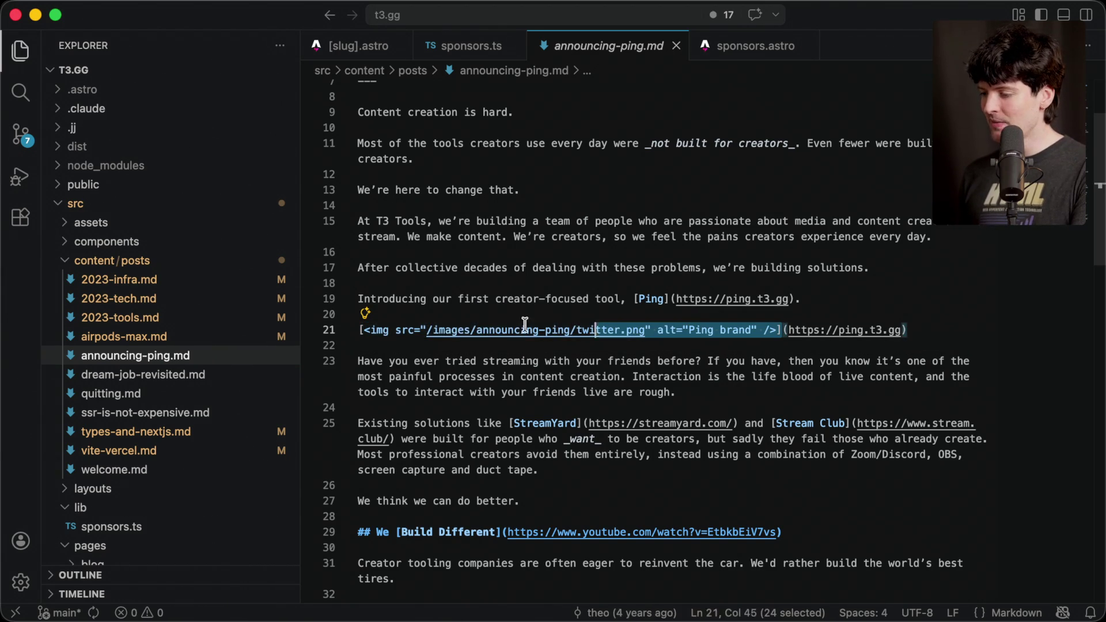
pyautogui.click(917, 332)
pyautogui.moveTo(919, 333); pyautogui.dragTo(779, 333)
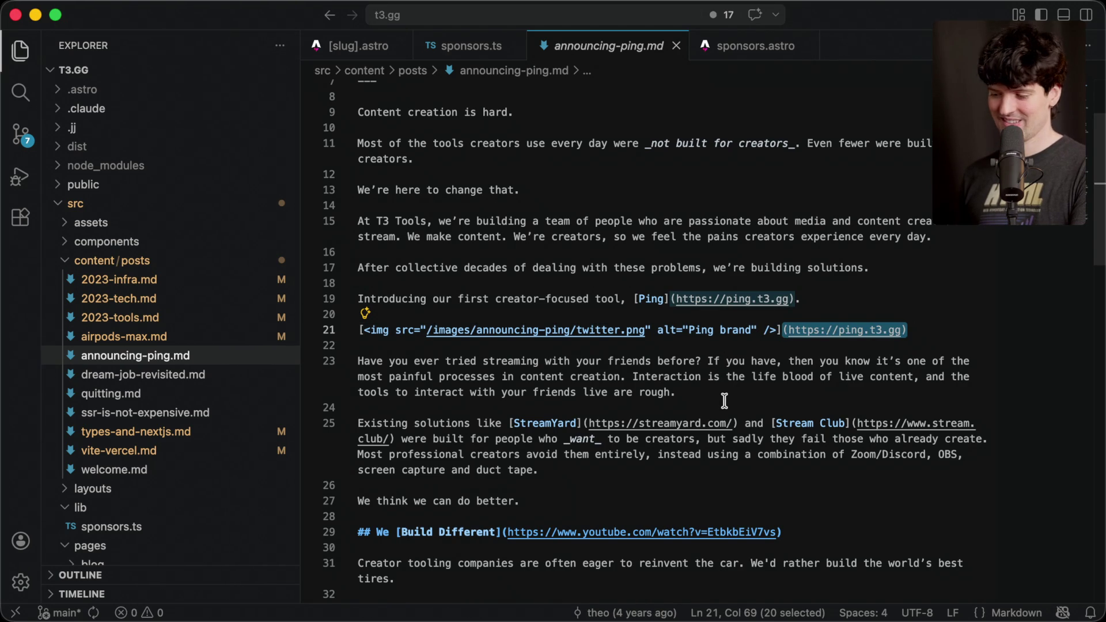
# Open dream-job-revisited.md and scroll down through the post.
pyautogui.click(143, 374)
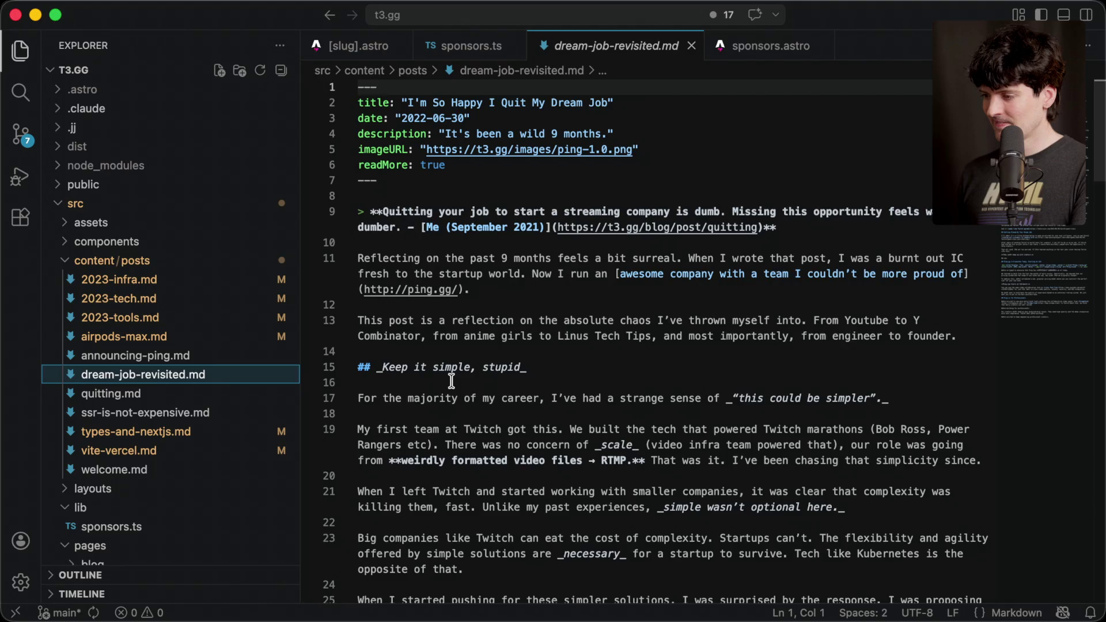
pyautogui.scroll(1, 452, 381)
pyautogui.scroll(-4, 452, 381)
pyautogui.scroll(-10, 452, 381)
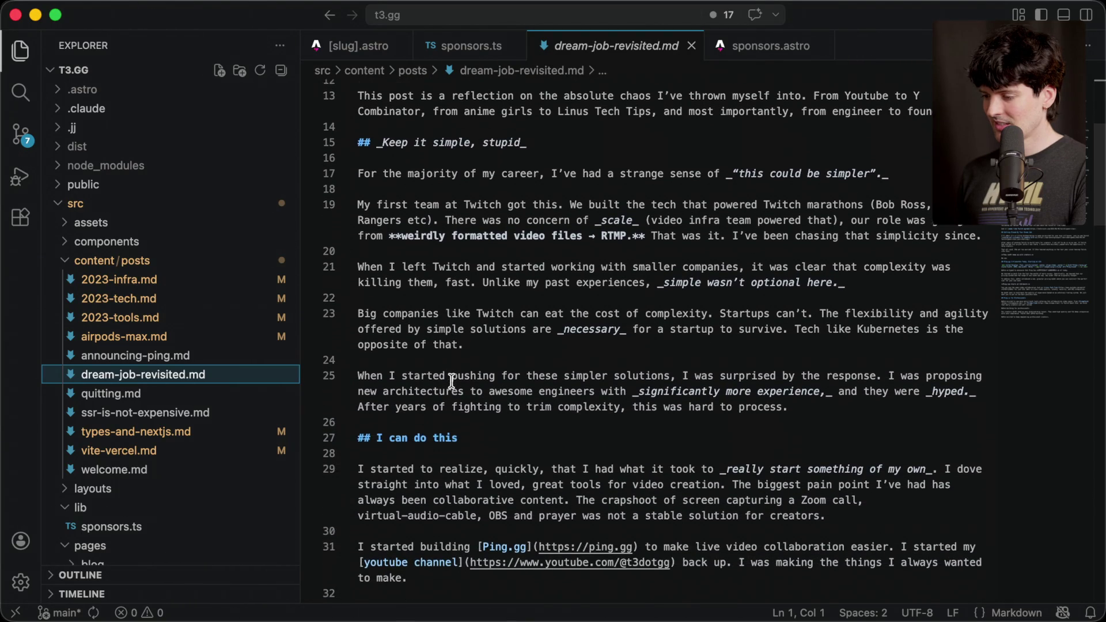
pyautogui.scroll(-10, 451, 381)
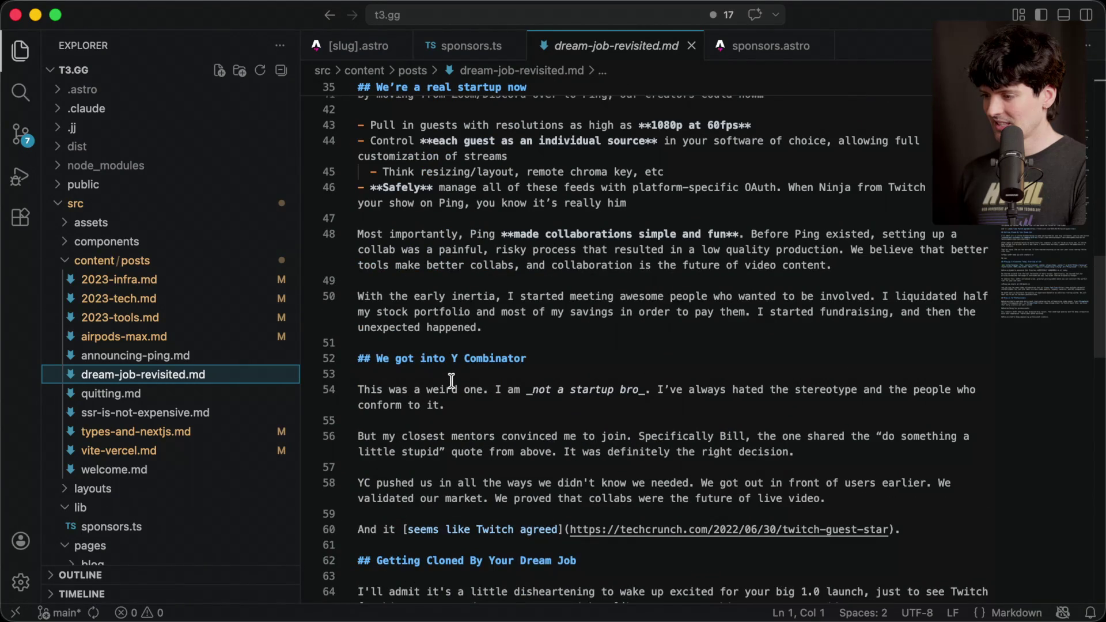
pyautogui.scroll(-12, 451, 380)
pyautogui.scroll(-4, 452, 381)
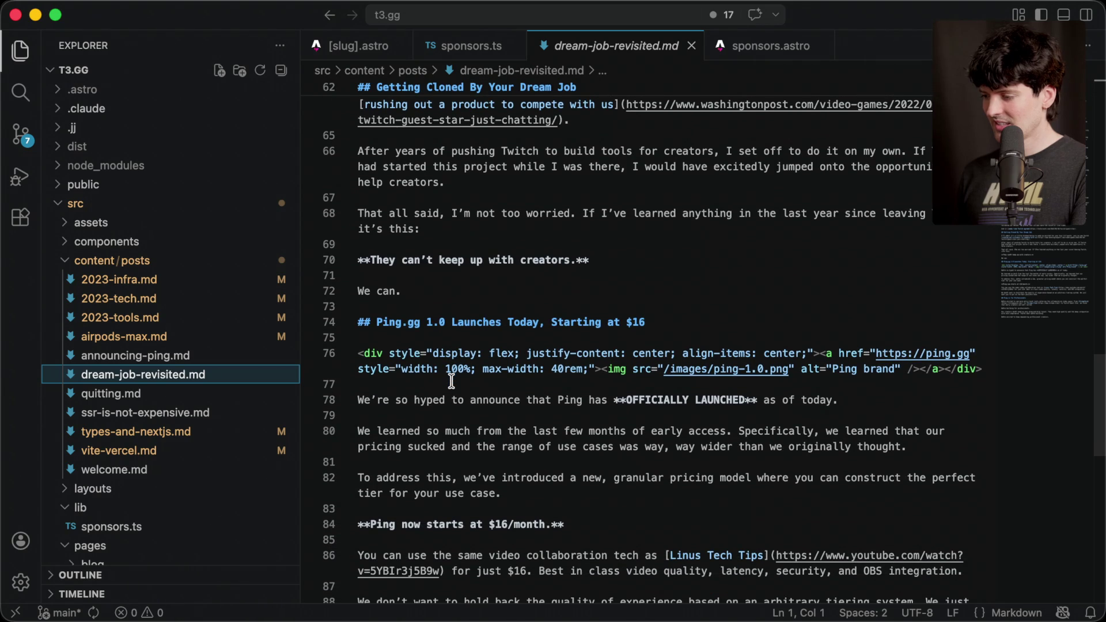
pyautogui.scroll(-1, 452, 381)
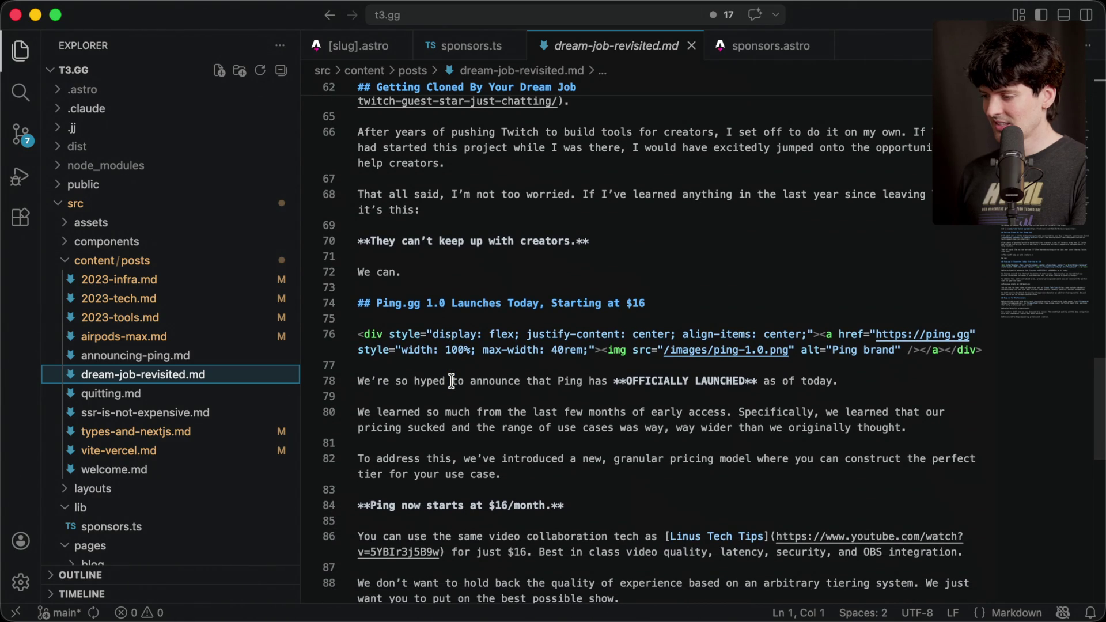
pyautogui.scroll(-10, 682, 356)
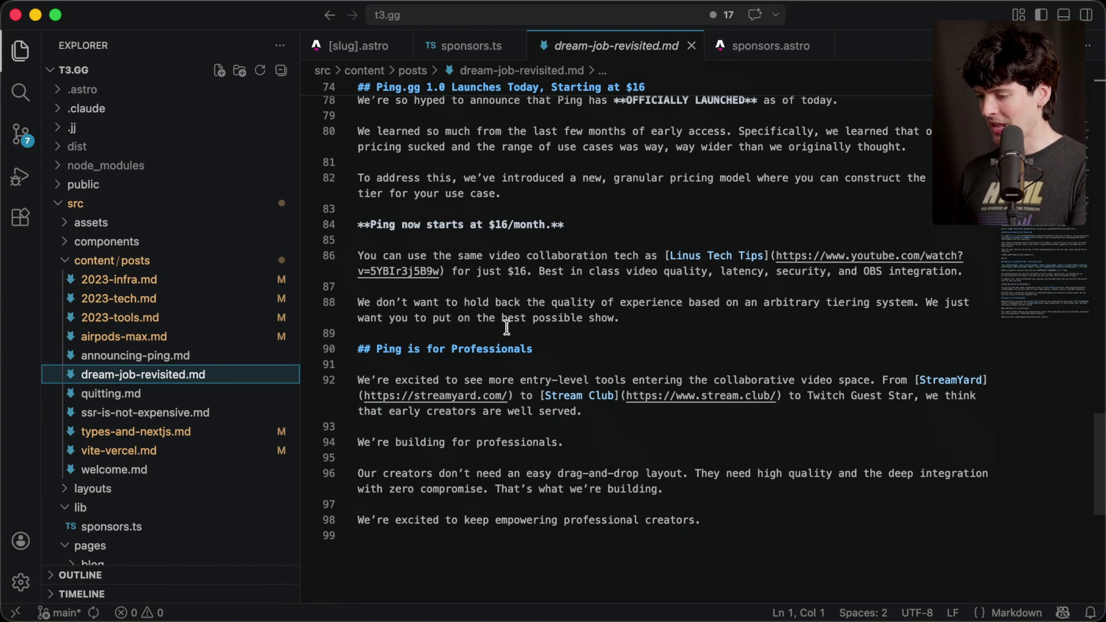
# Finish skimming the post, then hide VS Code and return to the article in Arc.
pyautogui.scroll(-3, 507, 327)
pyautogui.scroll(20, 507, 327)
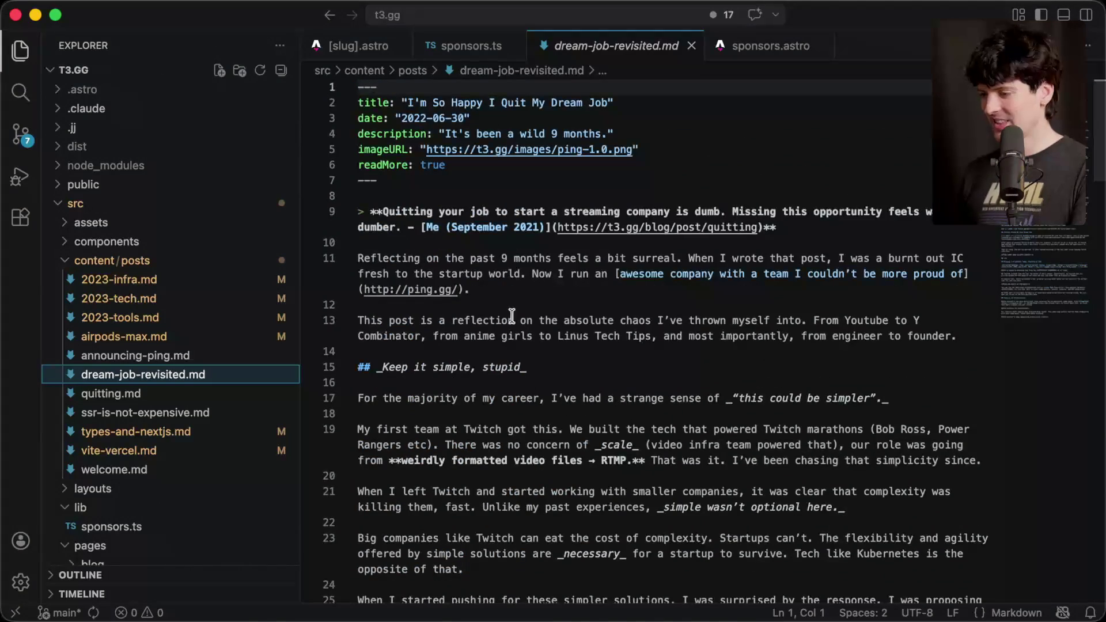
pyautogui.press('super+q')
pyautogui.press('super+Tab')
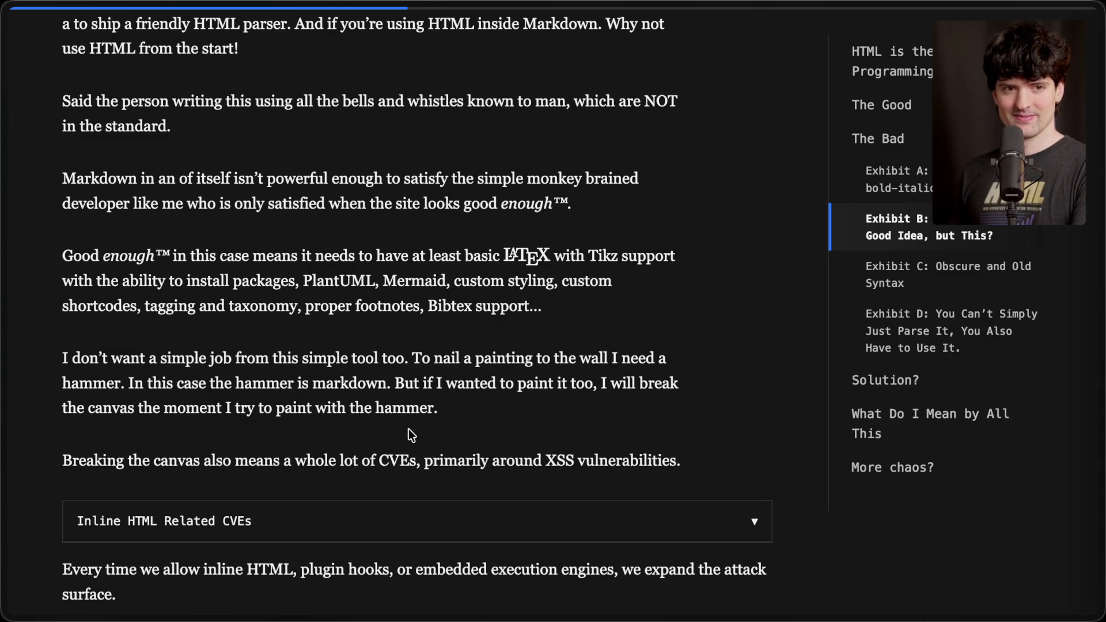
pyautogui.scroll(-5, 411, 435)
pyautogui.scroll(-1, 409, 428)
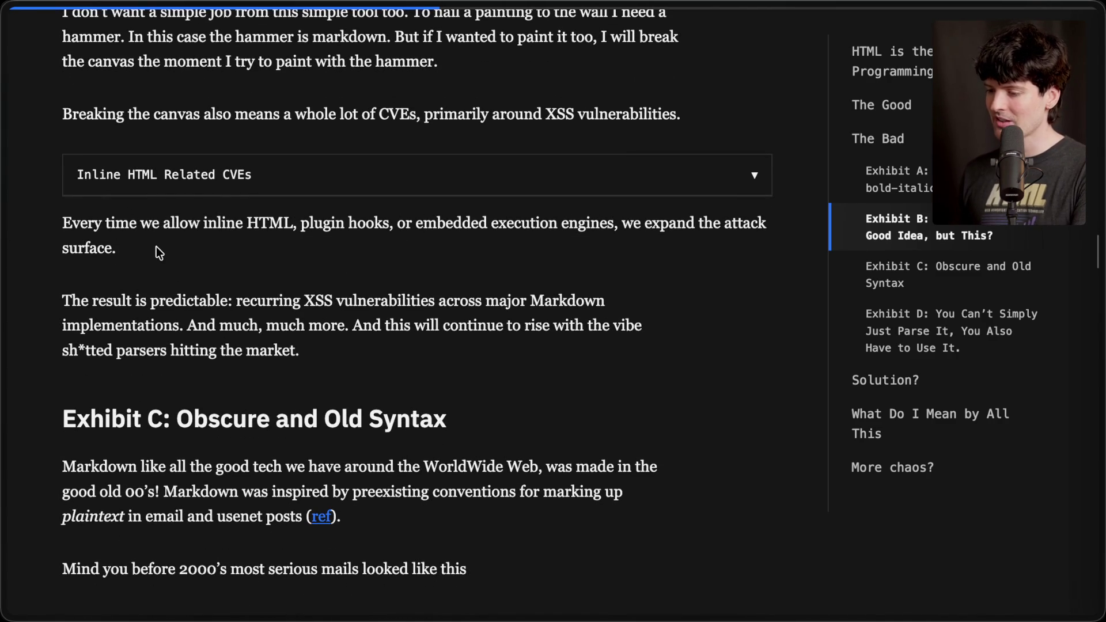
pyautogui.moveTo(237, 301); pyautogui.dragTo(518, 299)
pyautogui.click(519, 299)
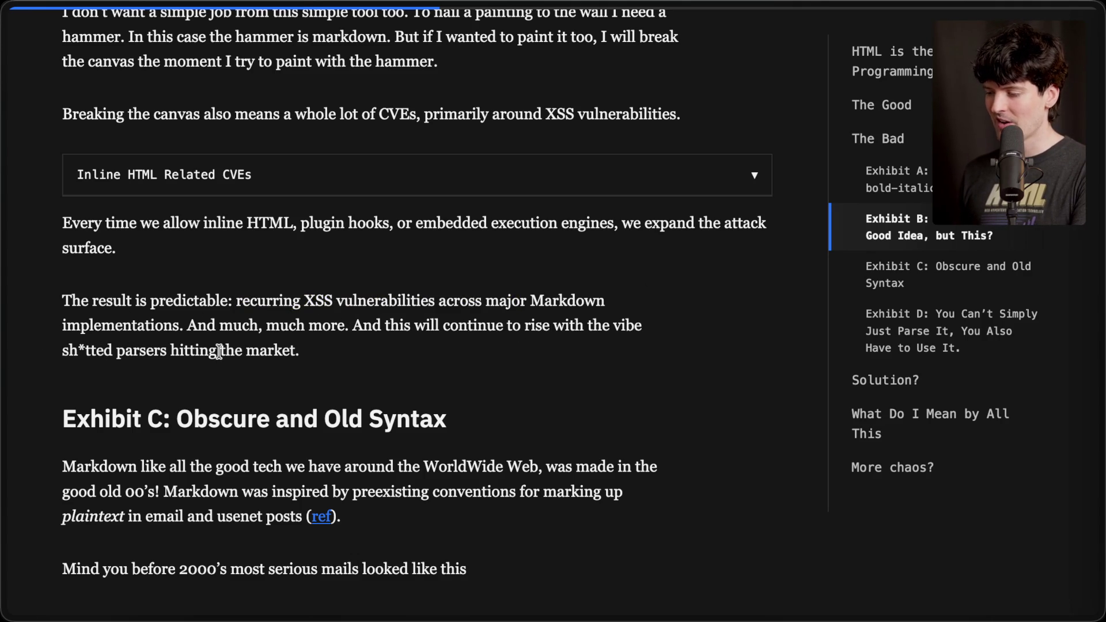
pyautogui.moveTo(318, 357)
pyautogui.mouseDown()
pyautogui.moveTo(5, 321)
pyautogui.moveTo(7, 305)
pyautogui.mouseUp()
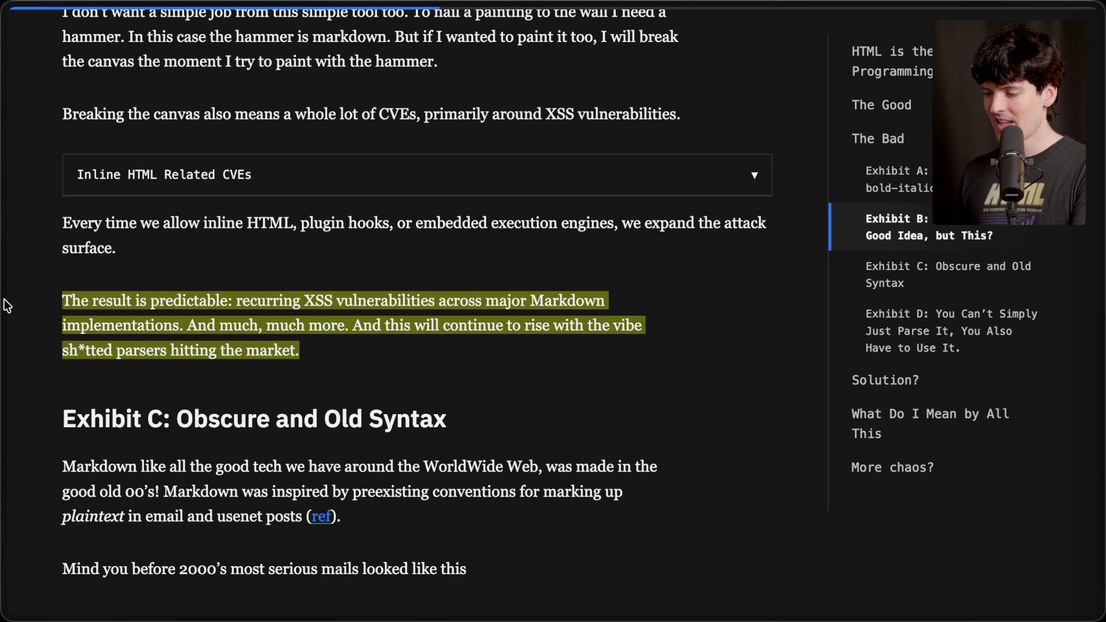
pyautogui.click(328, 369)
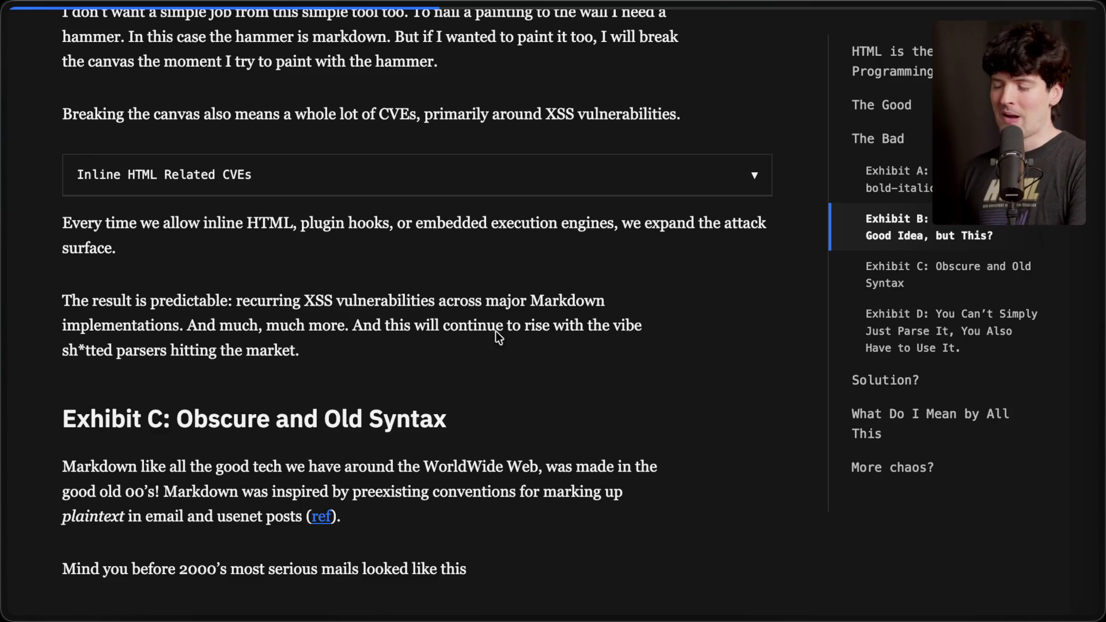
pyautogui.press('super+1')
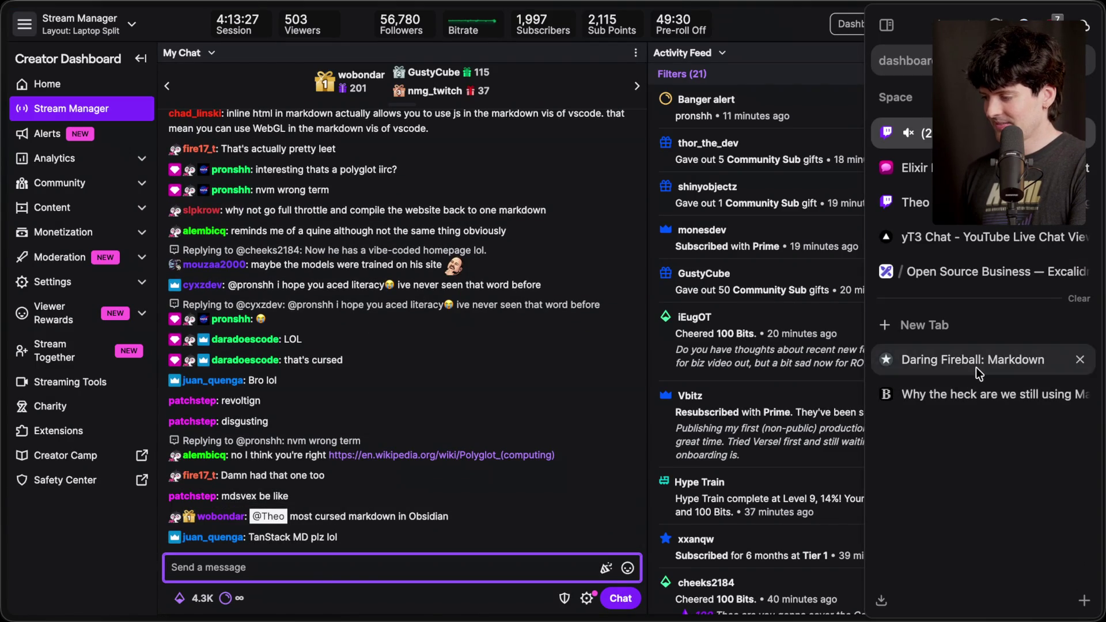
pyautogui.click(977, 368)
pyautogui.click(915, 394)
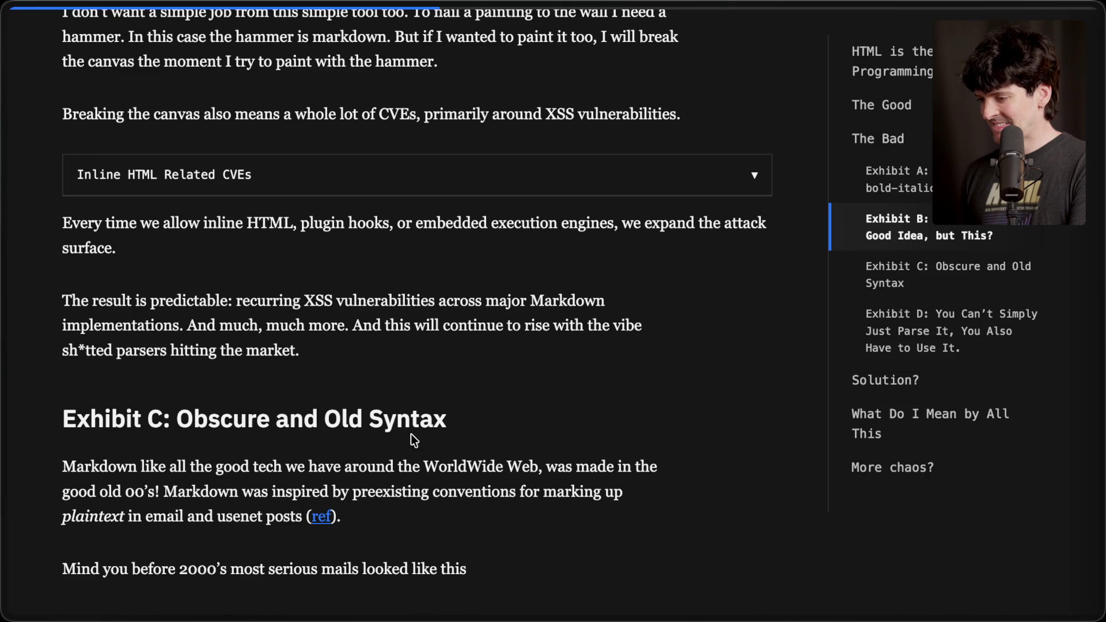
pyautogui.scroll(-4, 412, 436)
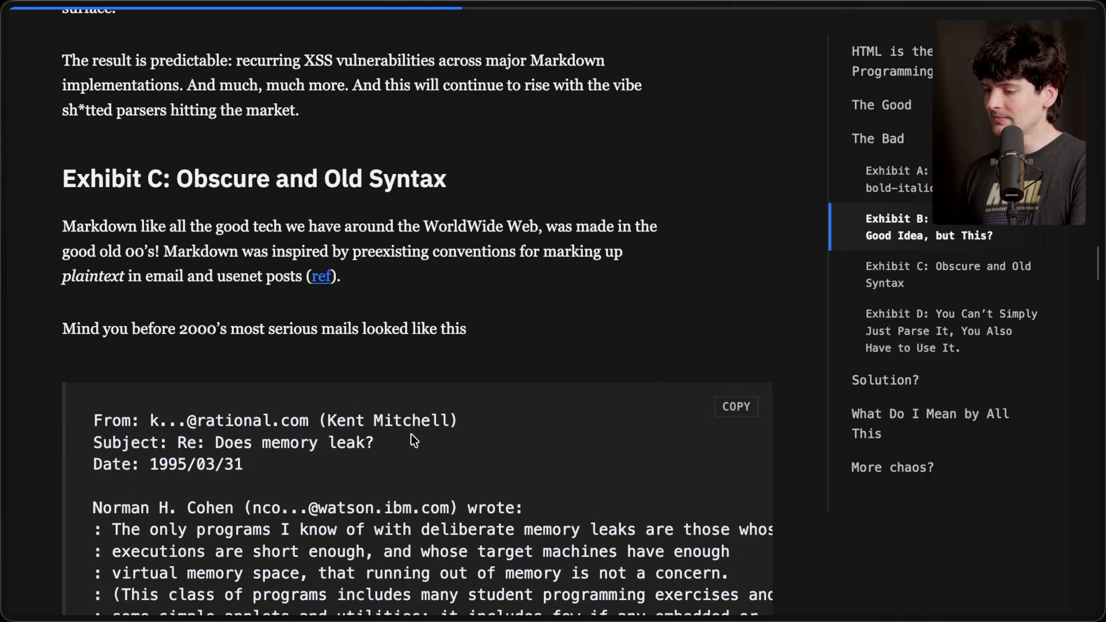
# Scroll into the 1995 email example and highlight the quote colon starting a line.
pyautogui.scroll(-1, 412, 441)
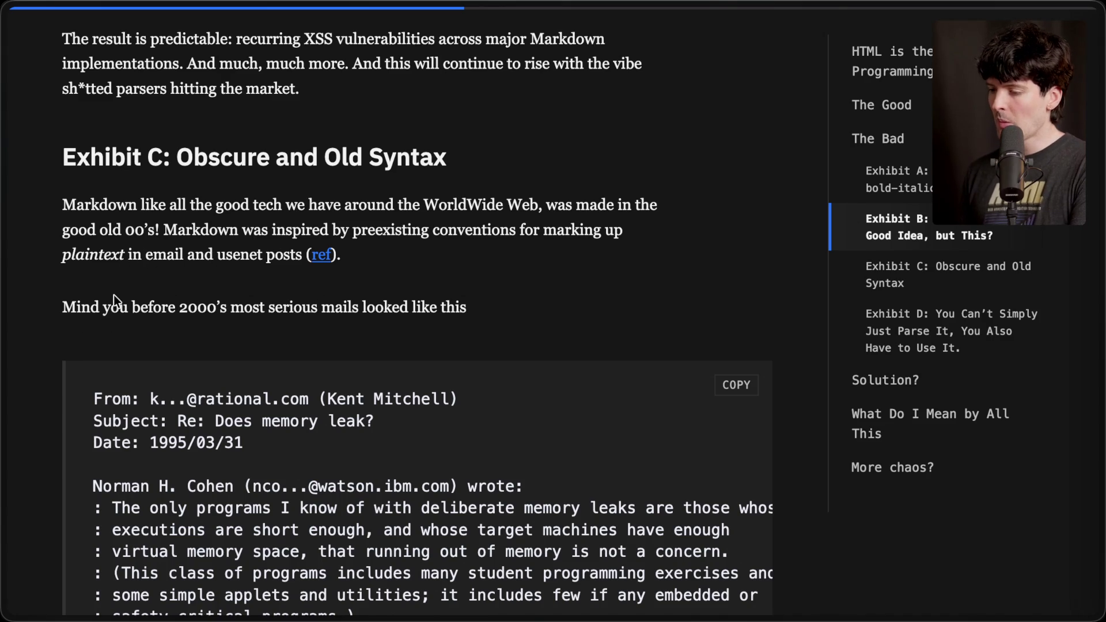
pyautogui.scroll(-1, 494, 314)
pyautogui.scroll(-6, 496, 318)
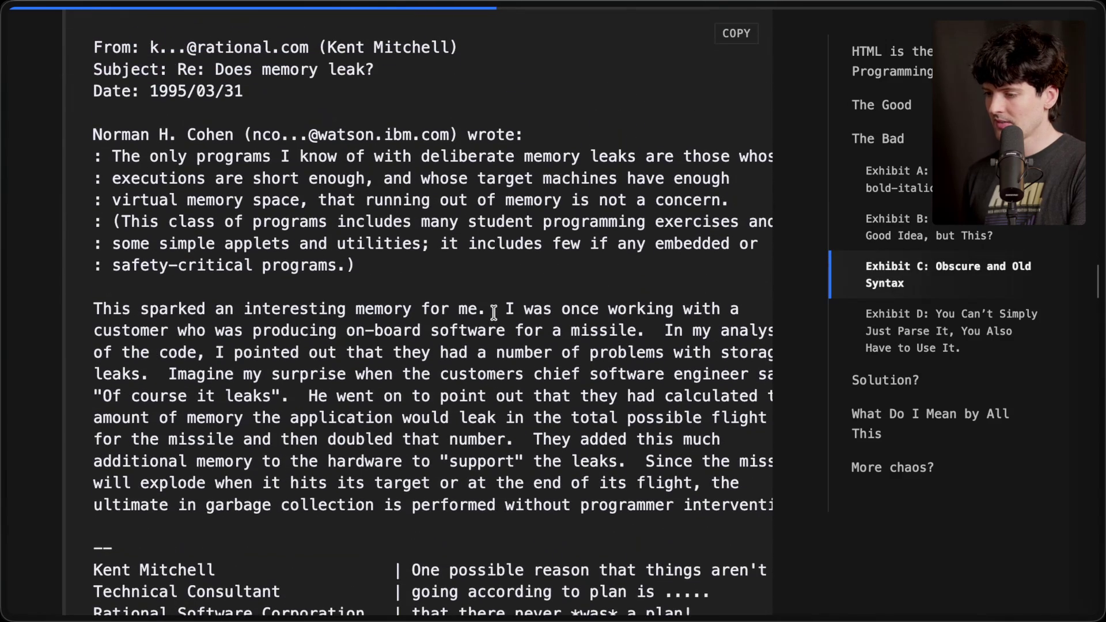
pyautogui.scroll(1, 493, 312)
pyautogui.moveTo(95, 175); pyautogui.dragTo(100, 183)
pyautogui.click(97, 200)
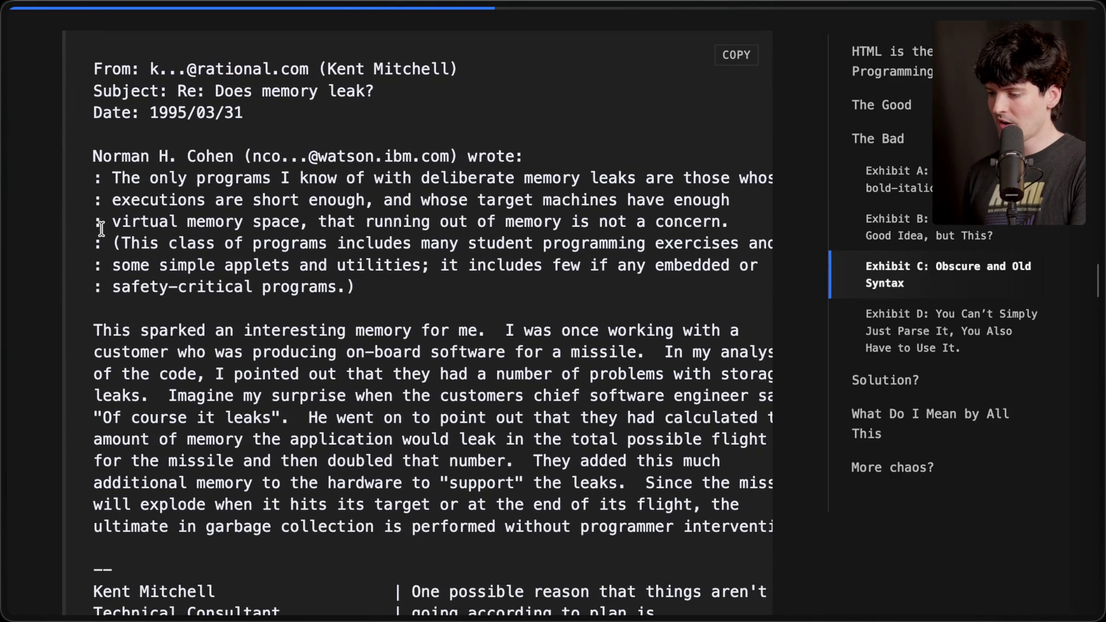
# Highlight the three email signature lines and continue to the 'Do you see the beauty of it?' paragraph.
pyautogui.scroll(-1, 123, 321)
pyautogui.scroll(-2, 123, 322)
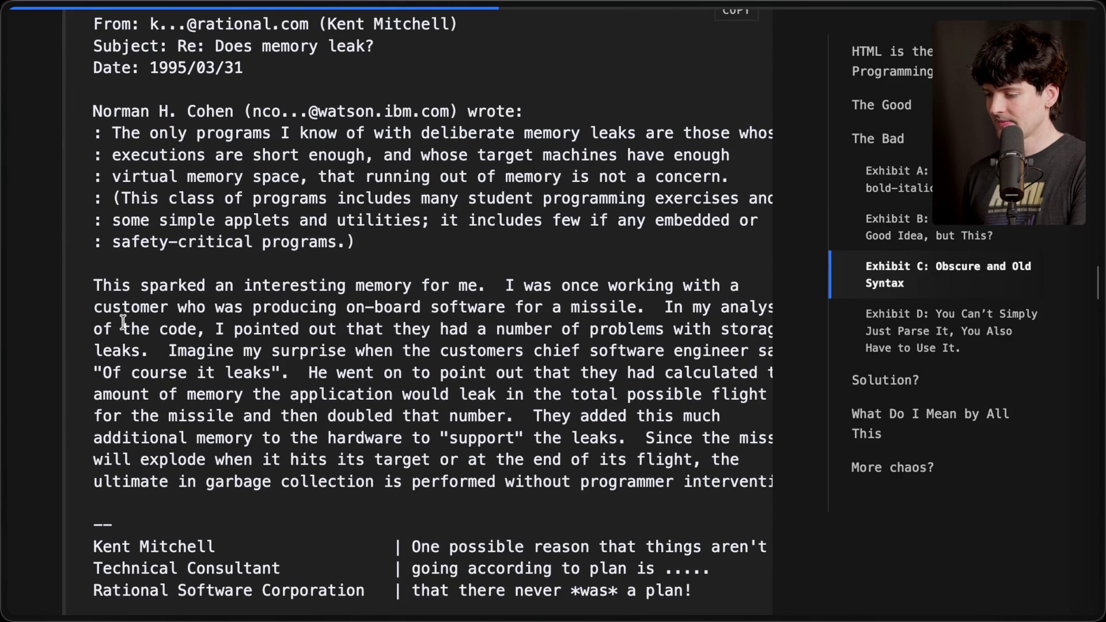
pyautogui.scroll(-3, 122, 322)
pyautogui.moveTo(94, 458); pyautogui.dragTo(708, 506)
pyautogui.click(715, 510)
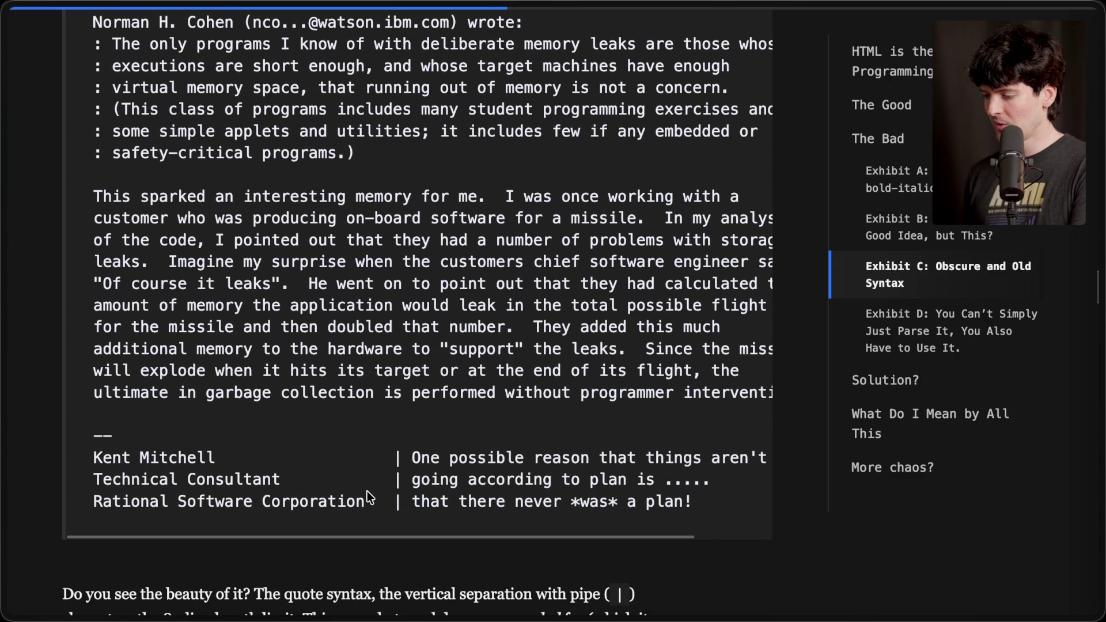
pyautogui.hscroll(2, 363, 350)
pyautogui.hscroll(-2, 363, 350)
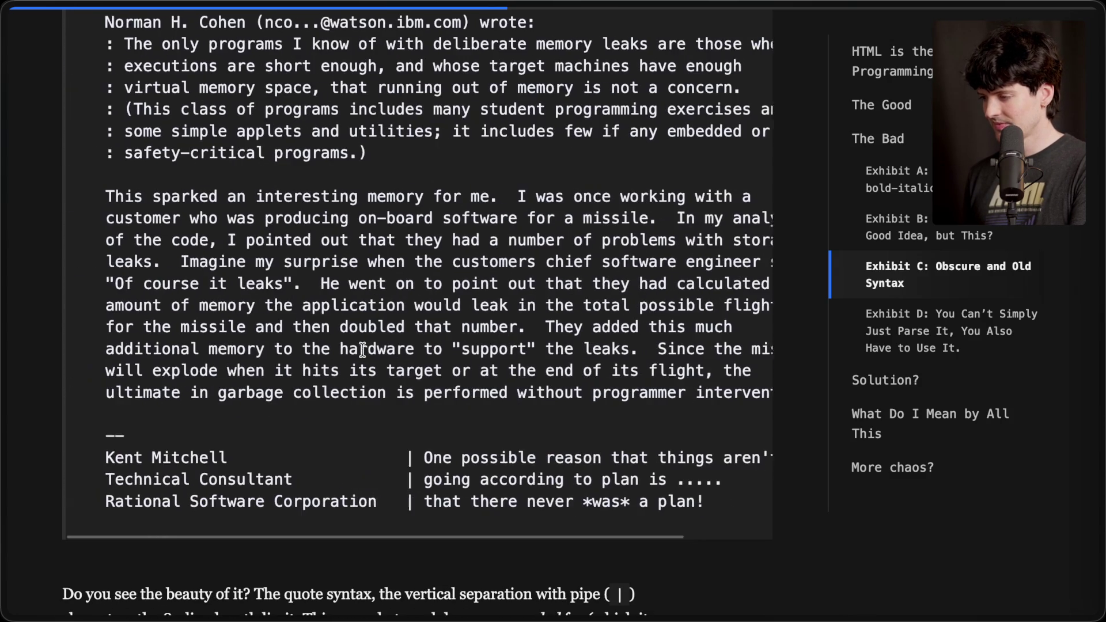
pyautogui.scroll(-10, 362, 349)
pyautogui.scroll(2, 362, 349)
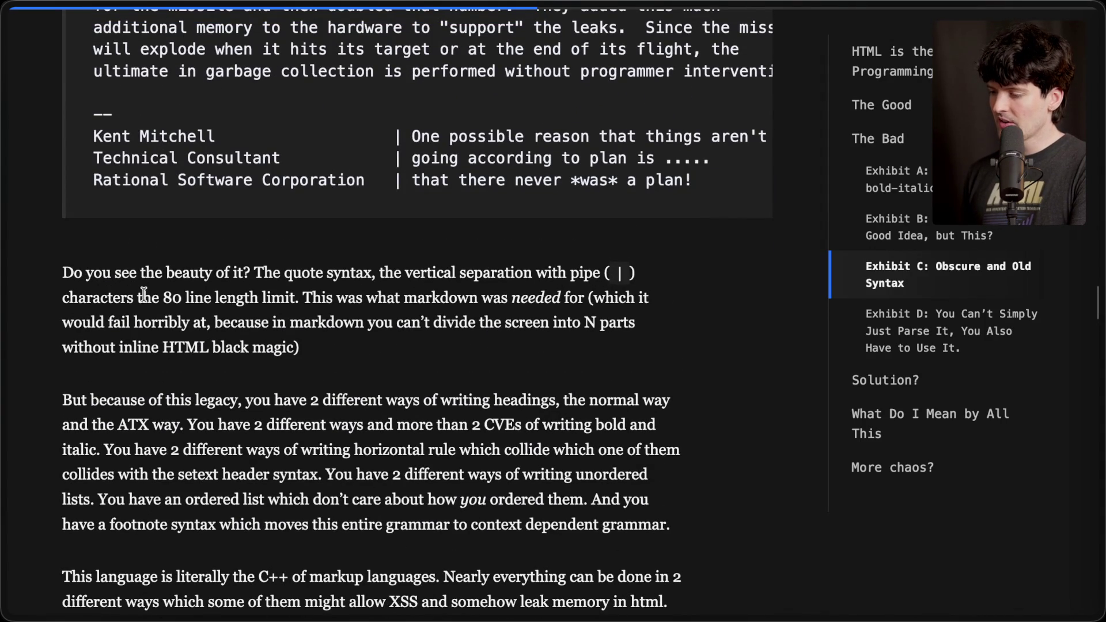
# Highlight the sentence on what Markdown was needed for, then scroll to the Exhibit D heading.
pyautogui.moveTo(302, 297); pyautogui.dragTo(657, 299)
pyautogui.click(113, 317)
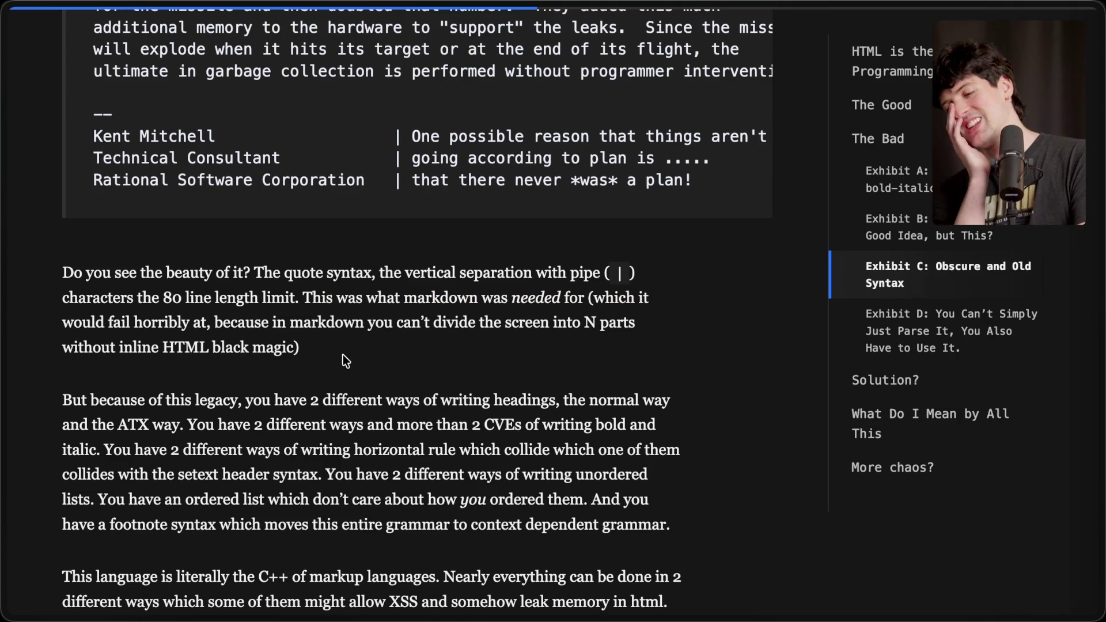
pyautogui.scroll(-2, 343, 354)
pyautogui.scroll(-1, 343, 354)
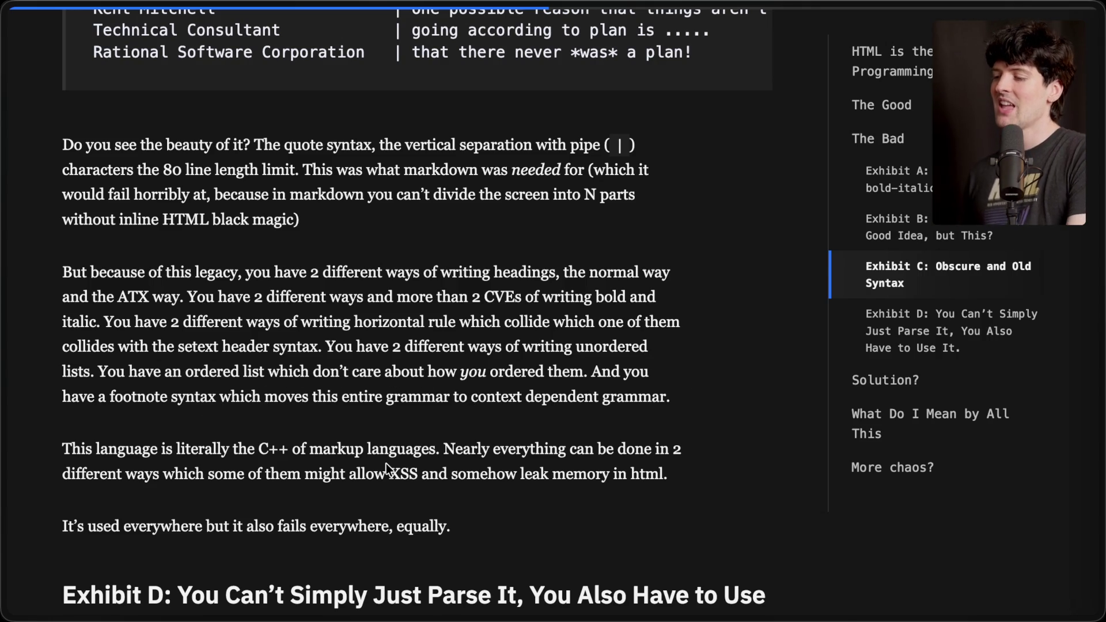
pyautogui.scroll(-5, 466, 291)
pyautogui.scroll(-10, 467, 291)
pyautogui.scroll(10, 466, 291)
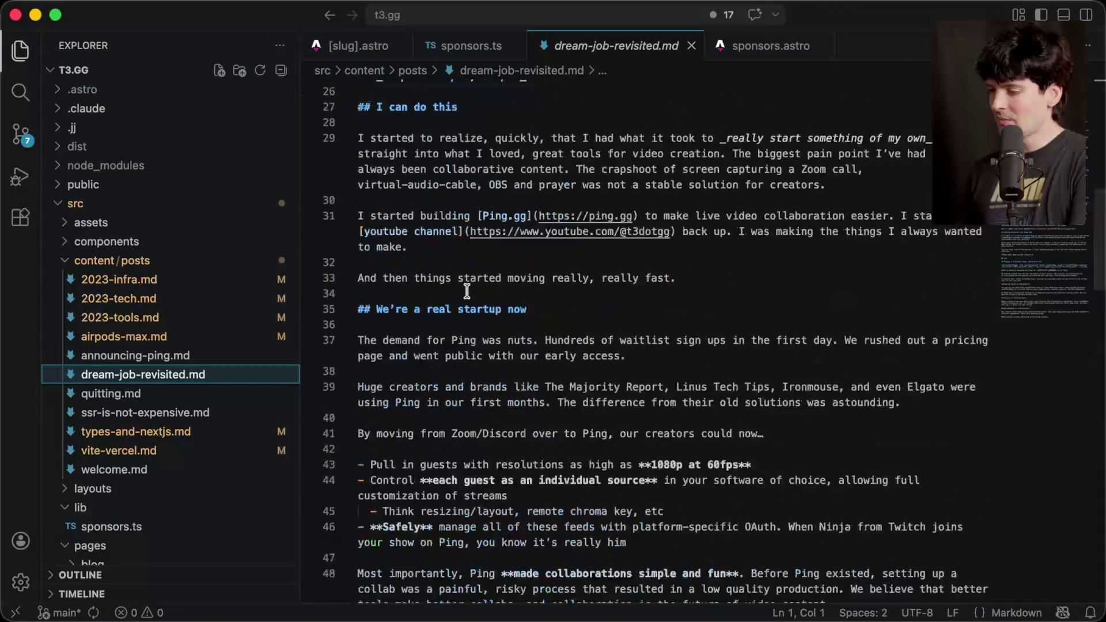
# Append a list '0. Thing', 'another thing', 'One more' to the post's end and save.
pyautogui.scroll(-8, 467, 291)
pyautogui.scroll(-15, 467, 291)
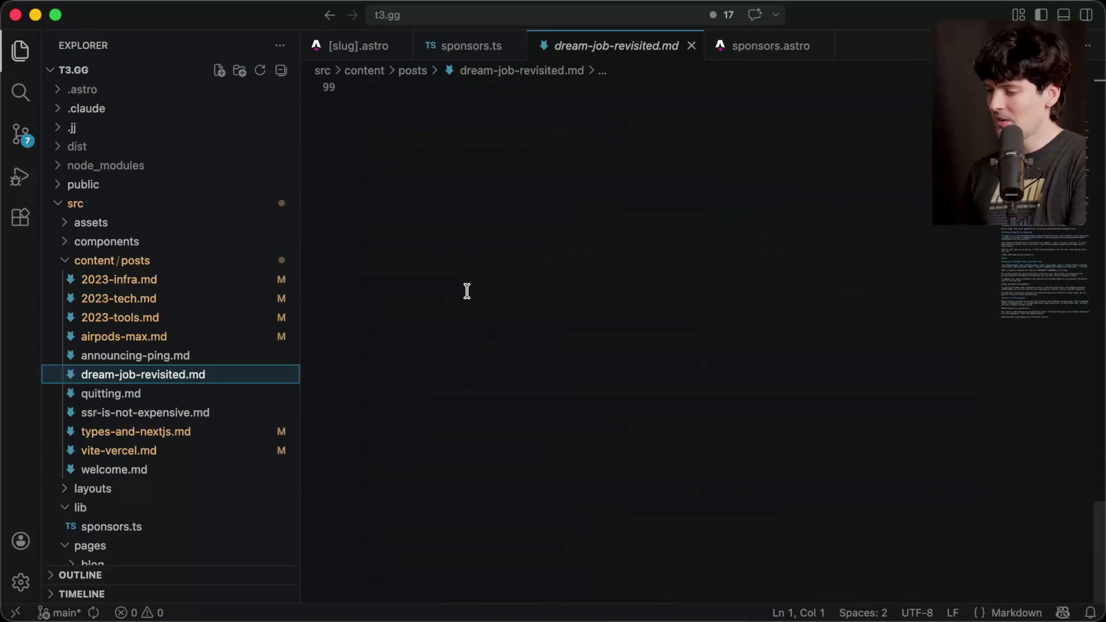
pyautogui.click(465, 370)
pyautogui.press('Return')
pyautogui.scroll(-1, 617, 288)
pyautogui.write('0. Thing')
pyautogui.press('Return')
pyautogui.write('anot')
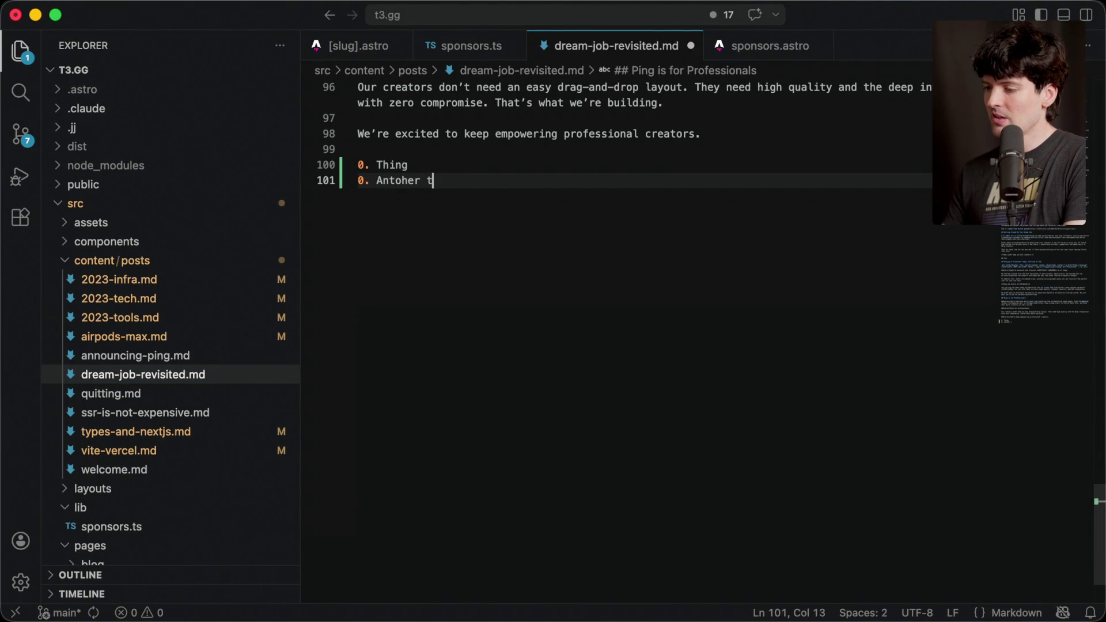
pyautogui.write('her thing')
pyautogui.press('Return')
pyautogui.write('One more')
pyautogui.press('Return')
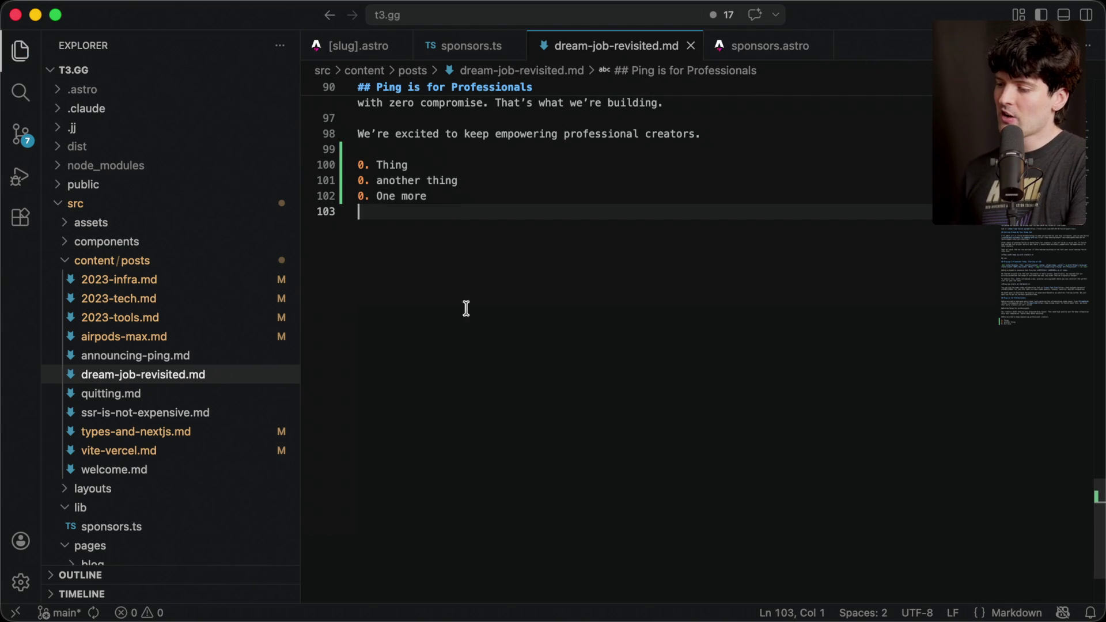
pyautogui.press('super+s')
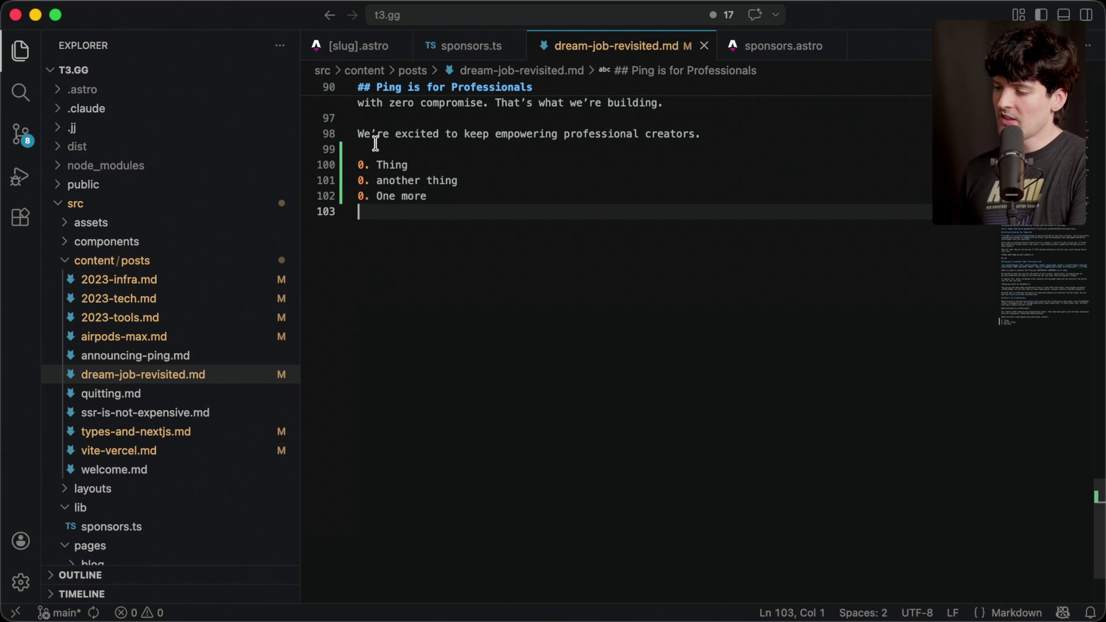
# Move 'One more' above 'another thing', then delete the test list.
pyautogui.click(361, 149)
pyautogui.click(467, 193)
pyautogui.hotkey('alt', 'Up')
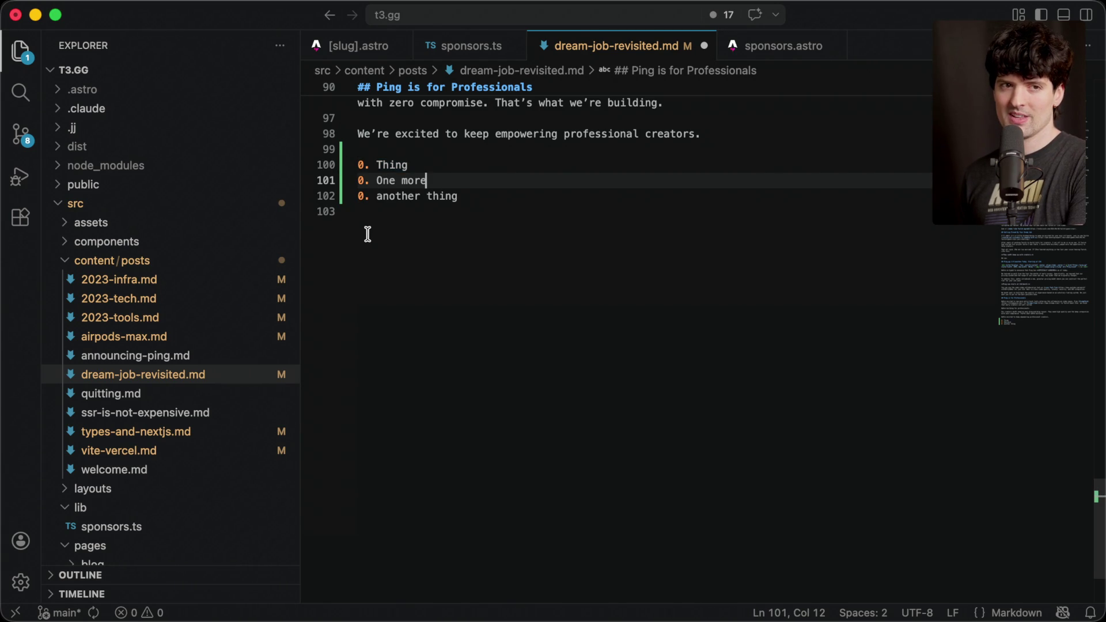
pyautogui.moveTo(380, 165); pyautogui.dragTo(387, 262)
pyautogui.press('BackSpace')
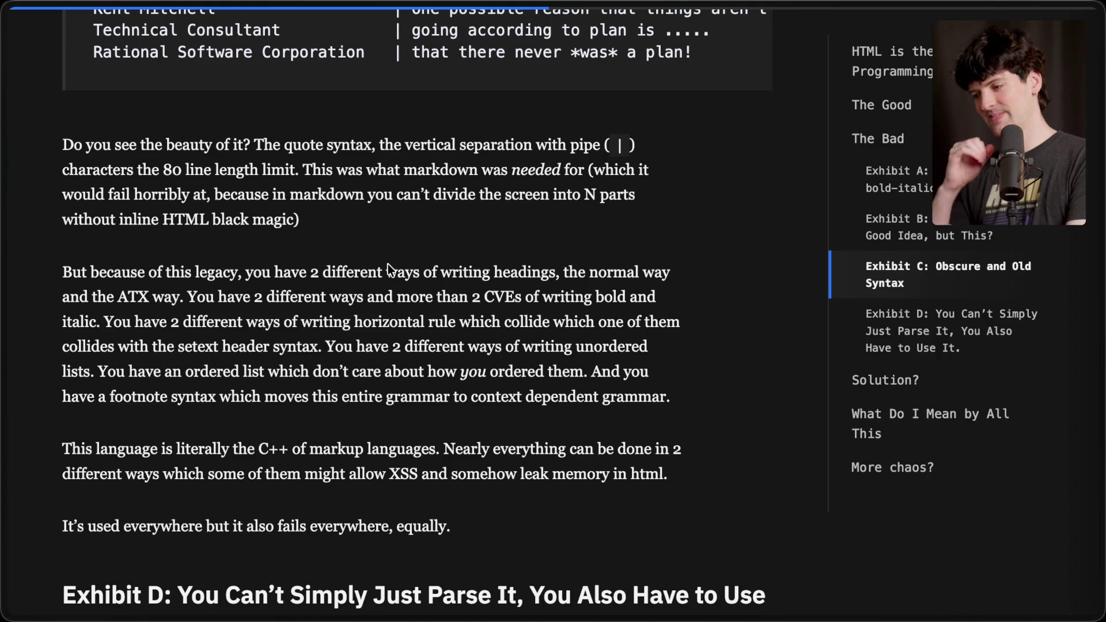
# Highlight the paragraph calling Markdown 'literally the C++' of markup languages.
pyautogui.scroll(-3, 388, 264)
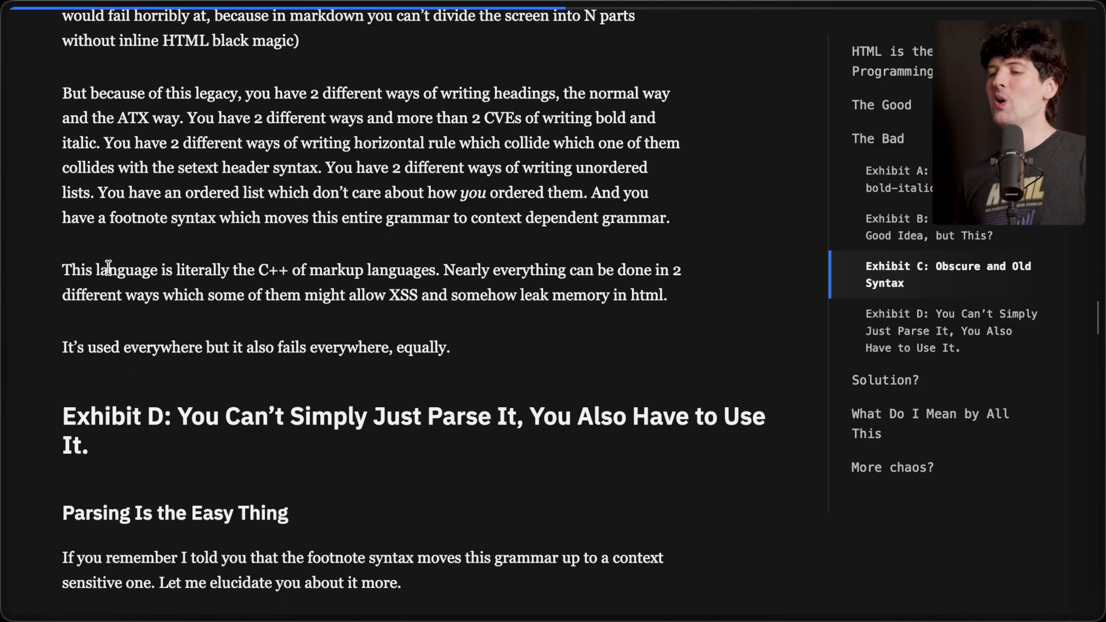
pyautogui.moveTo(61, 270); pyautogui.dragTo(678, 322)
pyautogui.click(679, 321)
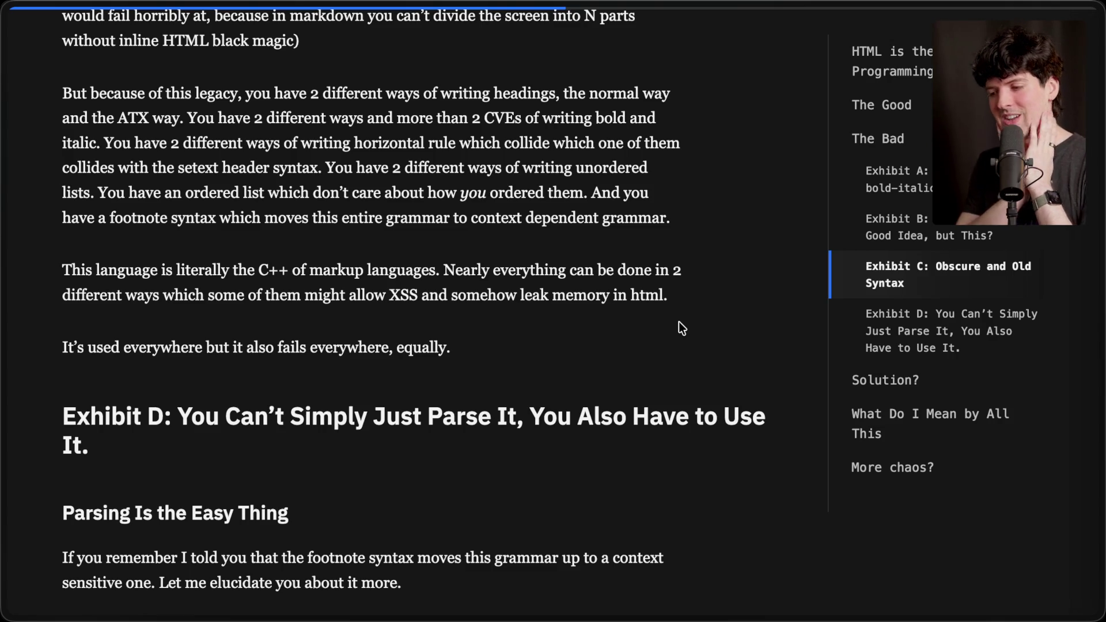
# Search YouTube for 'c++ worst language' and briefly highlight the top result's title, 'The worst programming language of all time'.
pyautogui.press('super+t')
pyautogui.write('c')
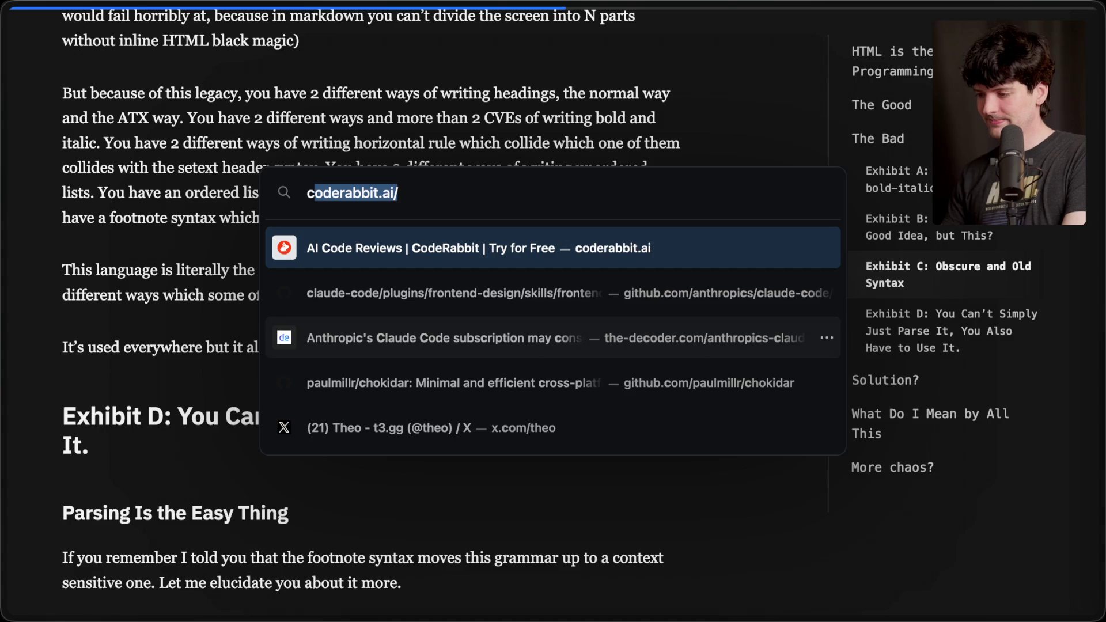
pyautogui.write('+')
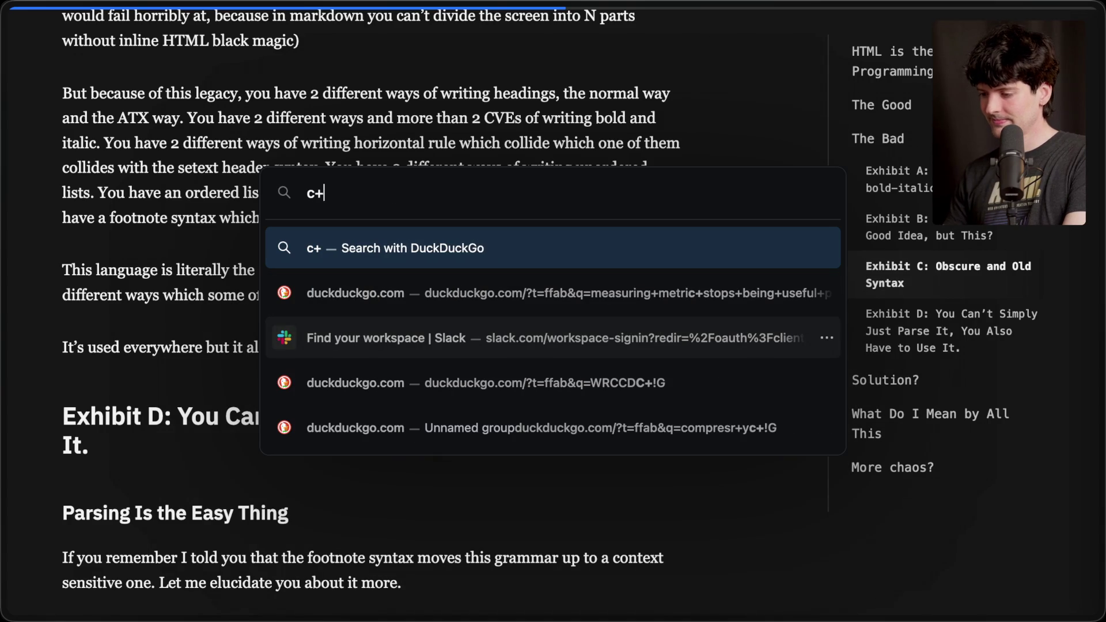
pyautogui.write('+ worst language')
pyautogui.press('Return')
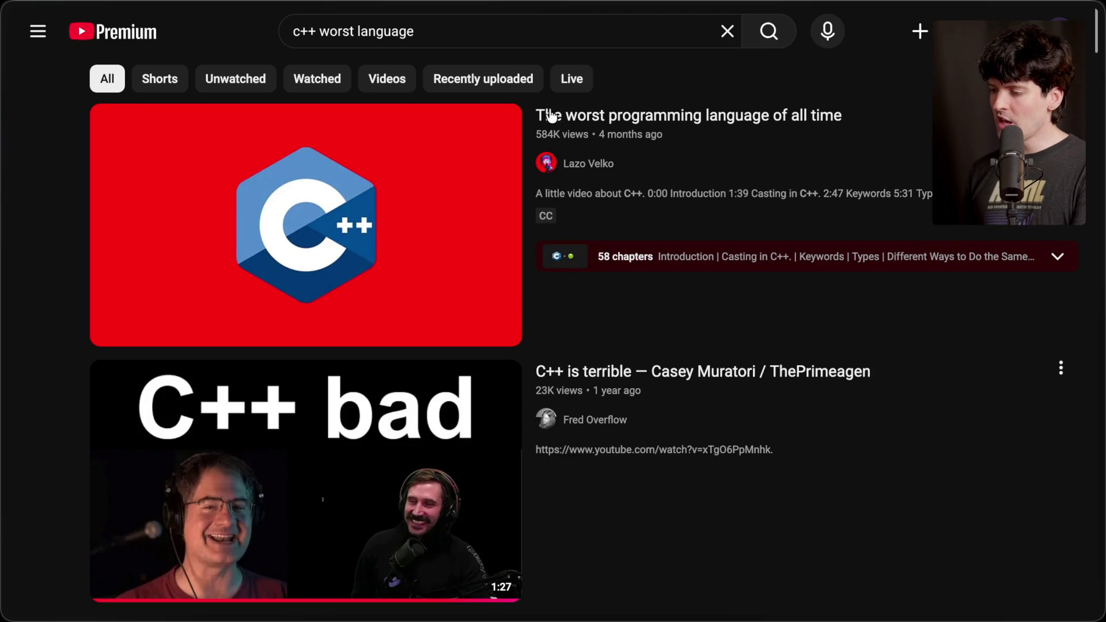
pyautogui.moveTo(536, 115)
pyautogui.mouseDown()
pyautogui.moveTo(795, 114)
pyautogui.moveTo(758, 101)
pyautogui.mouseUp()
pyautogui.click(704, 82)
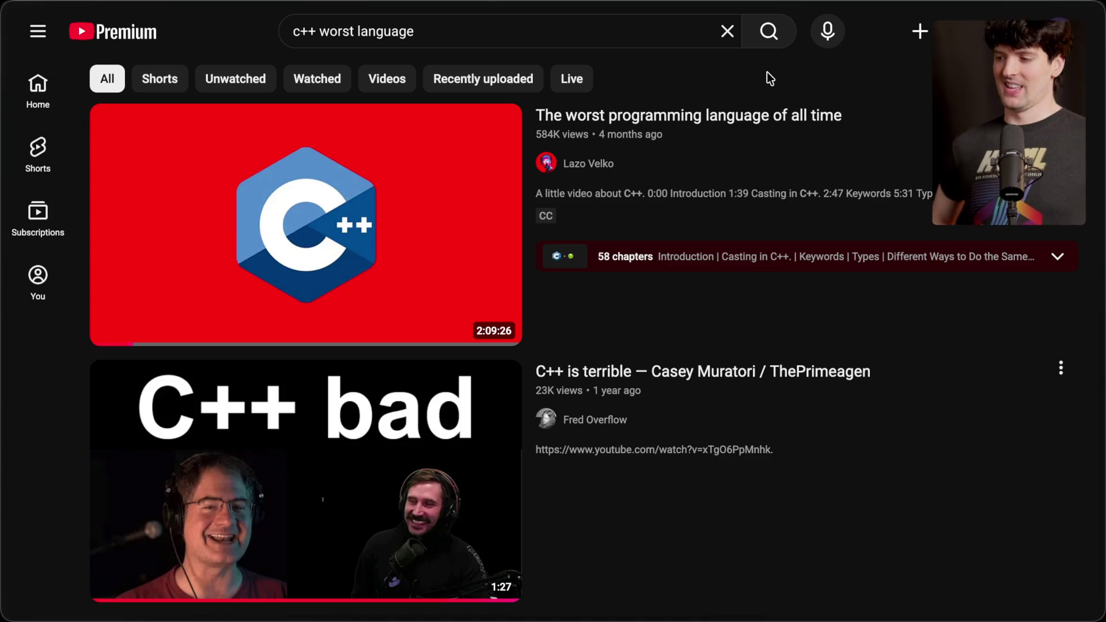
pyautogui.moveTo(566, 269)
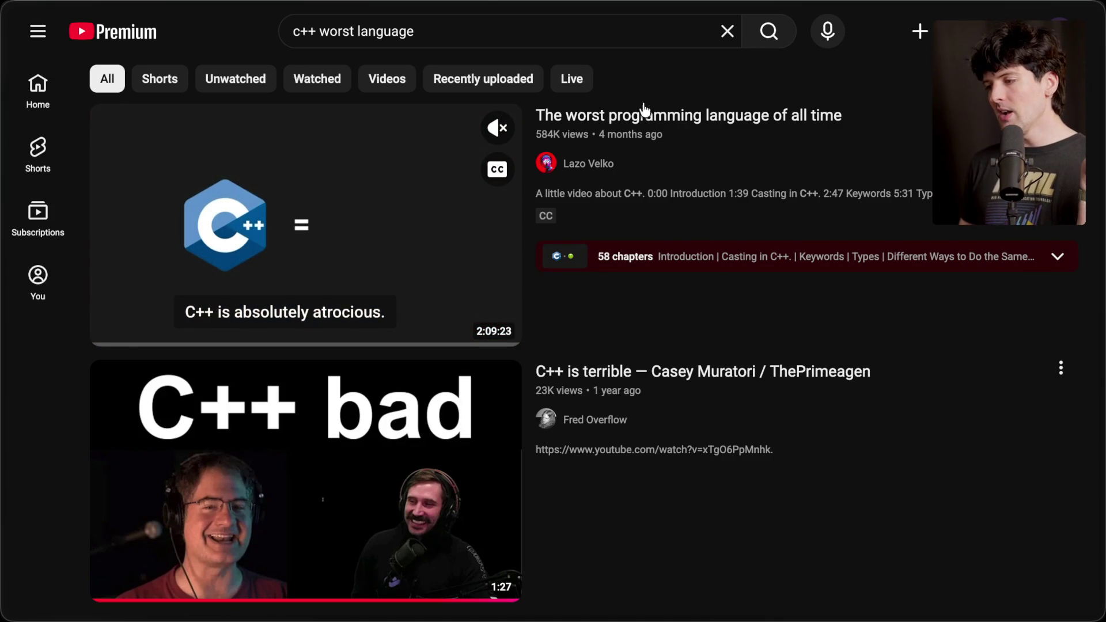
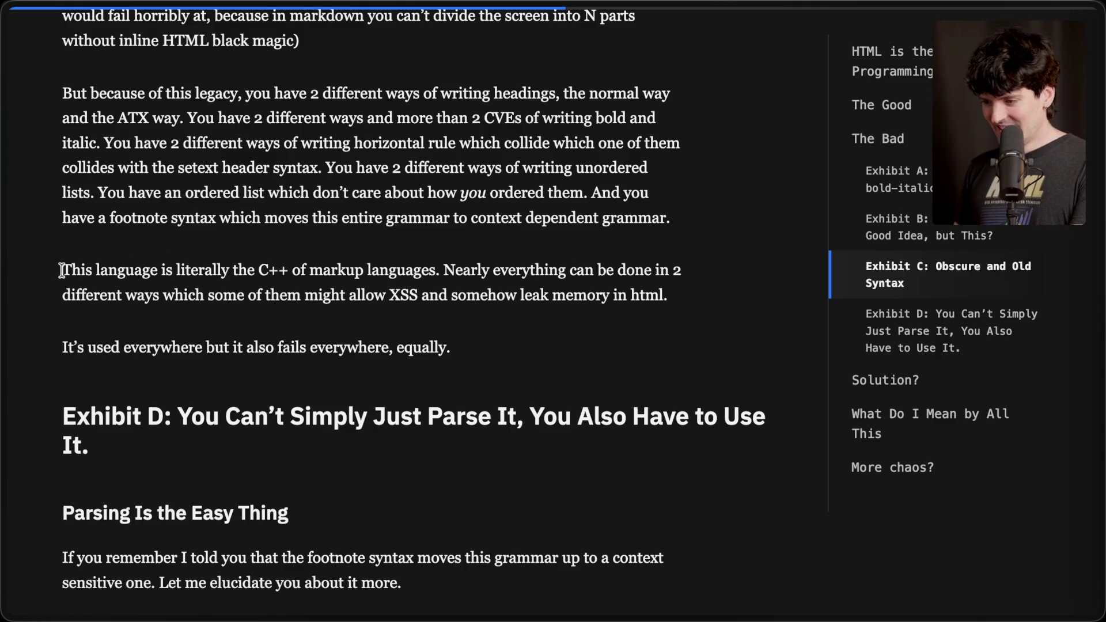
# Highlight the 'C++ of markup', 'Nearly everything can be done in 2' and 'failing everywhere equally' passages, then scroll to Exhibit D.
pyautogui.moveTo(64, 270); pyautogui.dragTo(472, 314)
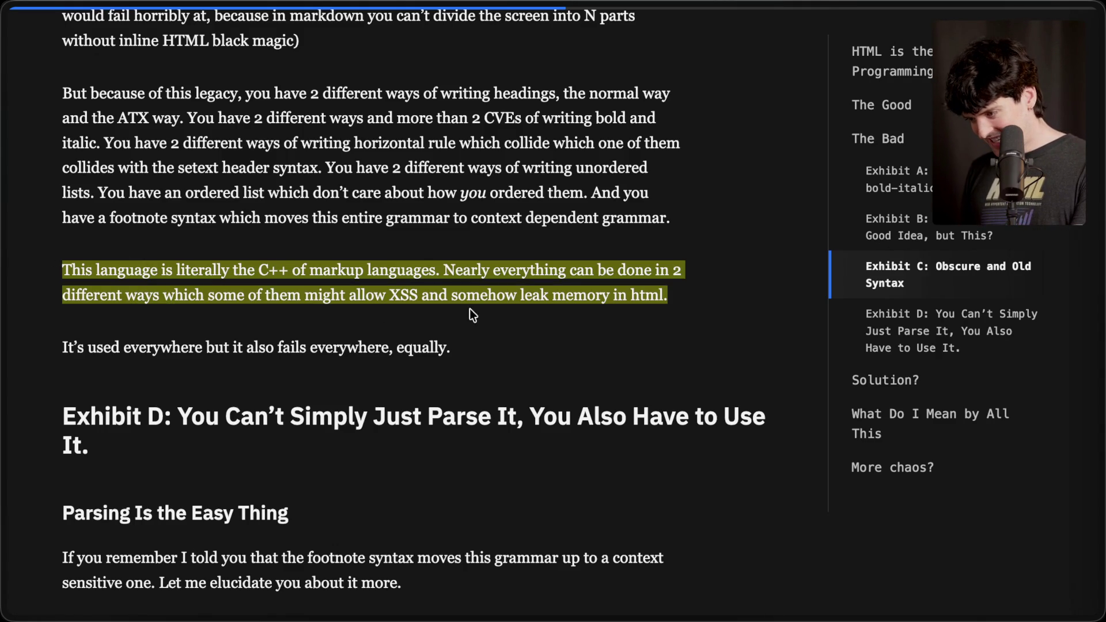
pyautogui.click(572, 309)
pyautogui.moveTo(449, 270); pyautogui.dragTo(683, 271)
pyautogui.click(662, 285)
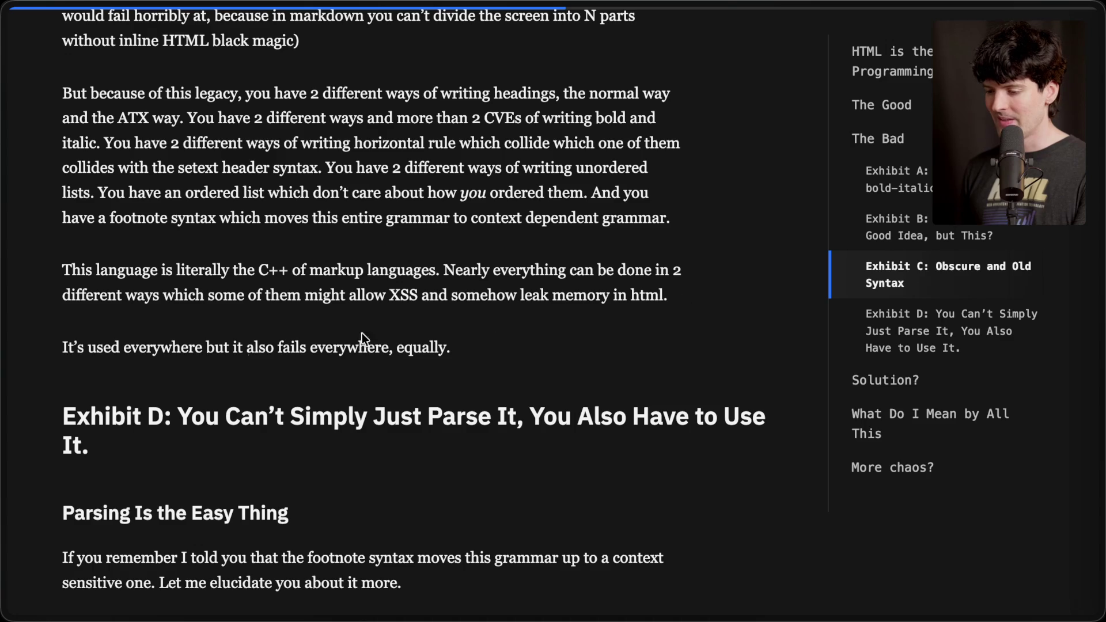
pyautogui.moveTo(59, 346); pyautogui.dragTo(545, 354)
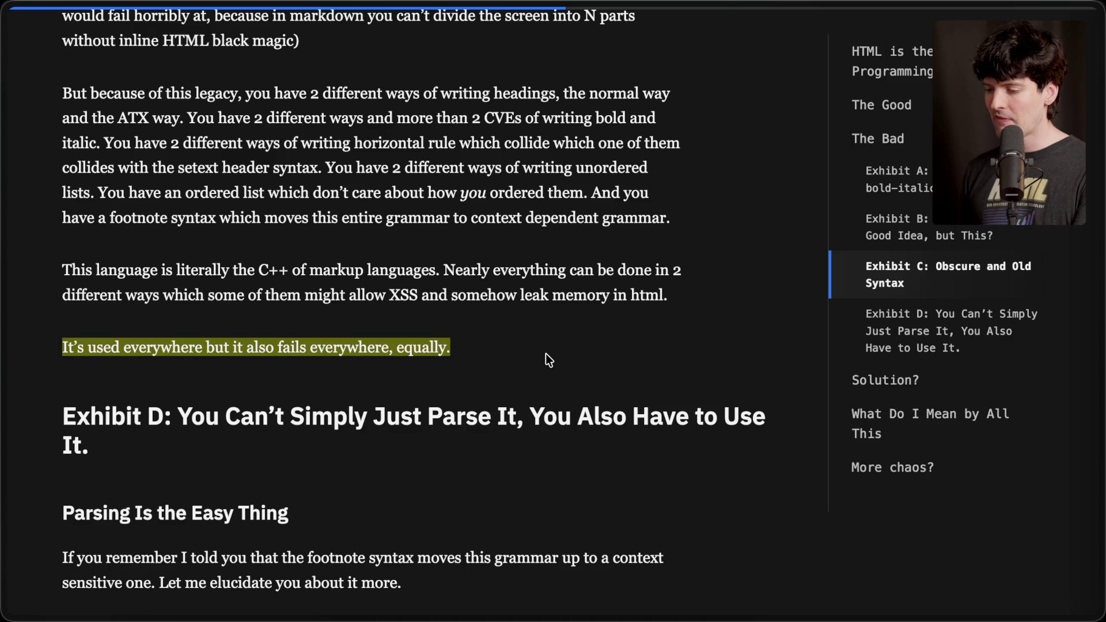
pyautogui.click(545, 354)
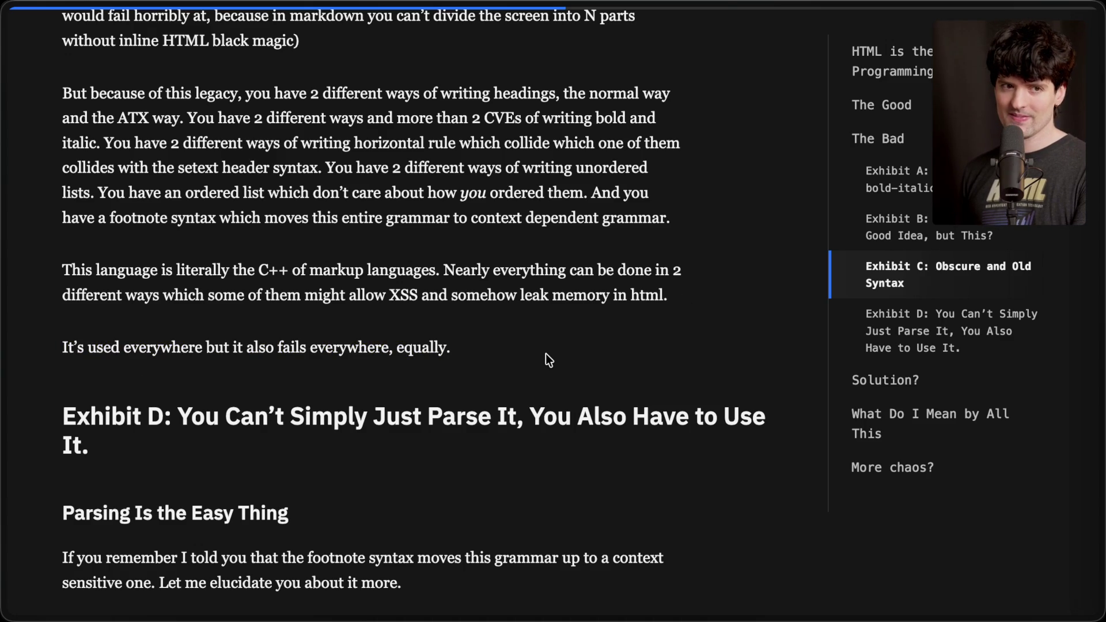
pyautogui.scroll(-4, 548, 359)
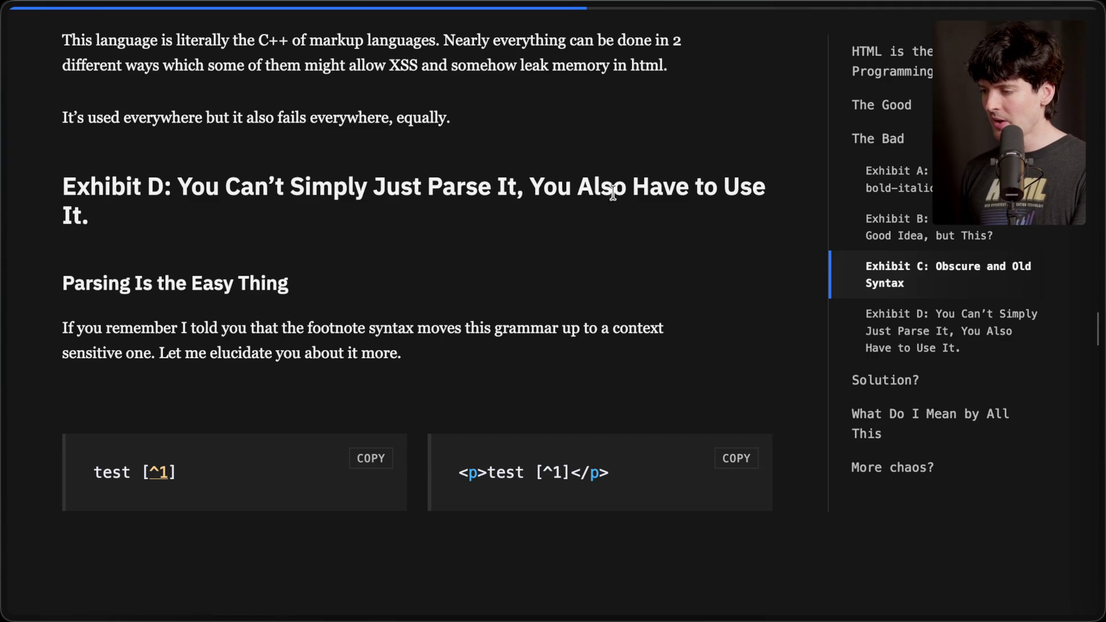
# Highlight the Exhibit D heading and the 'elucidate' sentence while moving into the footnote examples.
pyautogui.moveTo(94, 295); pyautogui.dragTo(372, 299)
pyautogui.click(136, 340)
pyautogui.scroll(-1, 138, 342)
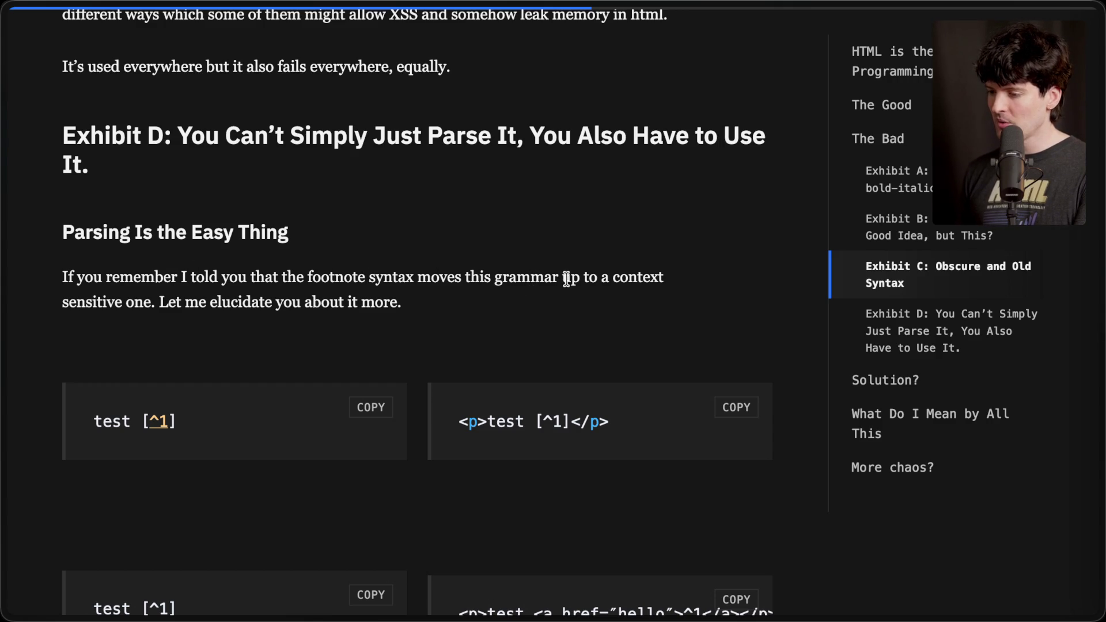
pyautogui.moveTo(161, 304); pyautogui.dragTo(454, 303)
pyautogui.click(454, 302)
pyautogui.scroll(-2, 454, 302)
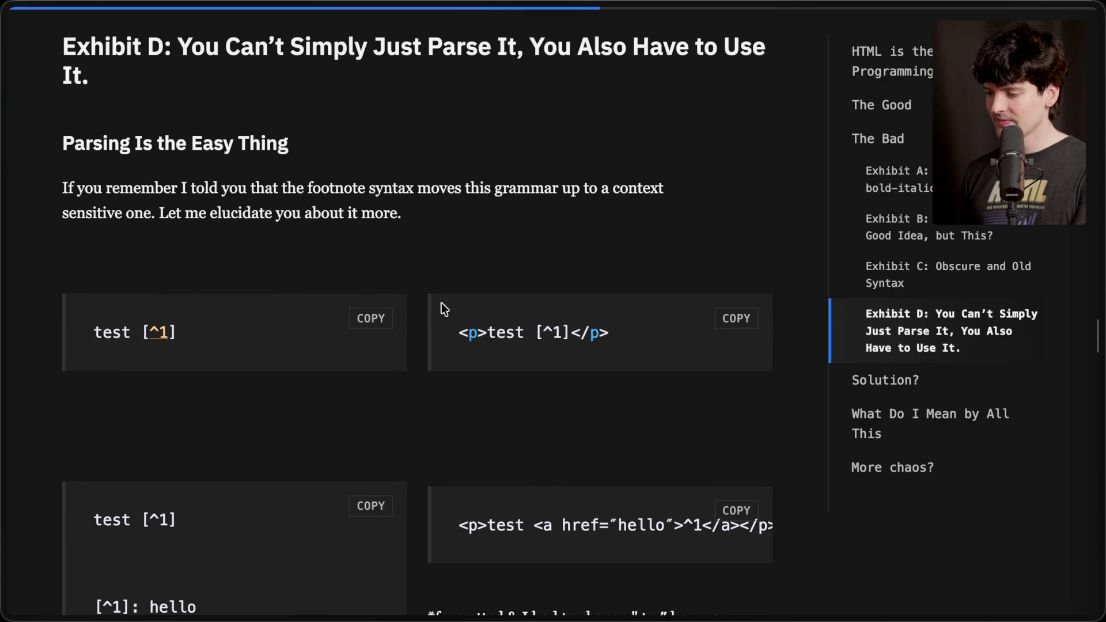
# Highlight the [^1] marker, its unconverted [^1] in the HTML output, and the '[^1]: hello' definition.
pyautogui.moveTo(141, 327)
pyautogui.mouseDown()
pyautogui.moveTo(190, 331)
pyautogui.moveTo(164, 333)
pyautogui.mouseUp()
pyautogui.click(173, 333)
pyautogui.click(167, 334)
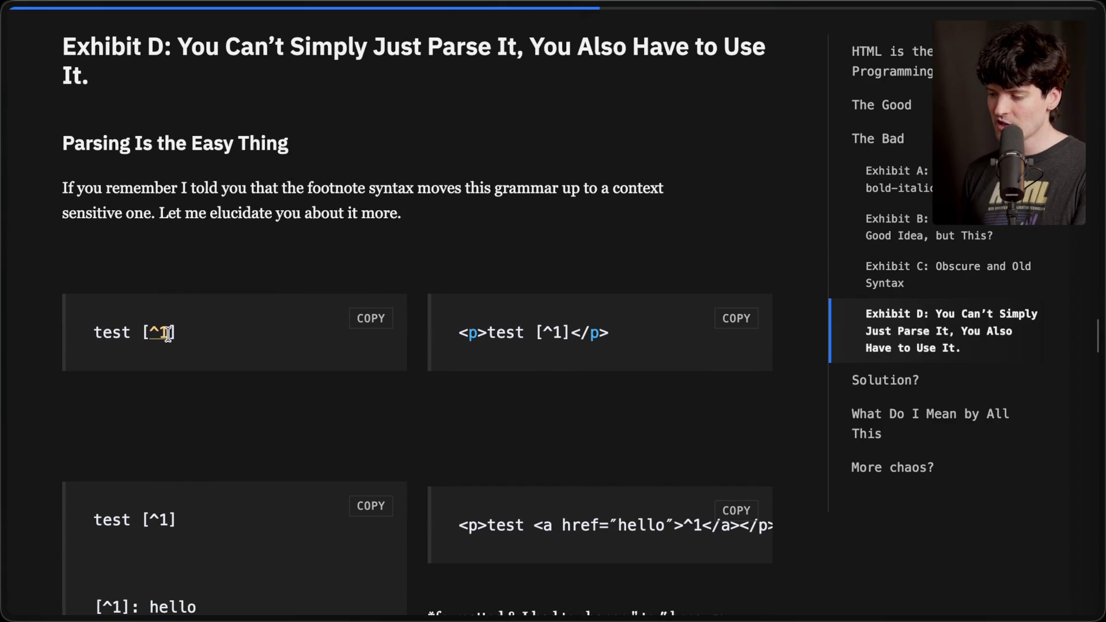
pyautogui.moveTo(459, 334)
pyautogui.mouseDown()
pyautogui.moveTo(586, 333)
pyautogui.moveTo(570, 337)
pyautogui.mouseUp()
pyautogui.click(621, 337)
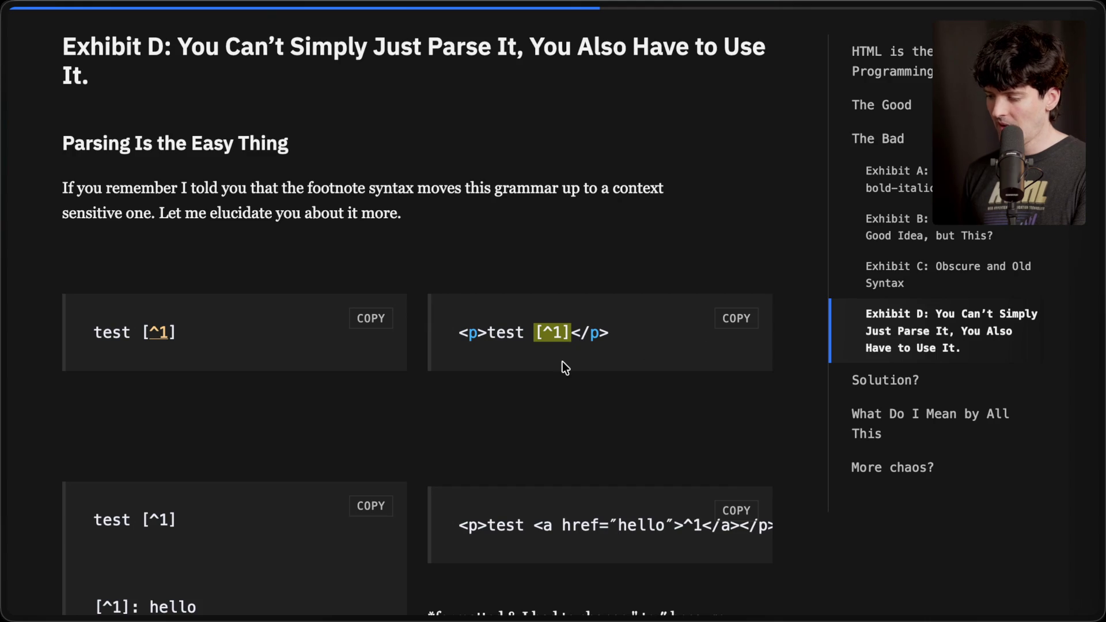
pyautogui.scroll(-3, 562, 362)
pyautogui.click(95, 412)
pyautogui.moveTo(96, 412); pyautogui.dragTo(209, 418)
pyautogui.click(209, 418)
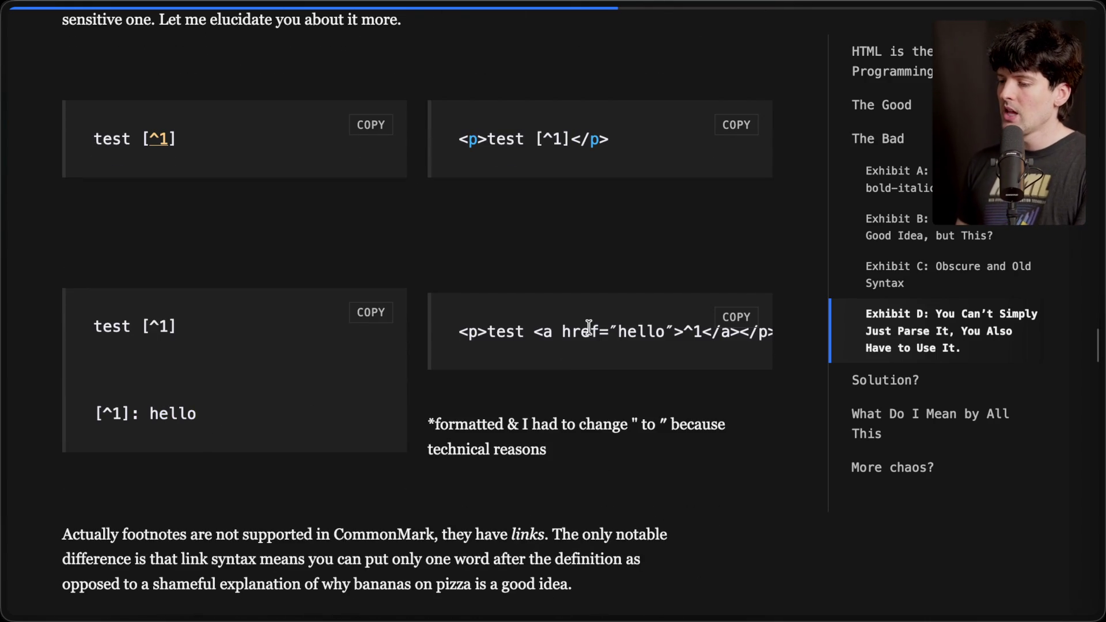
# Scroll the right code block sideways and compare its generated link element with the 'test [^1]' Markdown.
pyautogui.hscroll(2, 589, 327)
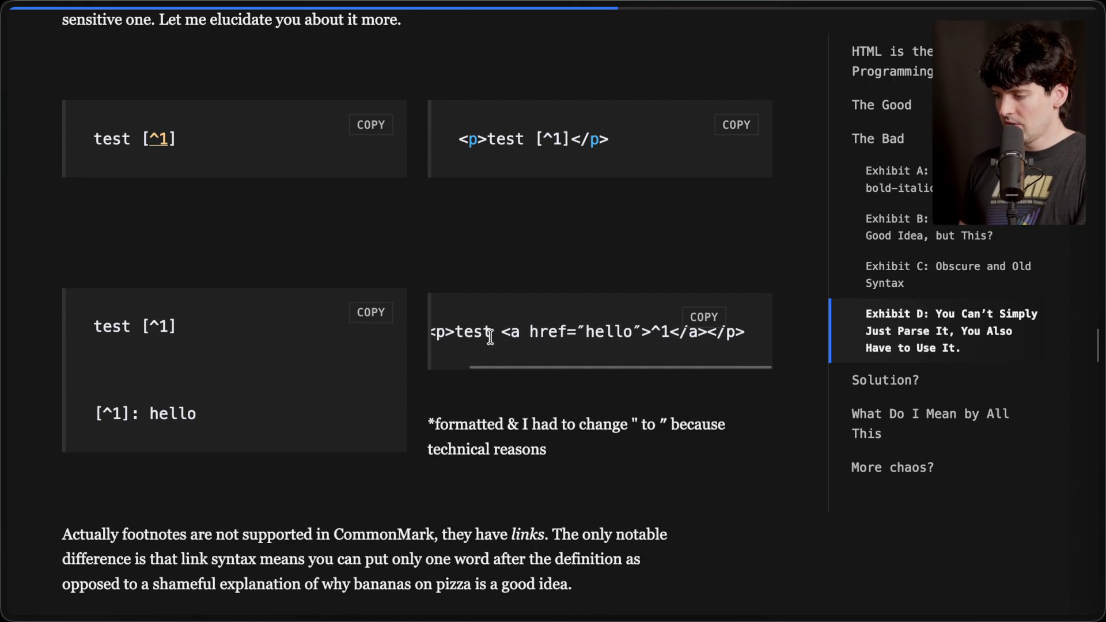
pyautogui.moveTo(501, 334); pyautogui.dragTo(703, 337)
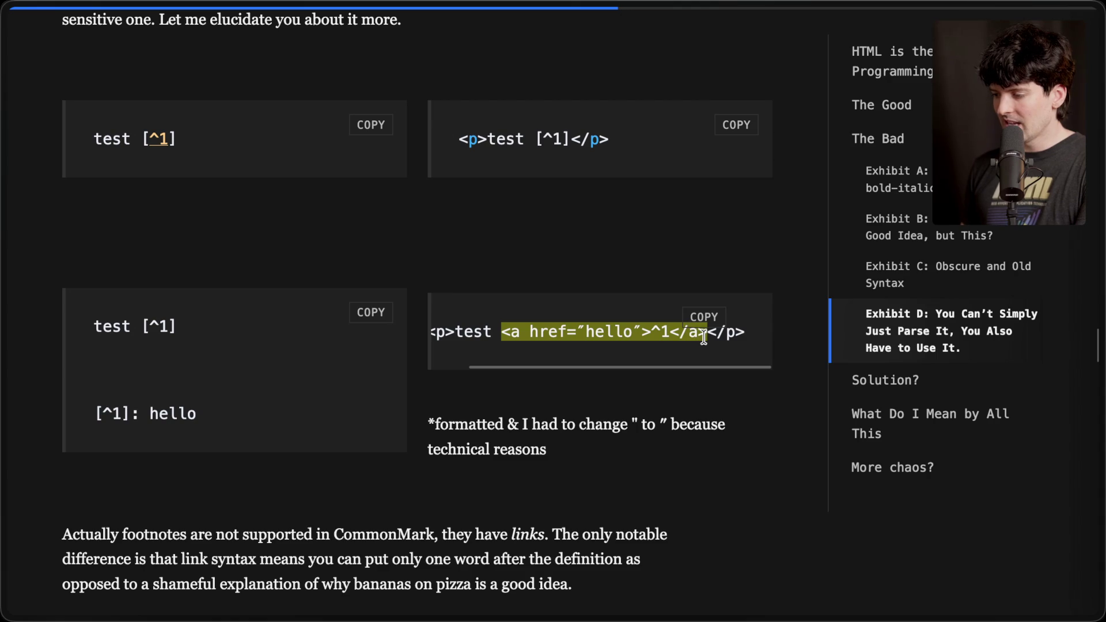
pyautogui.moveTo(534, 140); pyautogui.dragTo(570, 143)
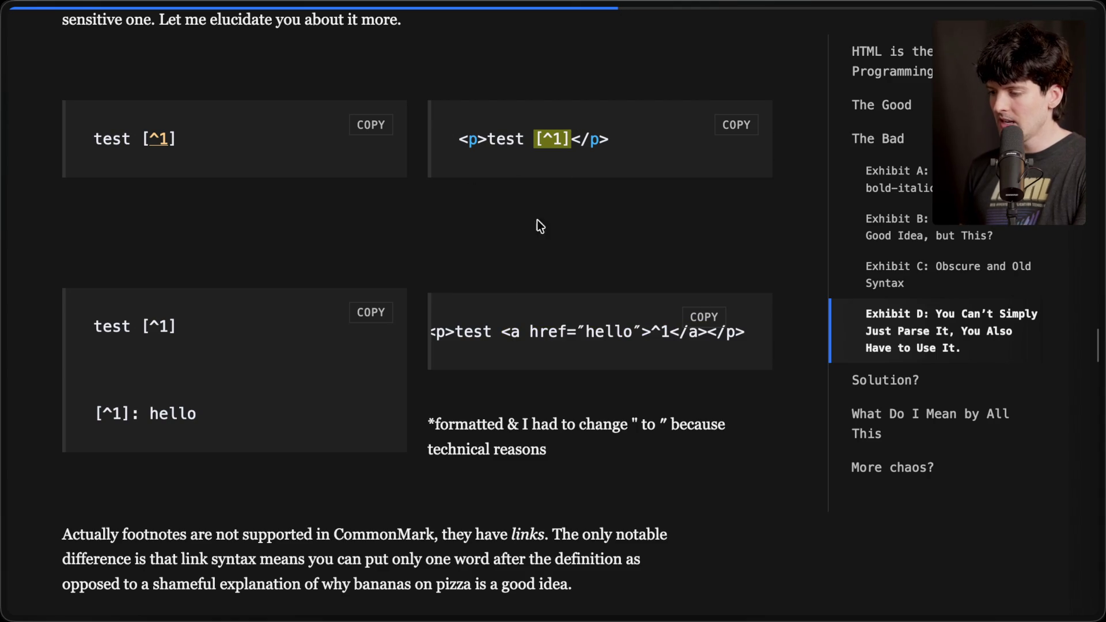
pyautogui.moveTo(92, 413); pyautogui.dragTo(299, 415)
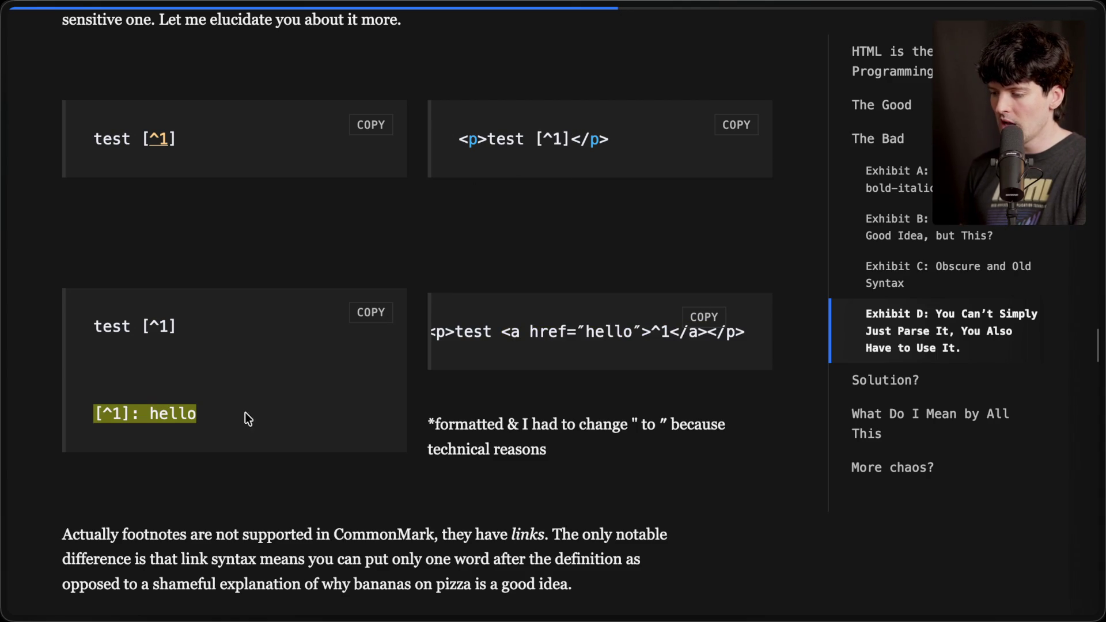
pyautogui.moveTo(91, 326); pyautogui.dragTo(201, 331)
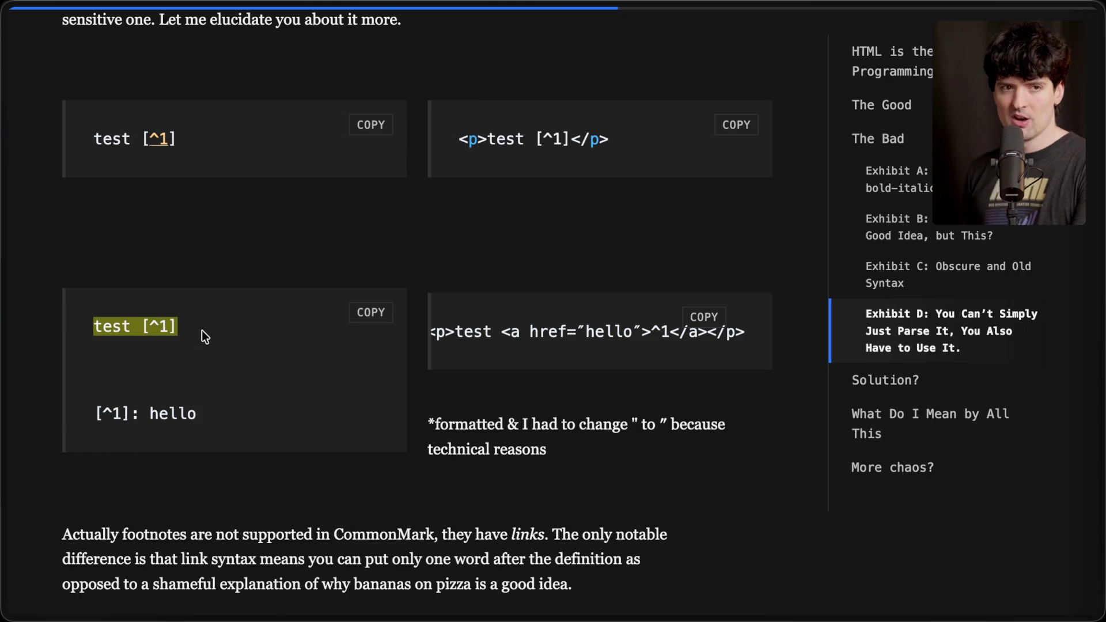
pyautogui.scroll(-5, 202, 330)
pyautogui.click(306, 373)
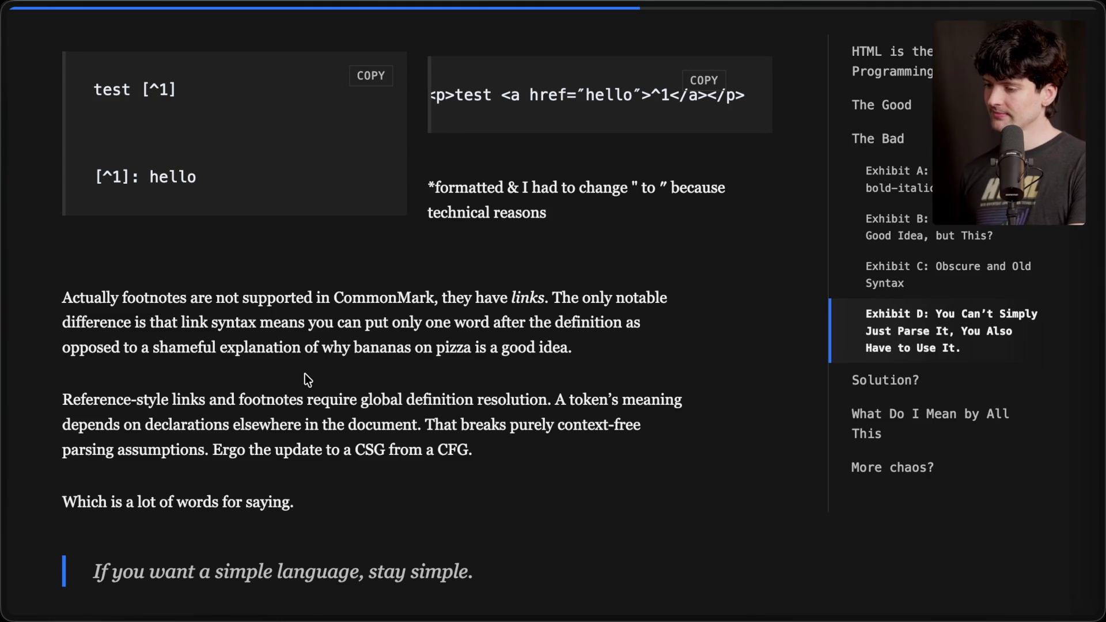
pyautogui.scroll(1, 305, 374)
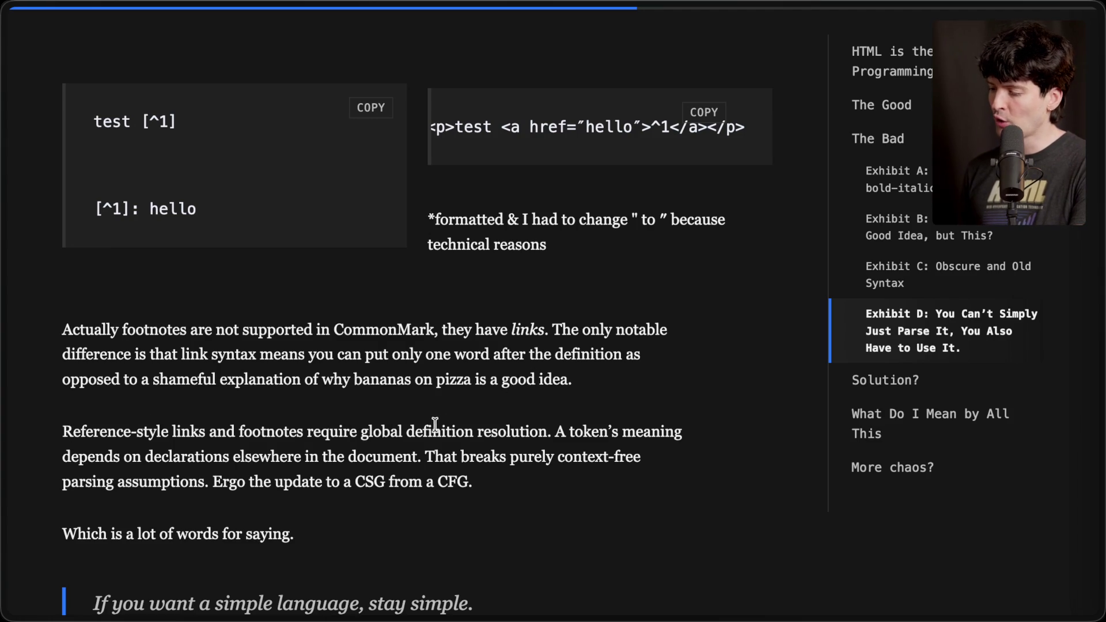
pyautogui.moveTo(554, 432); pyautogui.dragTo(549, 496)
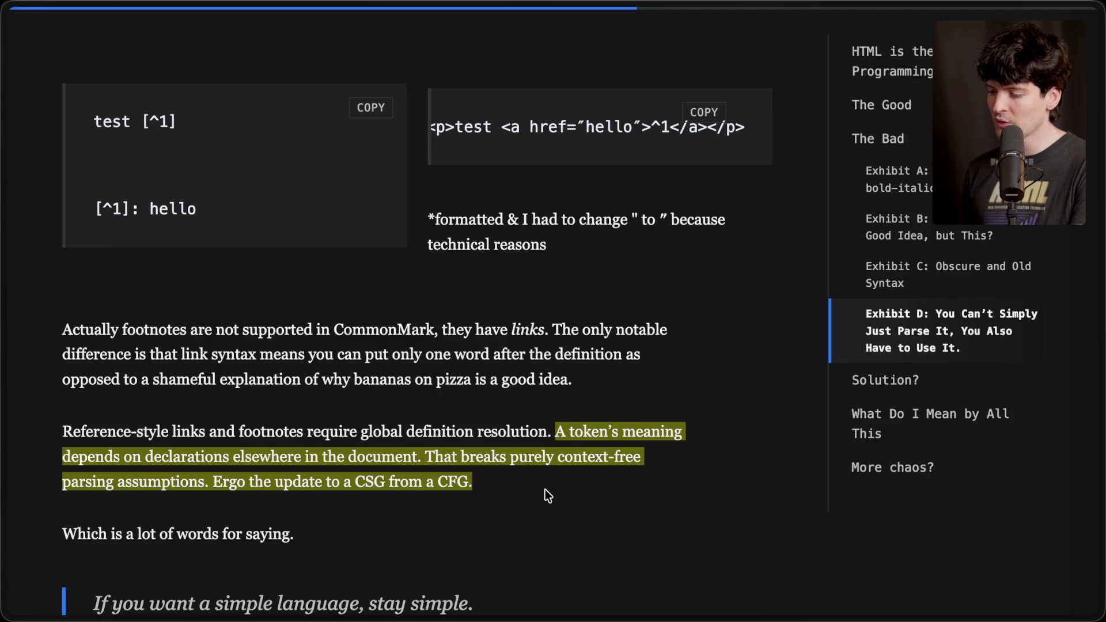
pyautogui.click(545, 495)
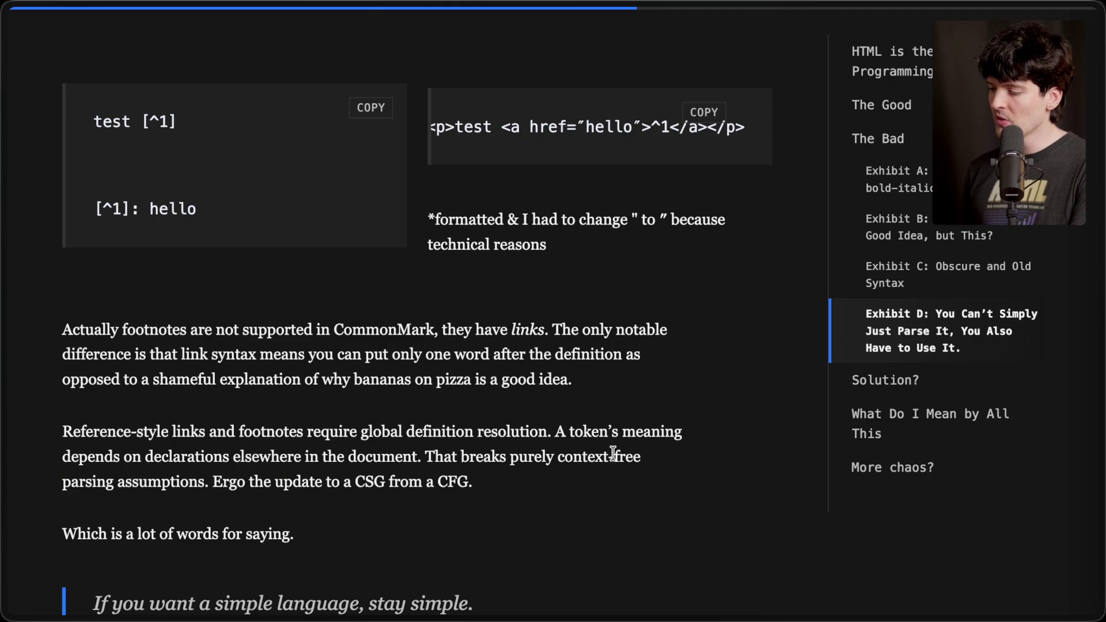
pyautogui.moveTo(210, 481); pyautogui.dragTo(548, 484)
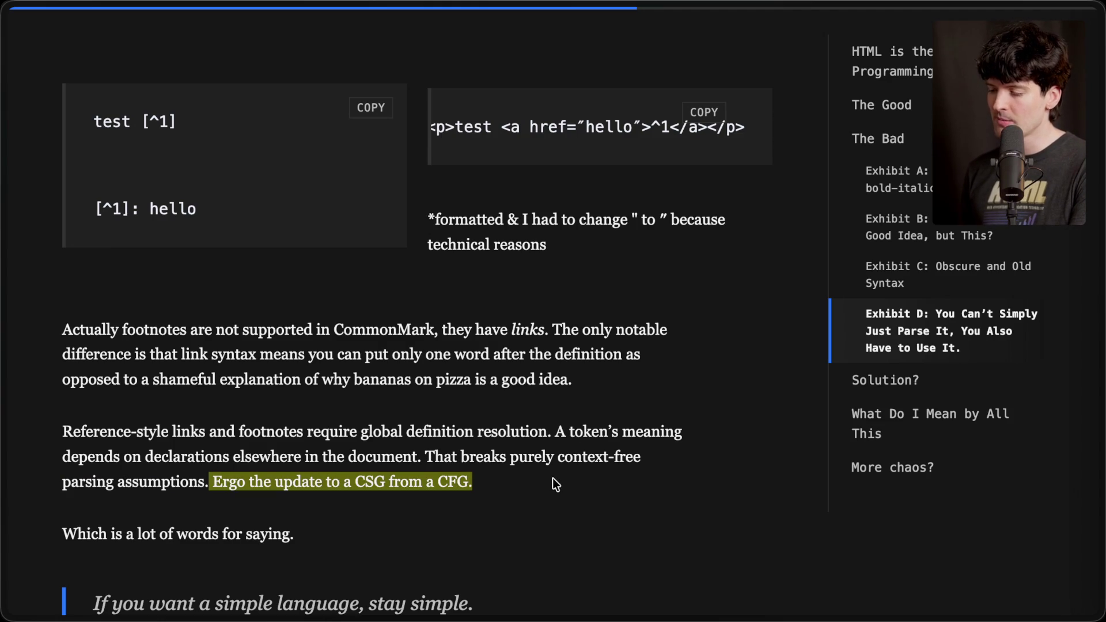
pyautogui.click(552, 478)
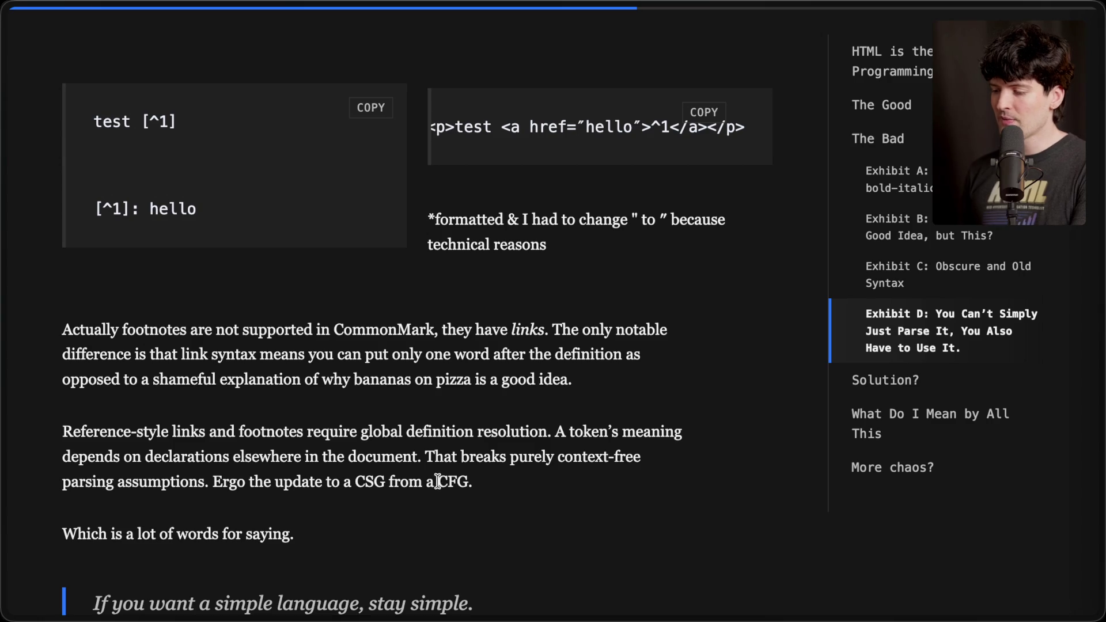
pyautogui.moveTo(362, 482); pyautogui.dragTo(384, 482)
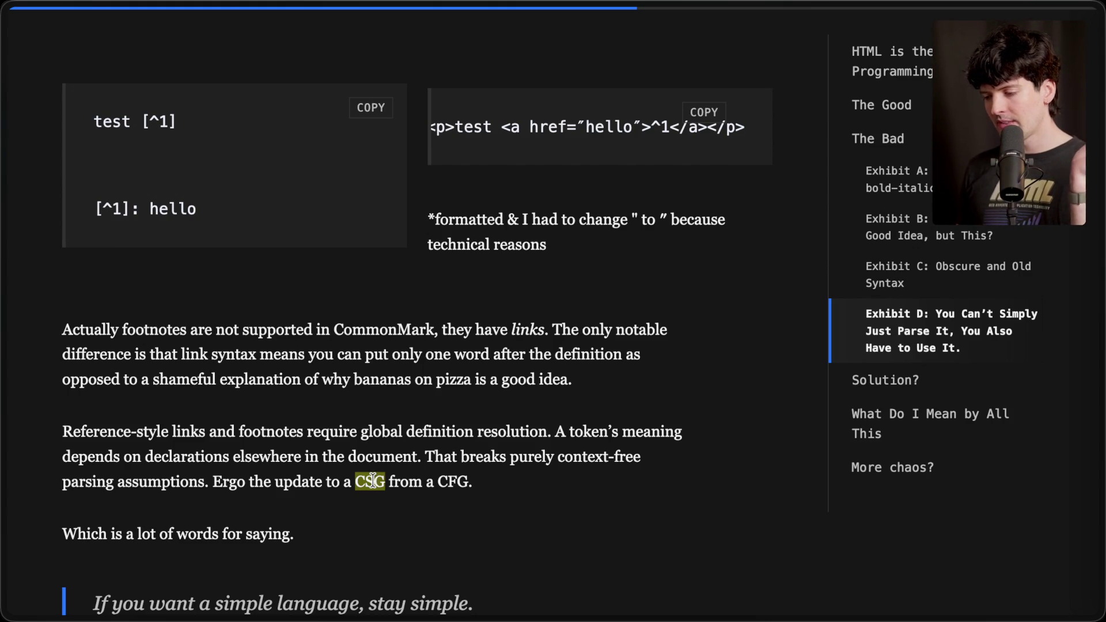
pyautogui.moveTo(473, 482)
pyautogui.mouseDown()
pyautogui.moveTo(160, 457)
pyautogui.moveTo(203, 344)
pyautogui.mouseUp()
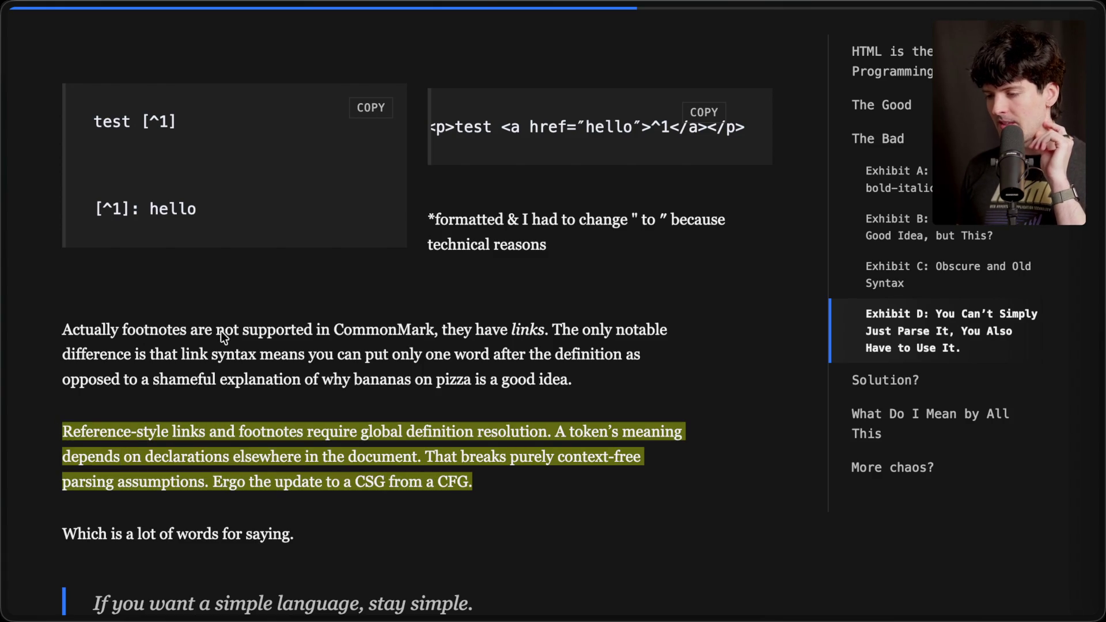
pyautogui.click(203, 344)
pyautogui.scroll(5, 222, 334)
pyautogui.moveTo(16, 204); pyautogui.dragTo(613, 495)
pyautogui.click(655, 530)
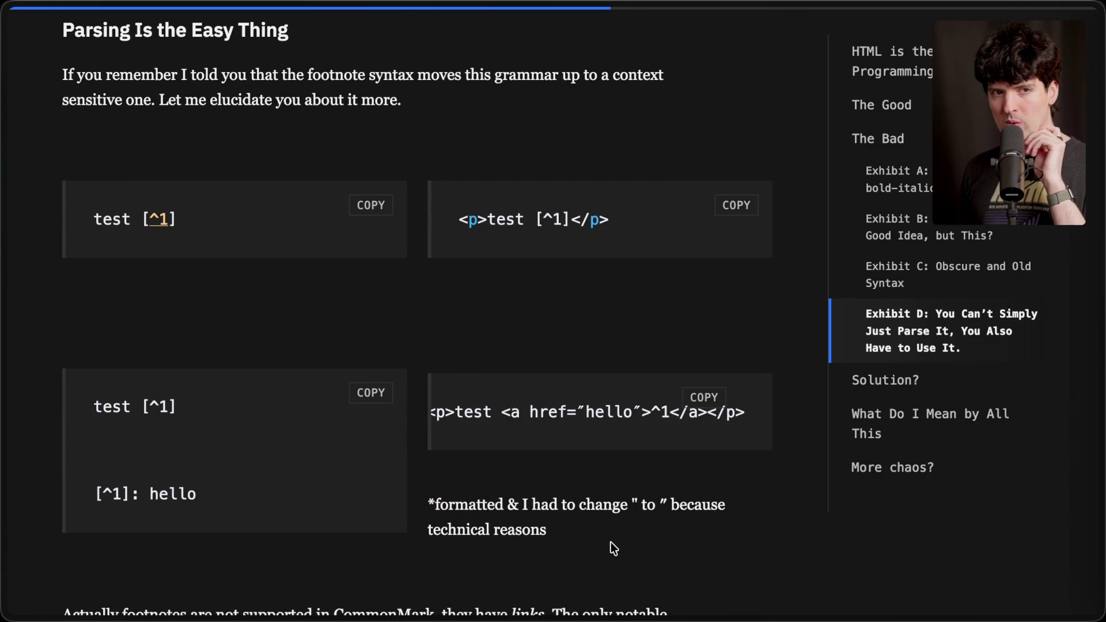
pyautogui.scroll(-5, 610, 541)
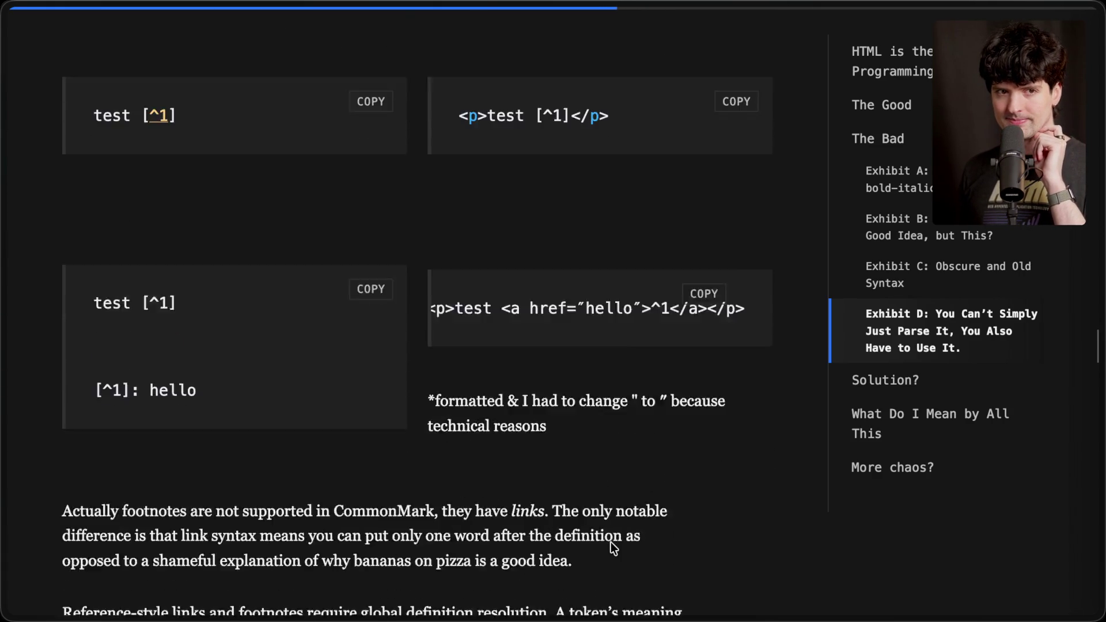
# Reach 'Rendering Is the Hard Thing', highlighting the <b>bold</b> output and the 'ladder you'll climb' sentence.
pyautogui.scroll(-2, 612, 548)
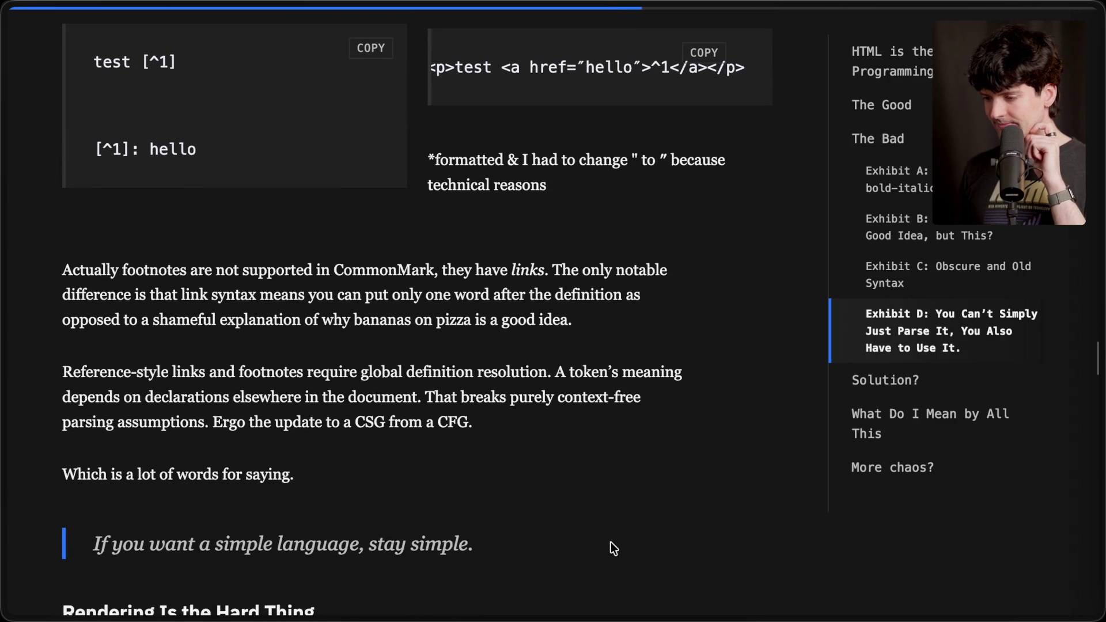
pyautogui.scroll(-3, 611, 543)
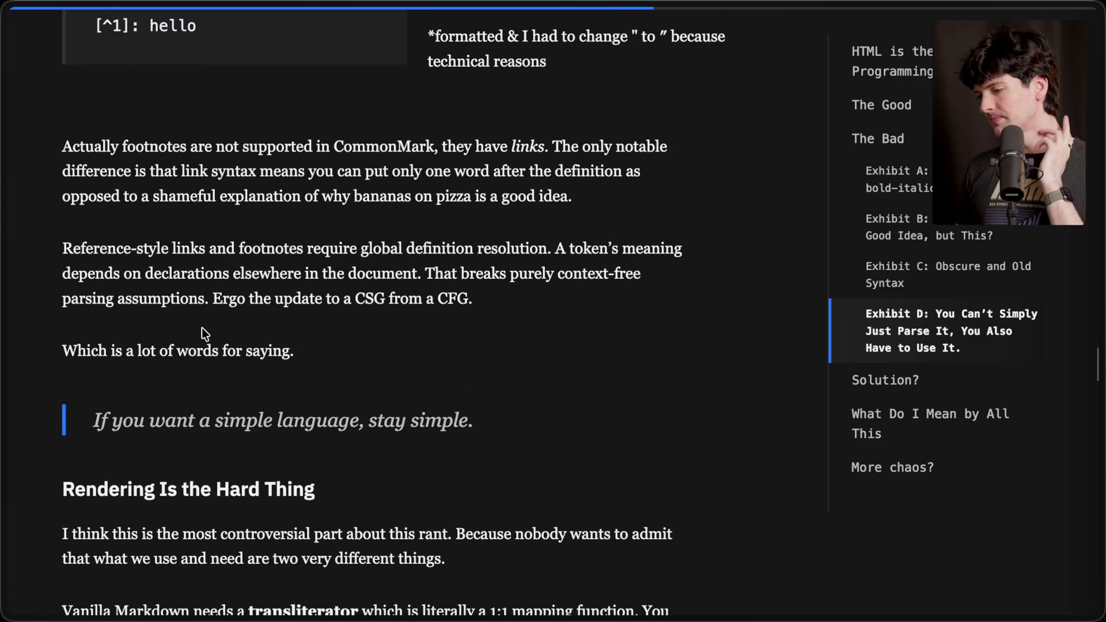
pyautogui.scroll(-3, 202, 327)
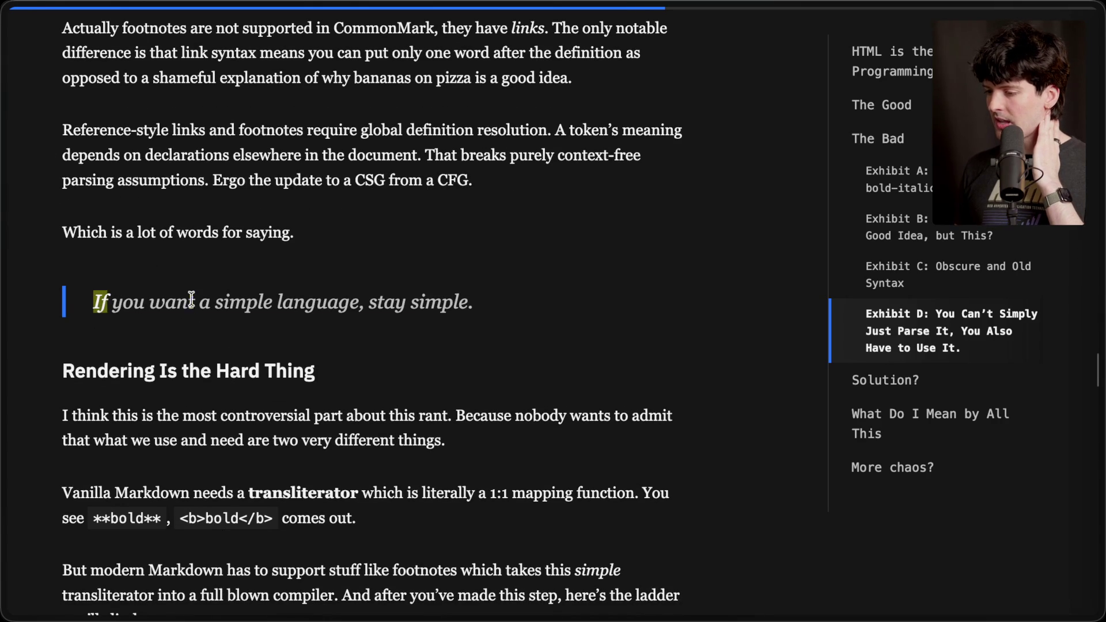
pyautogui.scroll(-6, 527, 313)
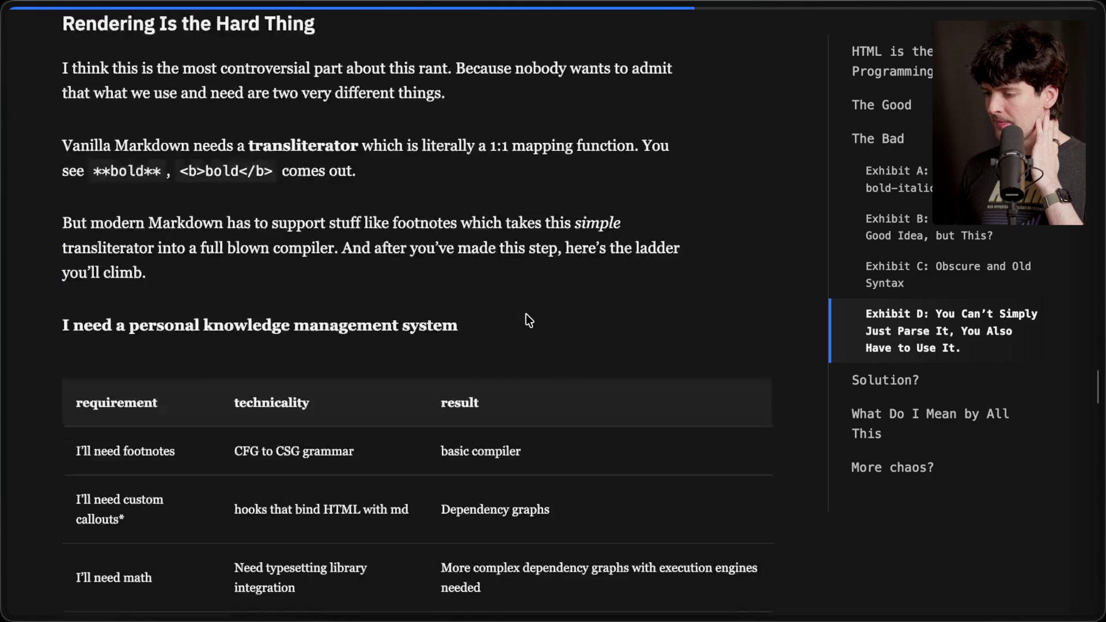
pyautogui.scroll(1, 526, 313)
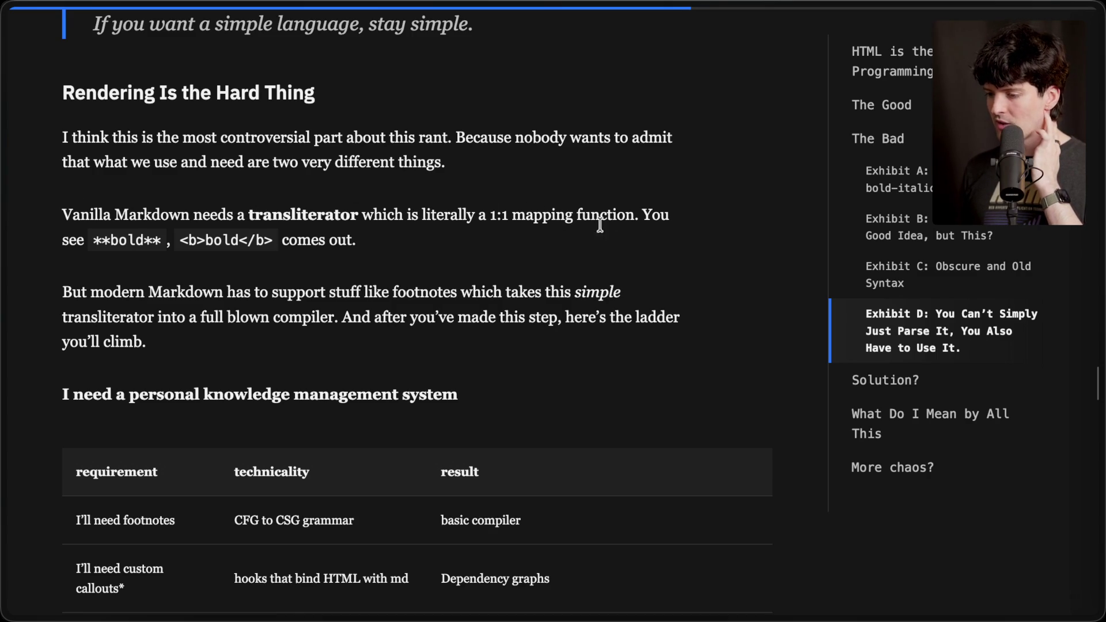
pyautogui.moveTo(178, 240); pyautogui.dragTo(284, 240)
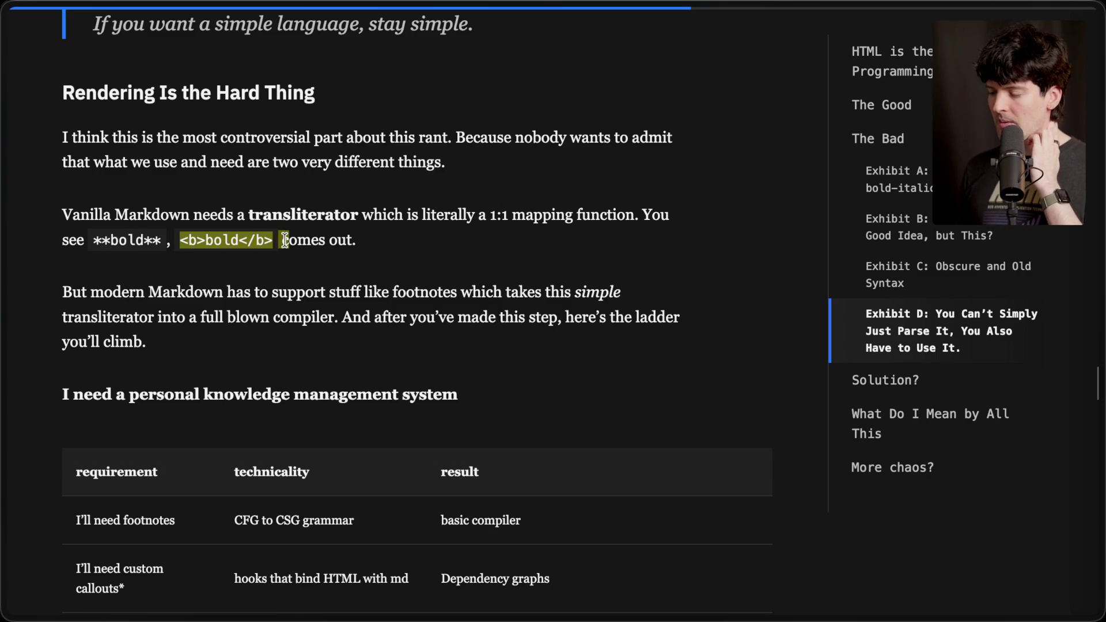
pyautogui.click(275, 240)
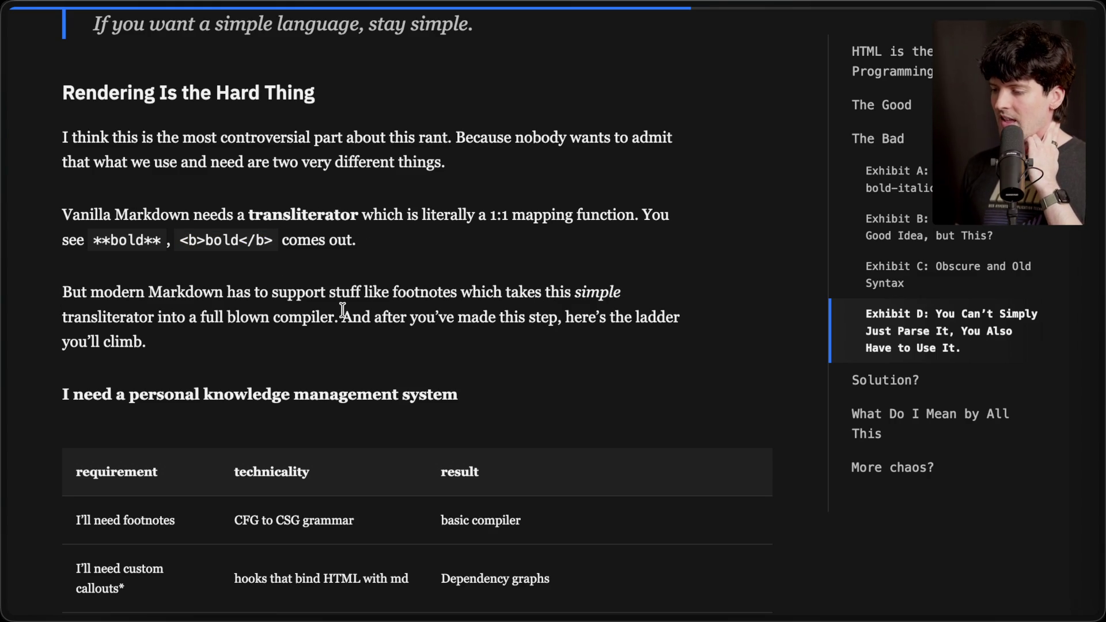
pyautogui.moveTo(344, 317); pyautogui.dragTo(384, 363)
pyautogui.click(381, 357)
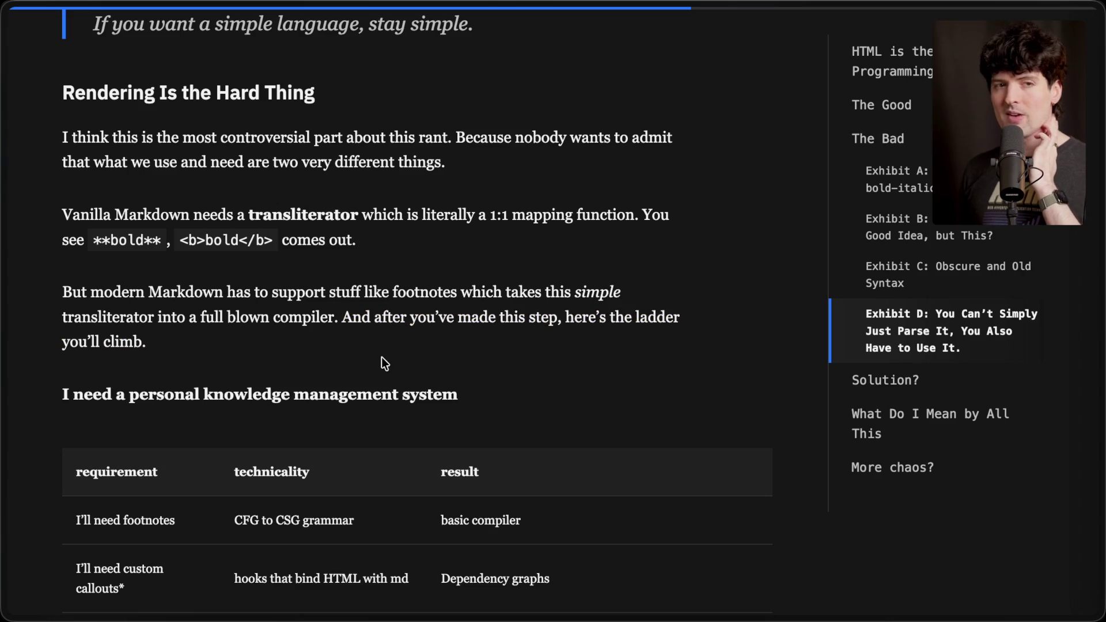
pyautogui.scroll(-3, 382, 357)
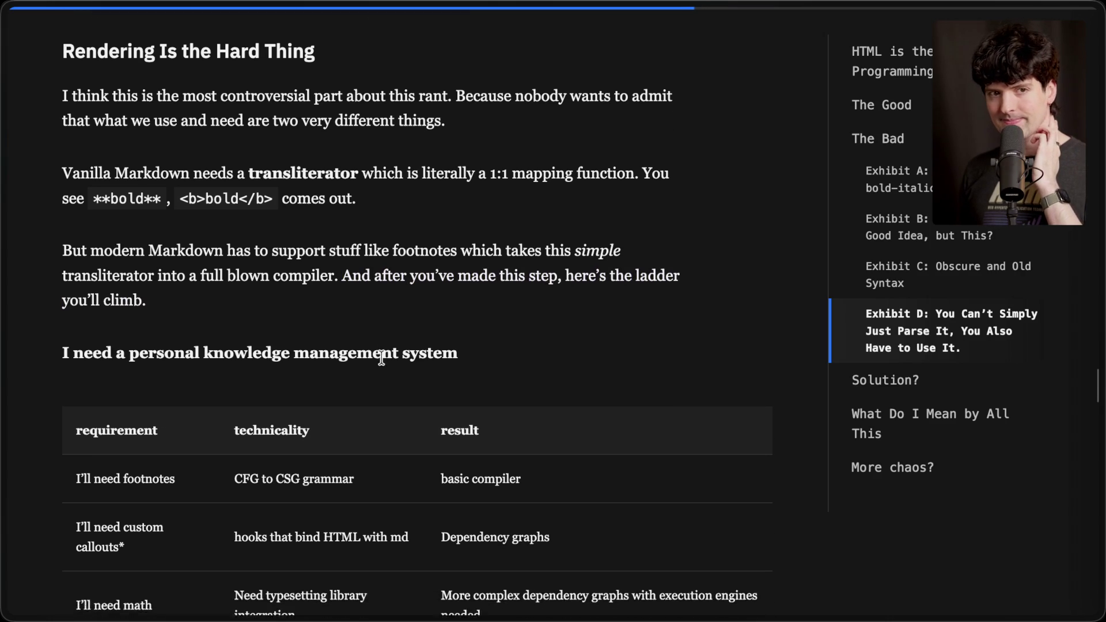
# Highlight and fully select the 'personal knowledge management' heading before scrolling into the table.
pyautogui.moveTo(70, 292); pyautogui.dragTo(461, 278)
pyautogui.click(461, 278)
pyautogui.tripleClick(461, 278)
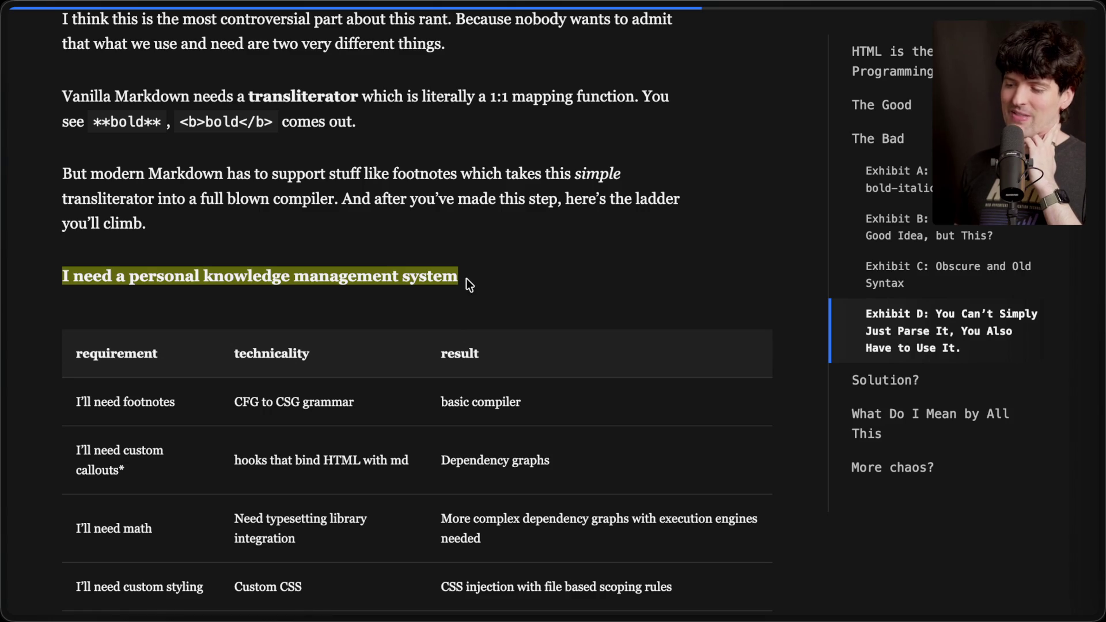
pyautogui.scroll(-1, 465, 278)
pyautogui.click(469, 272)
pyautogui.scroll(-1, 469, 272)
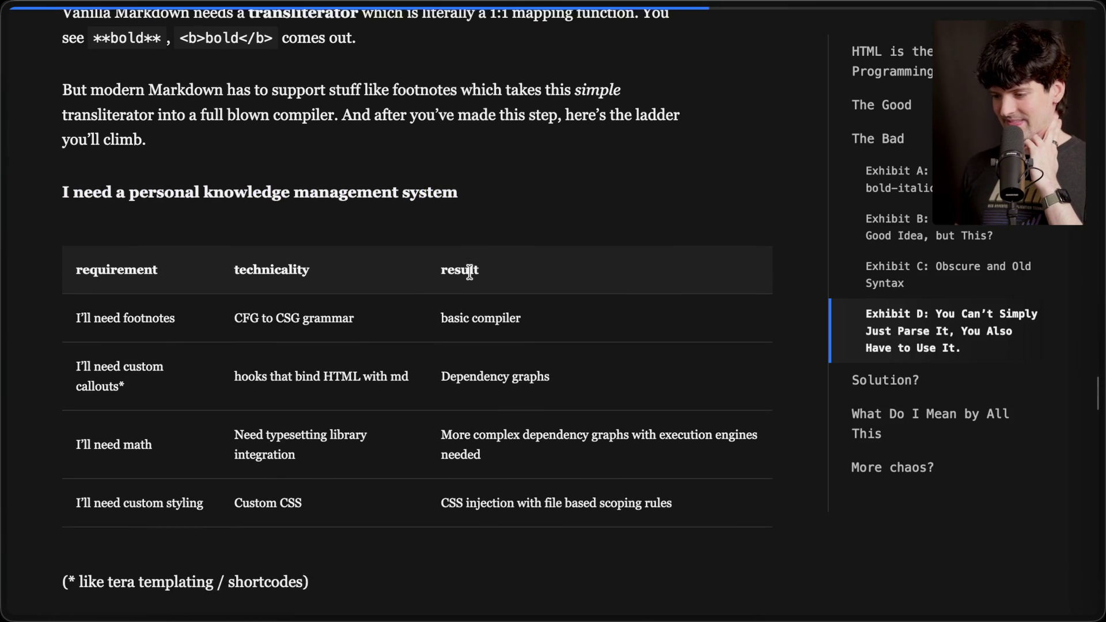
pyautogui.scroll(-1, 470, 272)
# Highlight the footnotes row with 'basic compiler' and the custom callouts row with 'Dependency graphs'.
pyautogui.moveTo(71, 292); pyautogui.dragTo(235, 294)
pyautogui.click(194, 298)
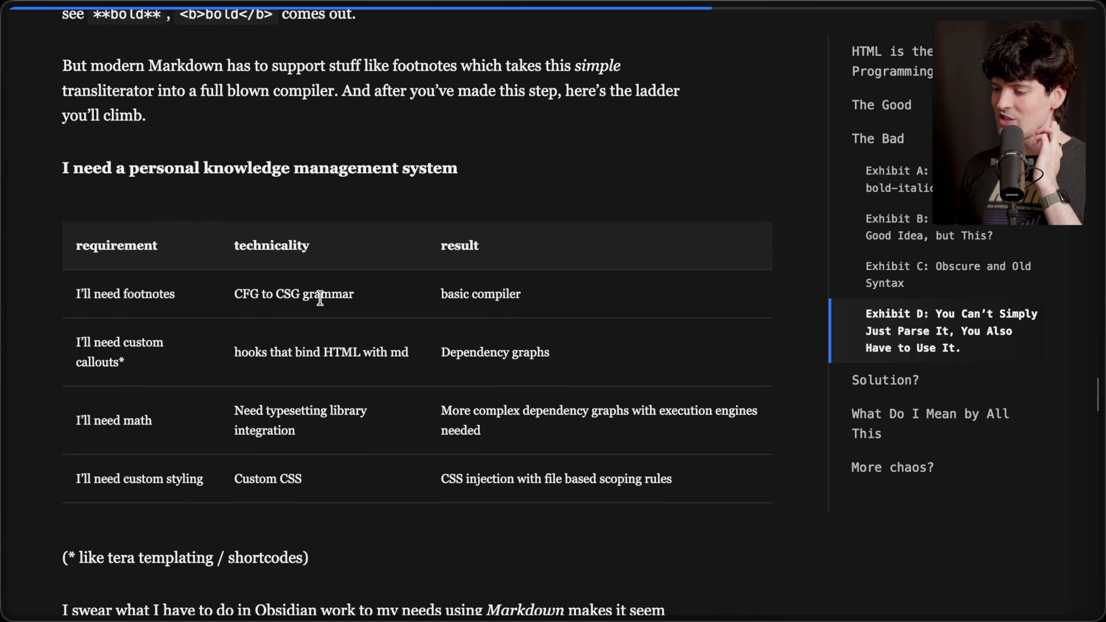
pyautogui.moveTo(420, 295); pyautogui.dragTo(575, 296)
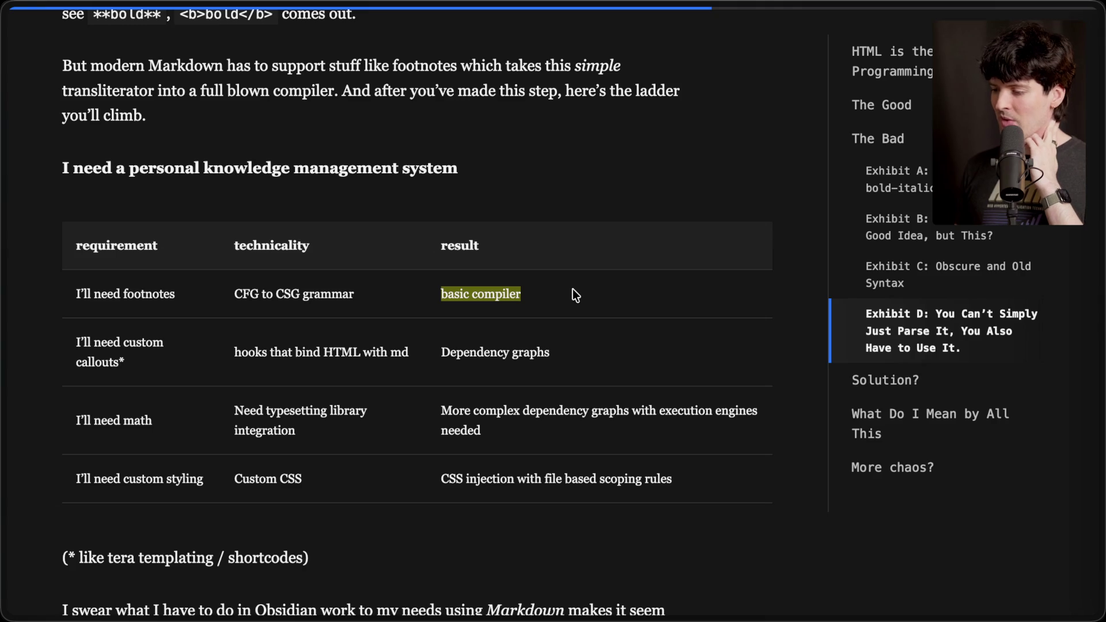
pyautogui.click(576, 295)
pyautogui.moveTo(74, 339); pyautogui.dragTo(157, 386)
pyautogui.click(172, 383)
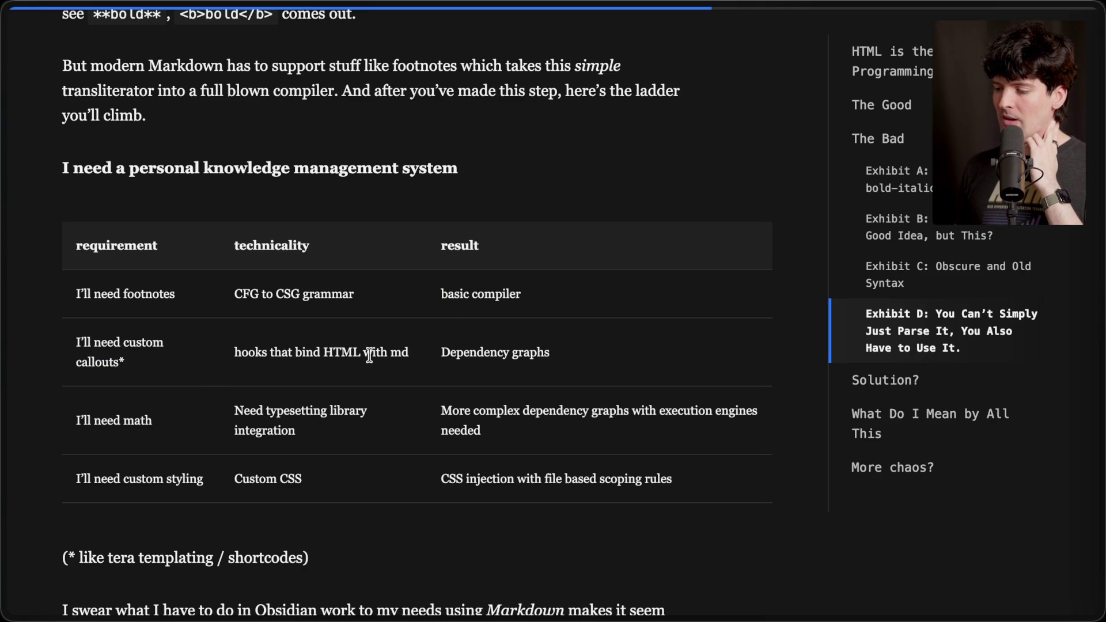
pyautogui.moveTo(433, 354); pyautogui.dragTo(578, 356)
pyautogui.click(578, 354)
# Highlight the math row's typesetting library integration and the custom styling row's CSS injection result.
pyautogui.scroll(-2, 578, 354)
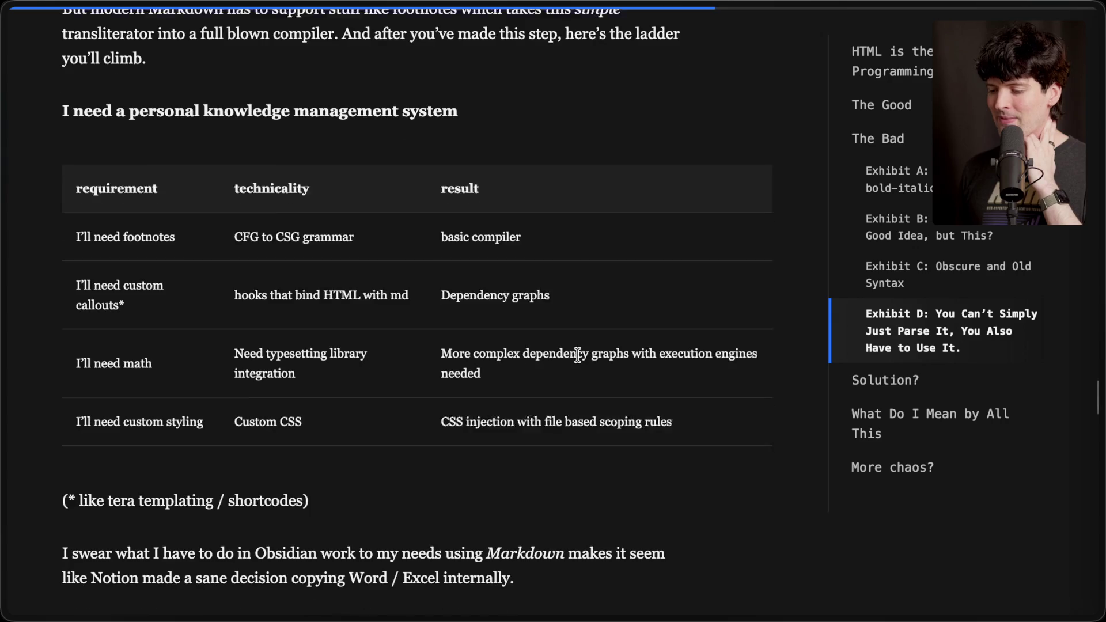
pyautogui.moveTo(230, 311); pyautogui.dragTo(293, 335)
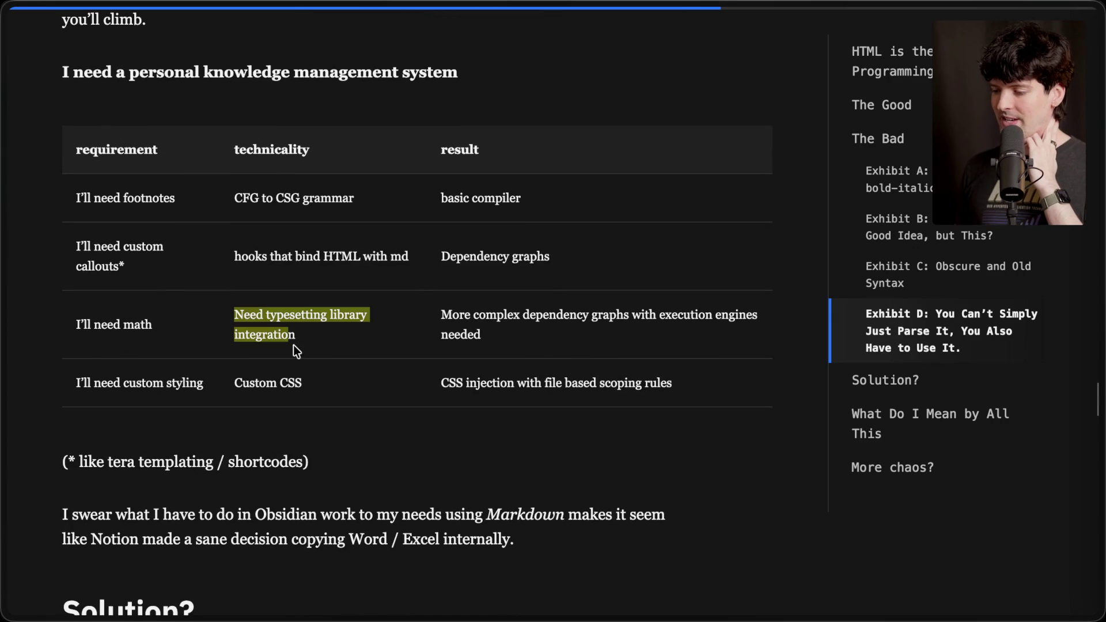
pyautogui.click(296, 347)
pyautogui.moveTo(438, 311); pyautogui.dragTo(504, 348)
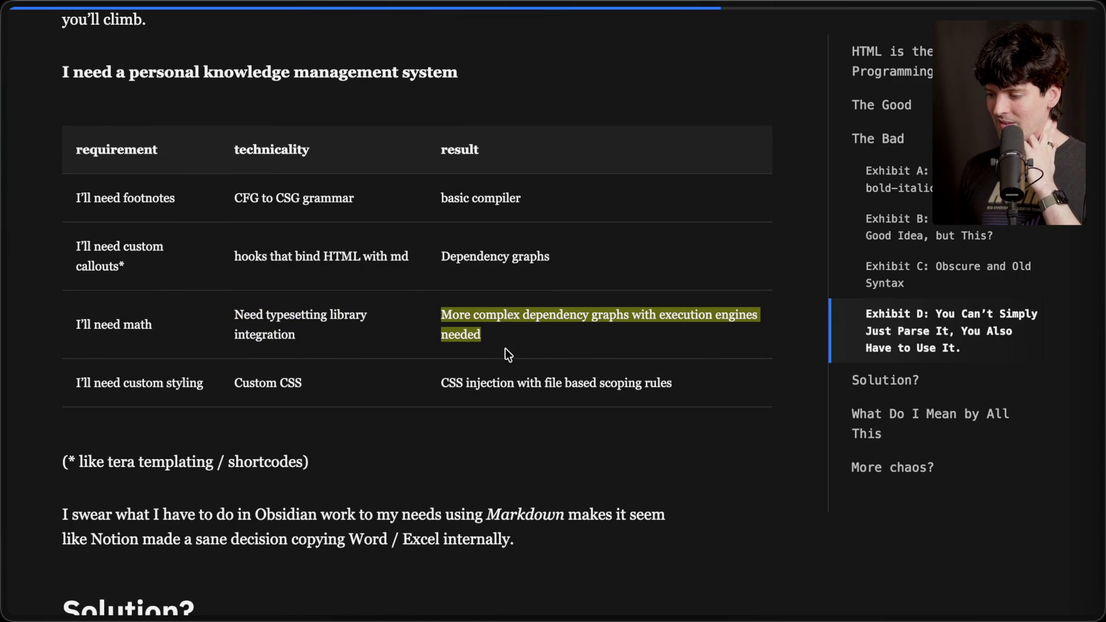
pyautogui.moveTo(75, 383); pyautogui.dragTo(220, 383)
pyautogui.click(333, 382)
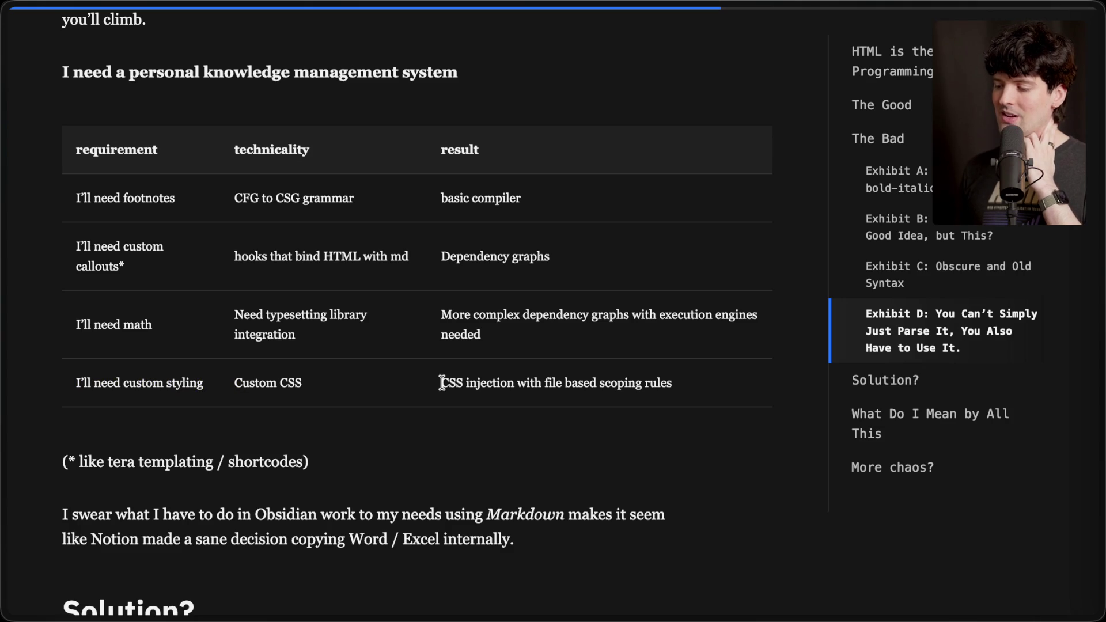
pyautogui.moveTo(435, 383); pyautogui.dragTo(706, 385)
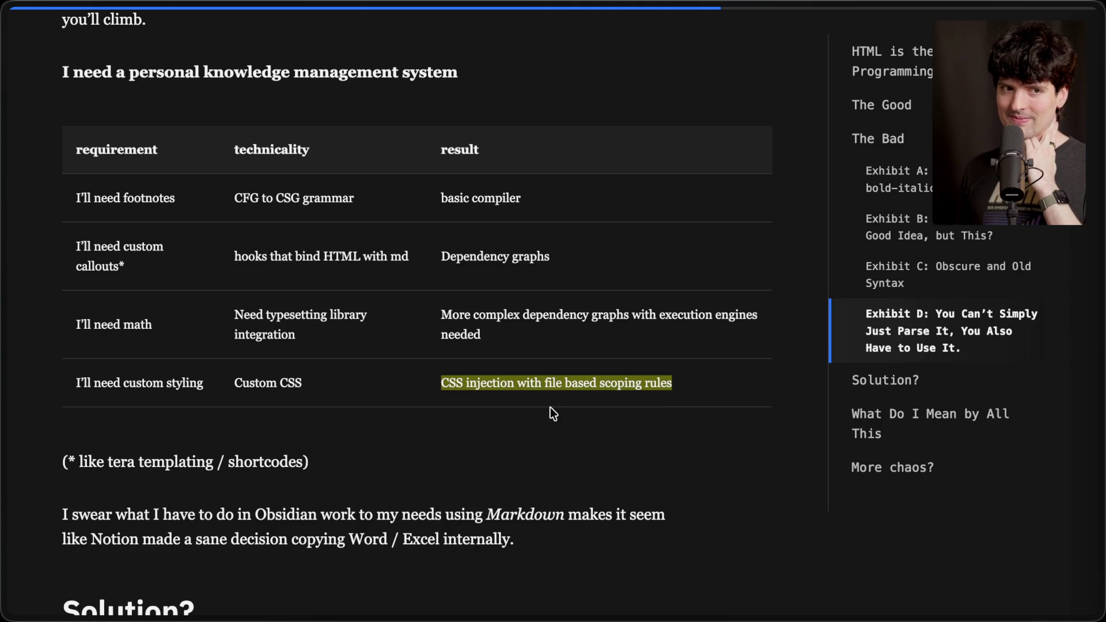
pyautogui.scroll(-4, 552, 409)
pyautogui.click(554, 338)
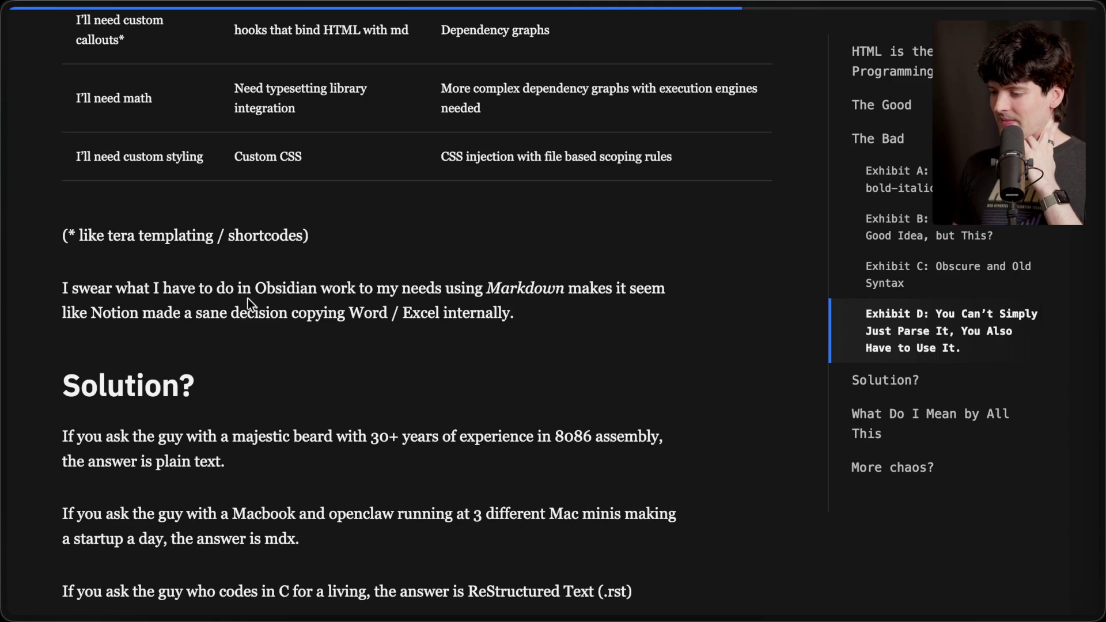
pyautogui.moveTo(62, 288)
pyautogui.mouseDown()
pyautogui.moveTo(331, 288)
pyautogui.moveTo(689, 314)
pyautogui.mouseUp()
pyautogui.click(662, 323)
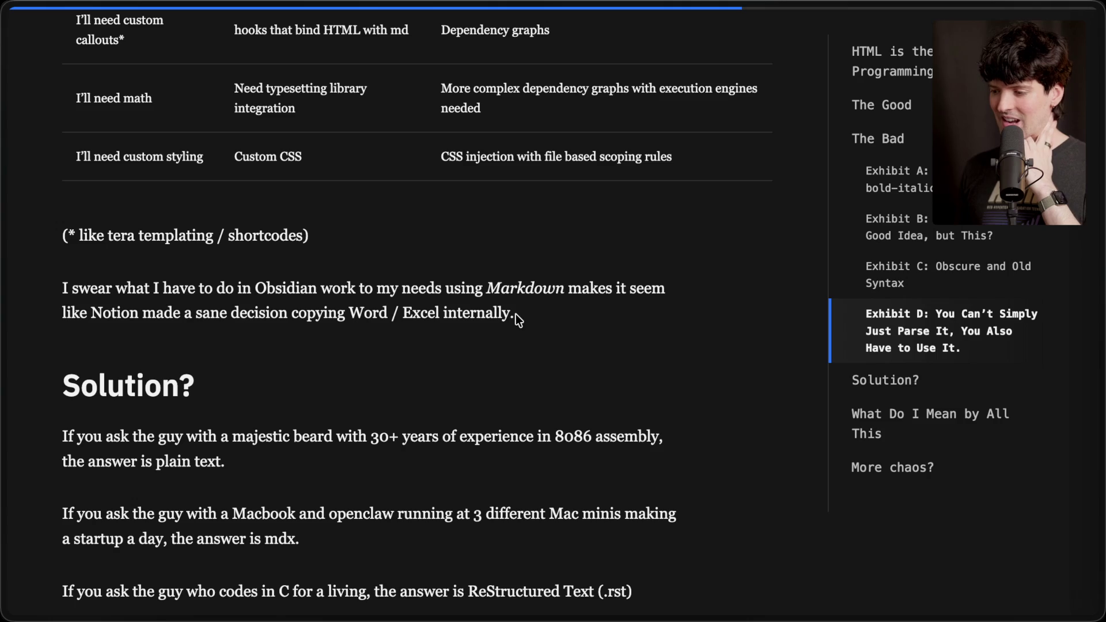
pyautogui.moveTo(527, 317); pyautogui.dragTo(64, 288)
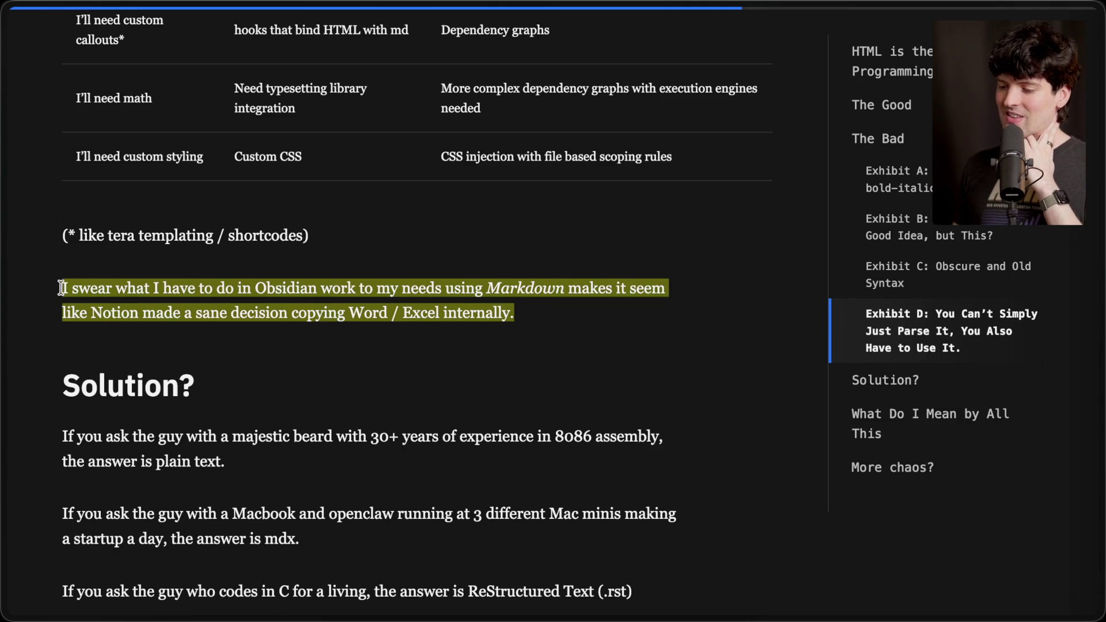
pyautogui.click(356, 366)
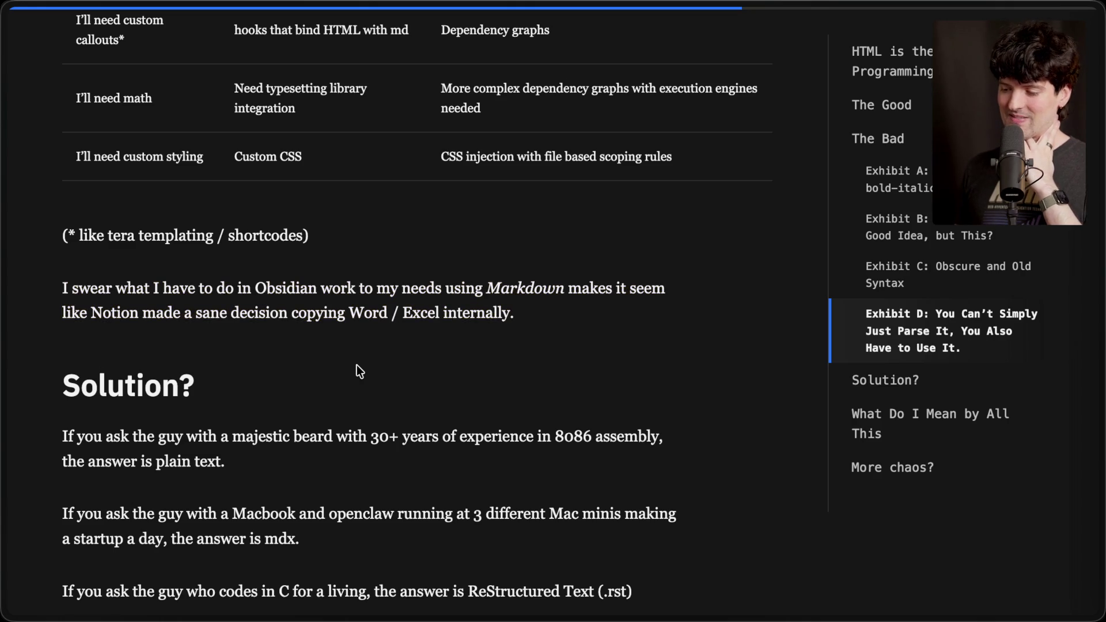
pyautogui.scroll(-3, 357, 365)
pyautogui.scroll(2, 356, 366)
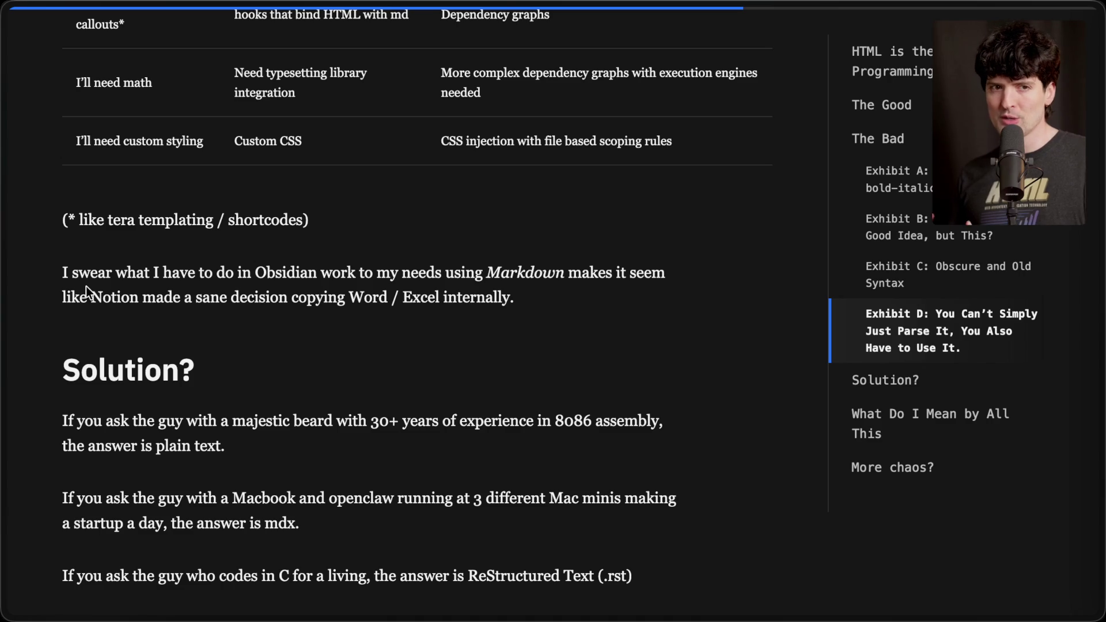
pyautogui.press('super+Tab')
pyautogui.press('super+Tab')
pyautogui.press('super+Tab')
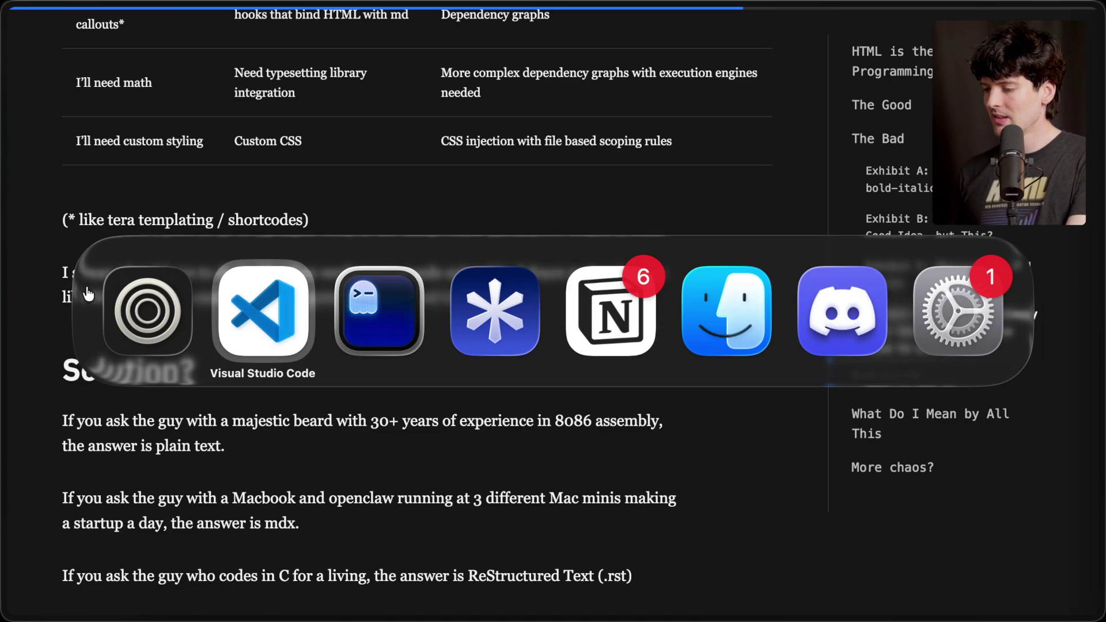
# Paste the article's bgslabs.org link into the Notion page body and start a new block.
pyautogui.press('Return')
pyautogui.write('https://bgslabs.org/blog/why-are-we-using-markdown/')
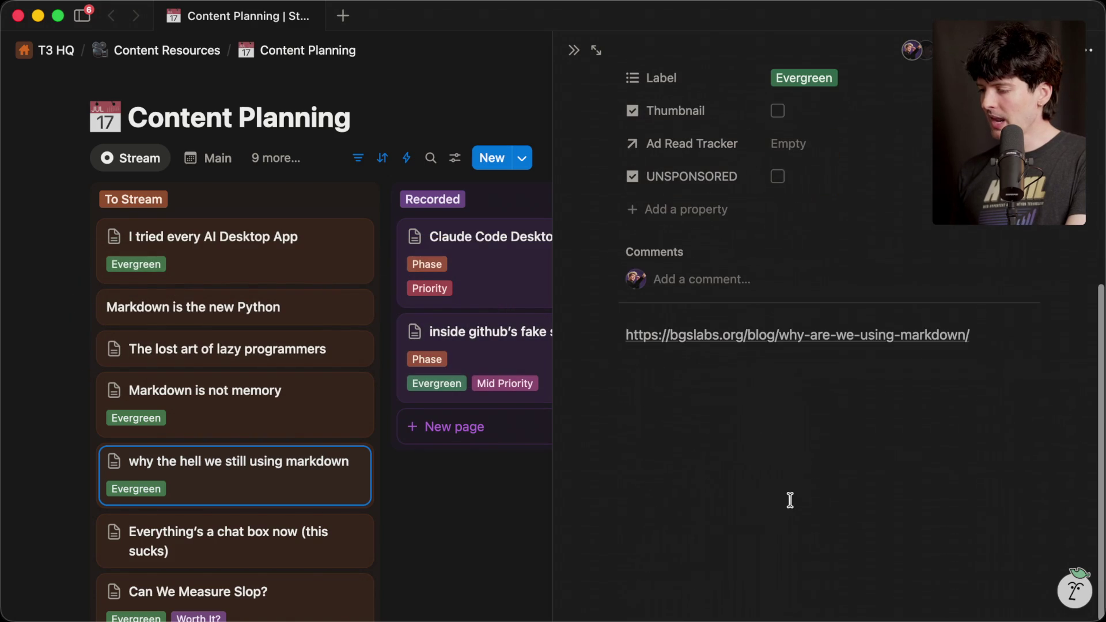
pyautogui.press('Return')
pyautogui.press('Return')
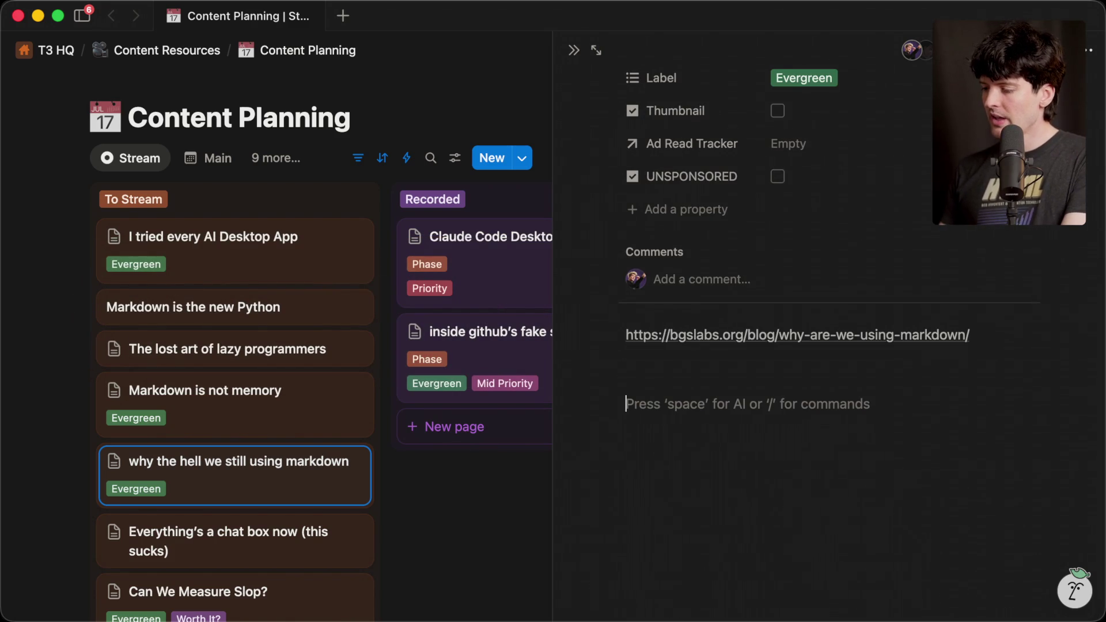
# Try 'Sup' as a ### heading, then delete it back to an empty plain-text line.
pyautogui.write('Sup')
pyautogui.press('super+Left')
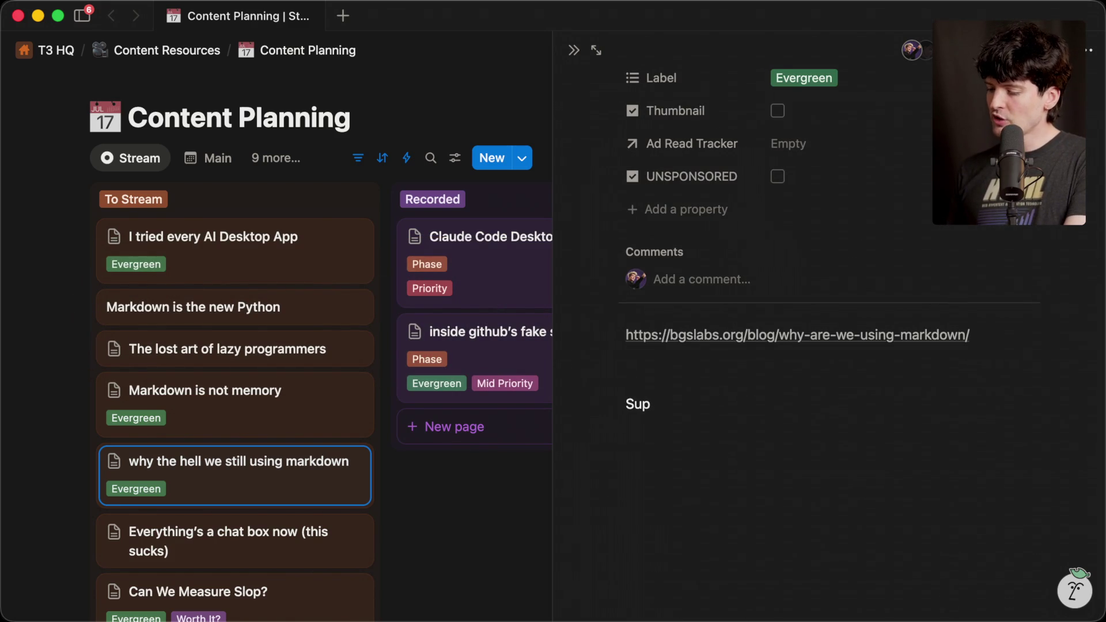
pyautogui.write('# ')
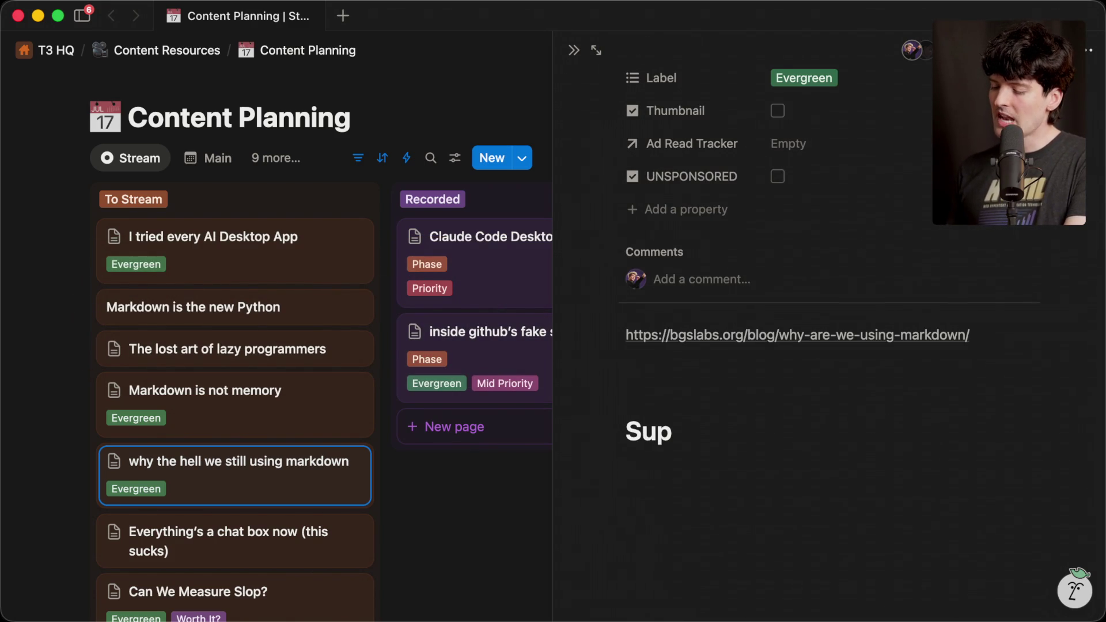
pyautogui.write('#')
pyautogui.press('BackSpace')
pyautogui.write('###')
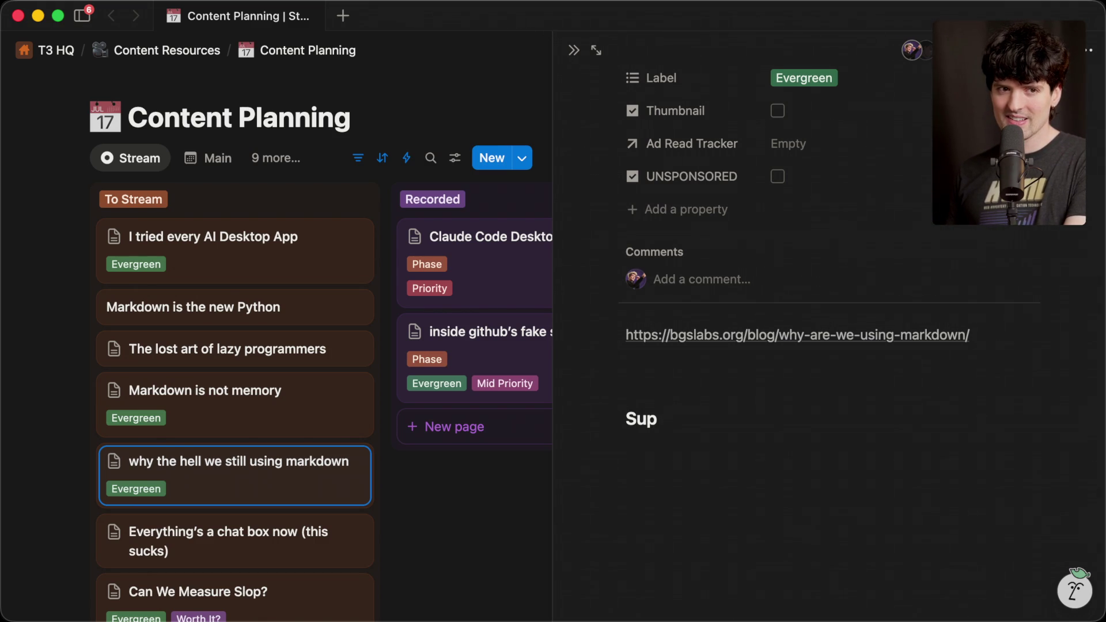
pyautogui.hotkey('shift', 'End')
pyautogui.press('BackSpace')
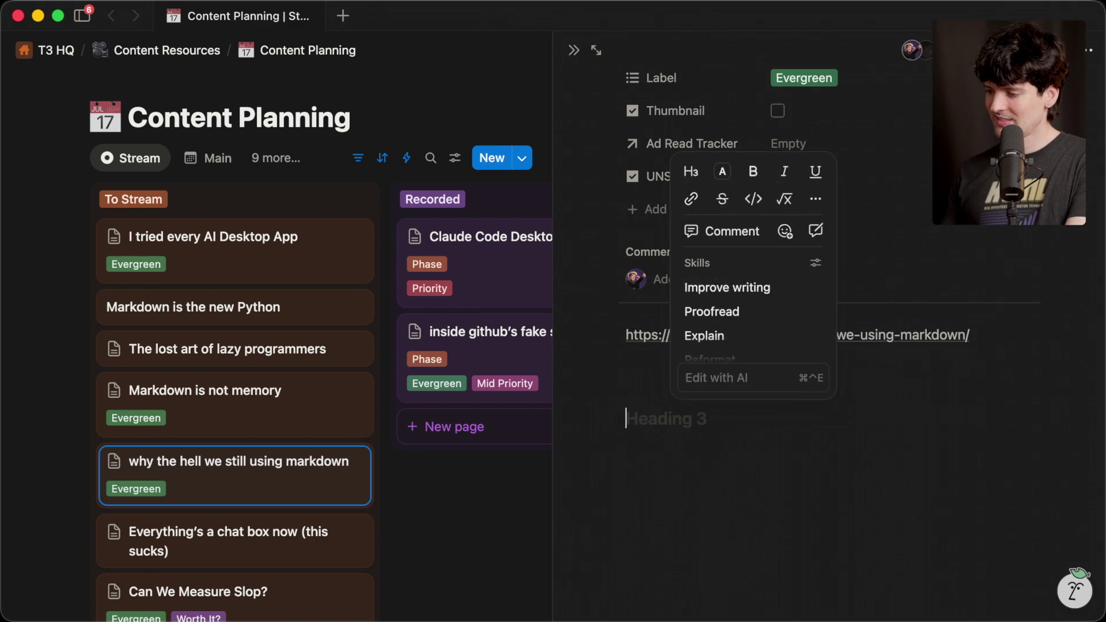
pyautogui.press('BackSpace')
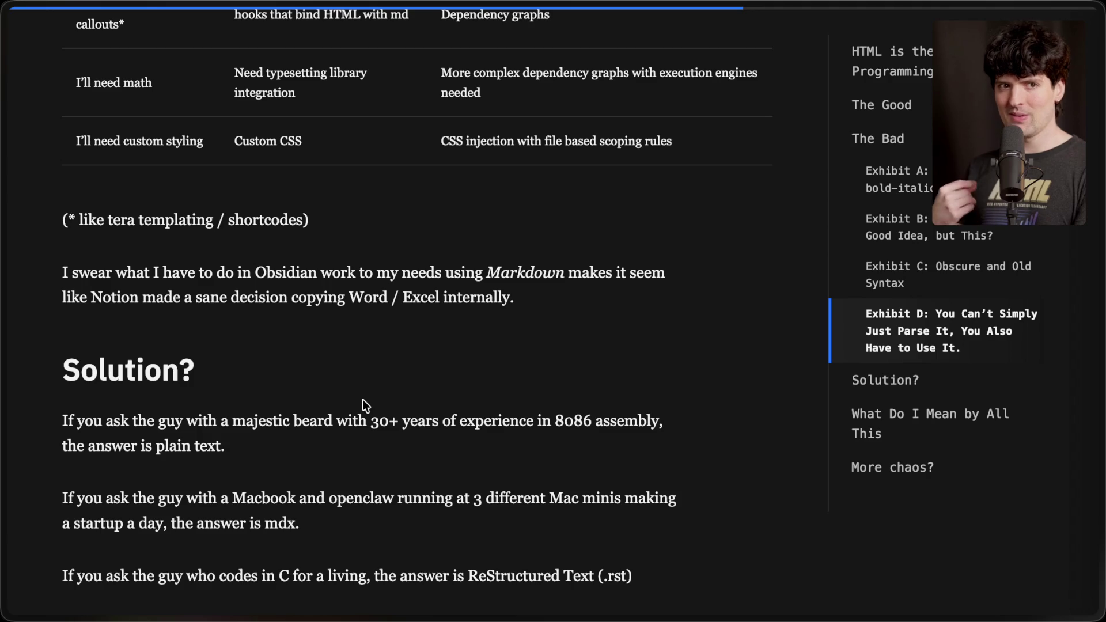
pyautogui.moveTo(1101, 230)
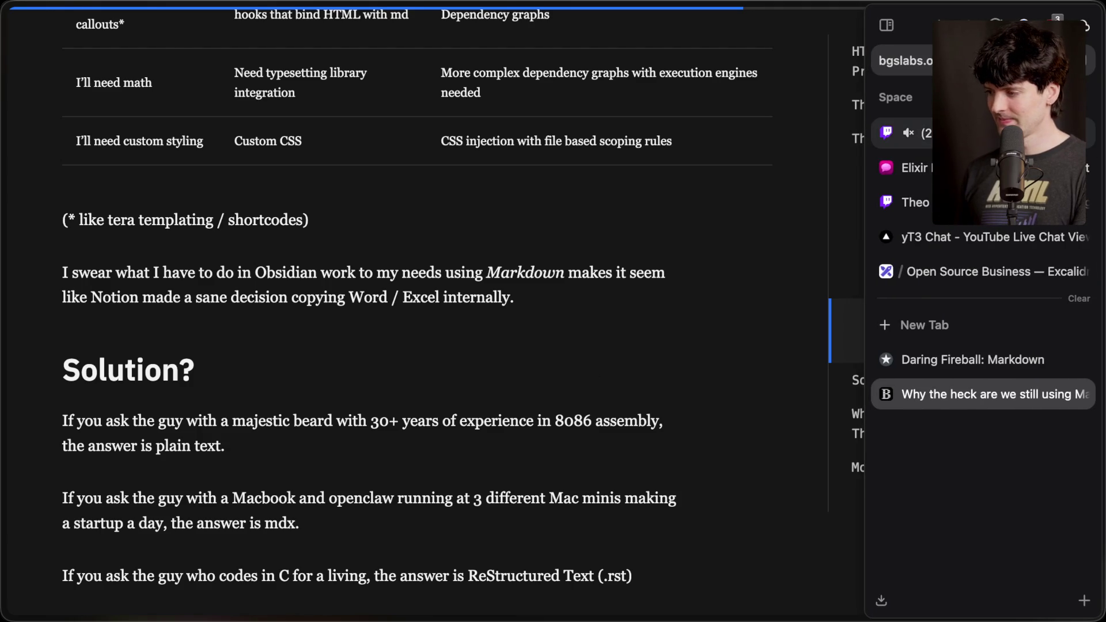
pyautogui.click(905, 133)
pyautogui.click(366, 495)
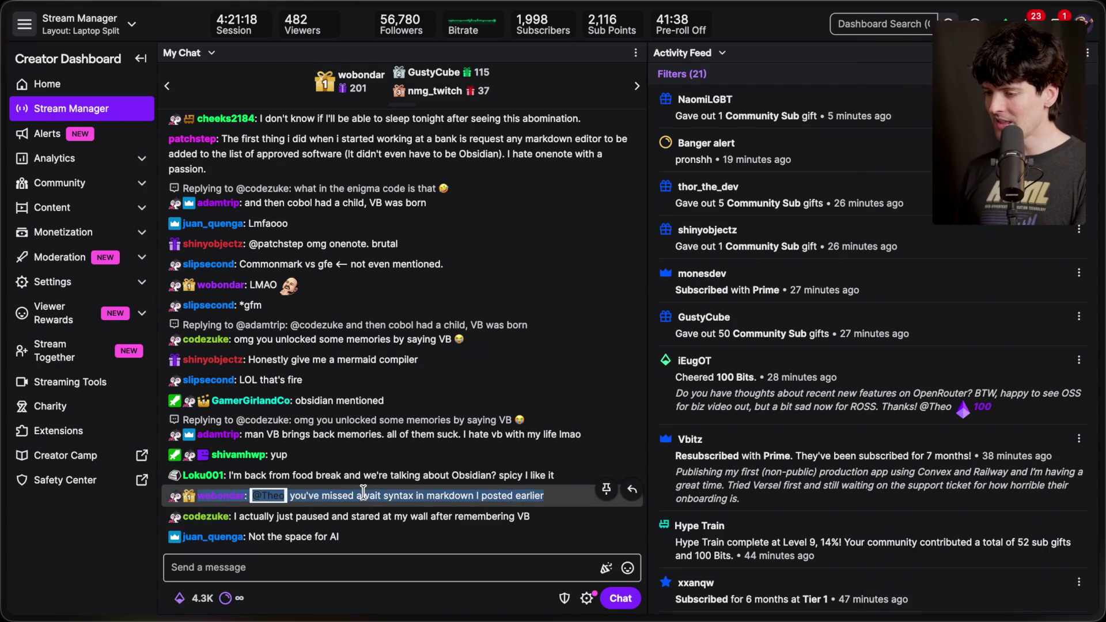
pyautogui.click(141, 59)
pyautogui.moveTo(1102, 311)
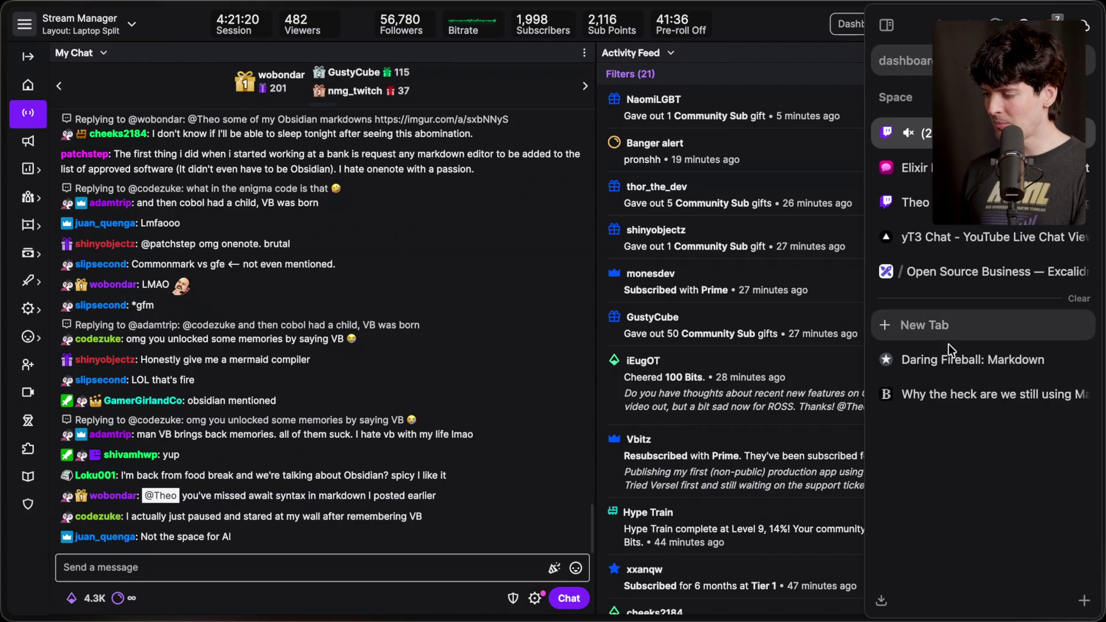
pyautogui.click(948, 357)
pyautogui.click(951, 392)
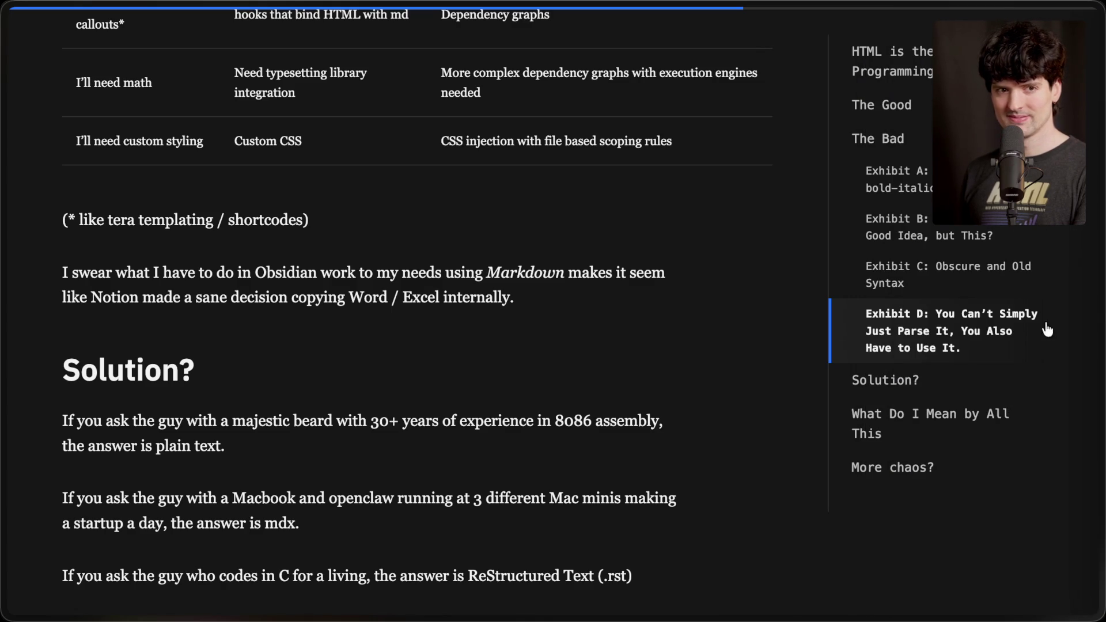
pyautogui.press('super+Tab')
# Open the chat's imgur link and enlarge the Personal meeting template screenshot.
pyautogui.click(252, 535)
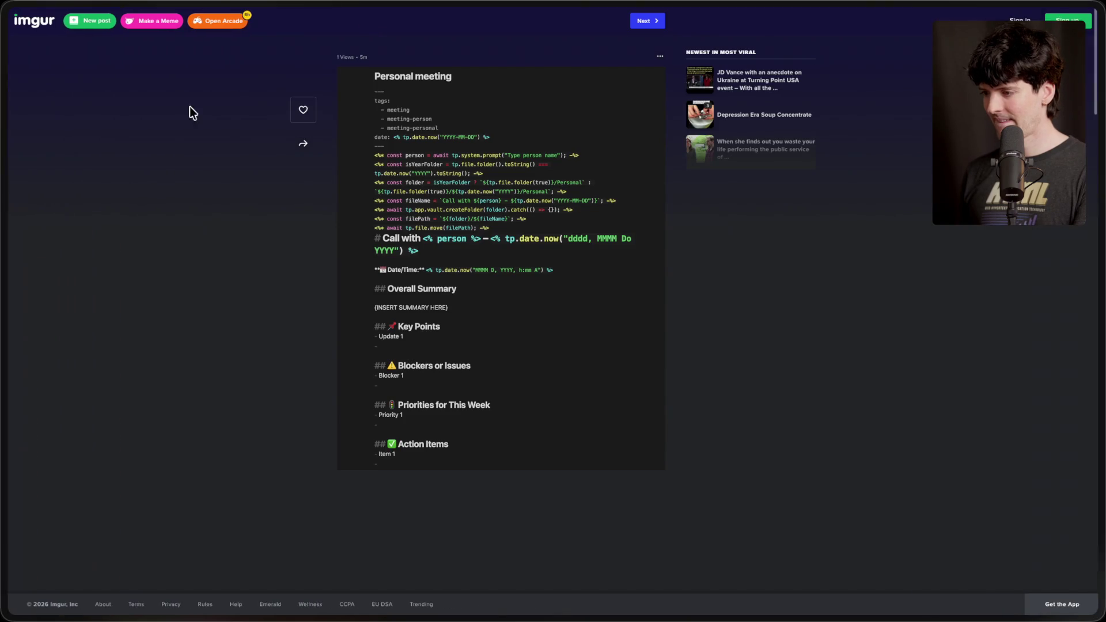
pyautogui.click(440, 178)
pyautogui.click(459, 158)
pyautogui.click(460, 159)
# Scroll through the enlarged template, then close the Imgur tab to return to the chat.
pyautogui.scroll(-5, 459, 158)
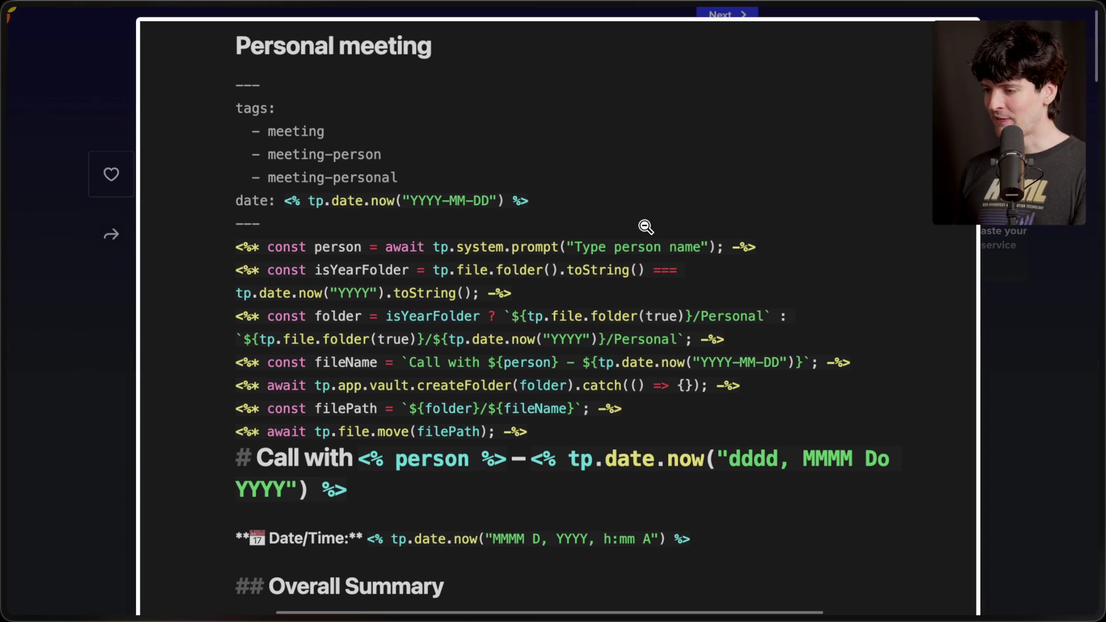
pyautogui.moveTo(885, 361)
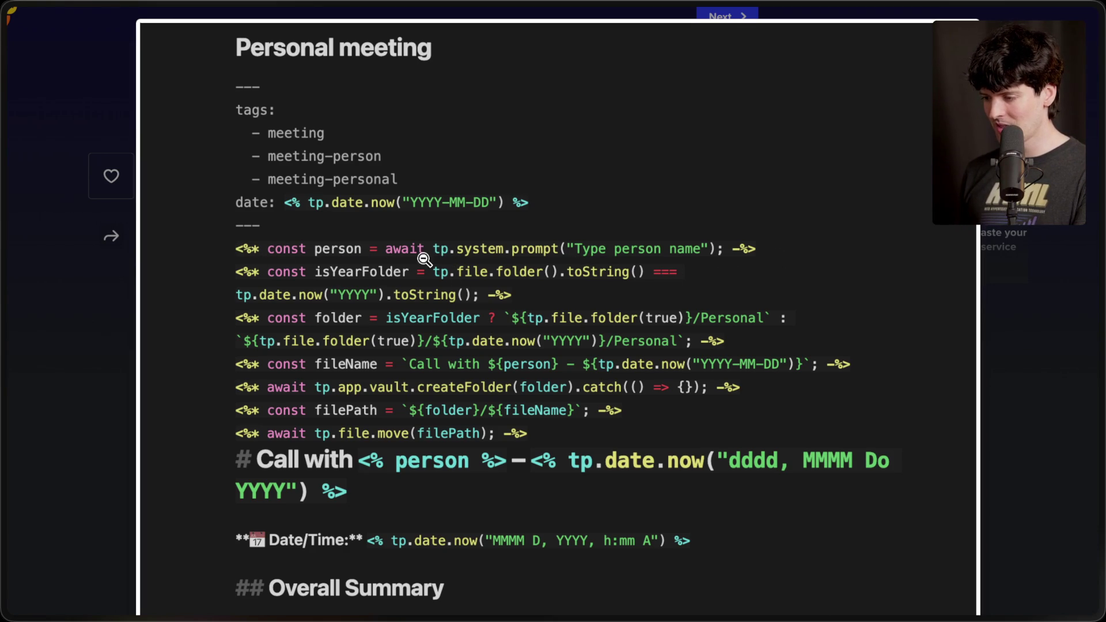
pyautogui.scroll(-3, 407, 330)
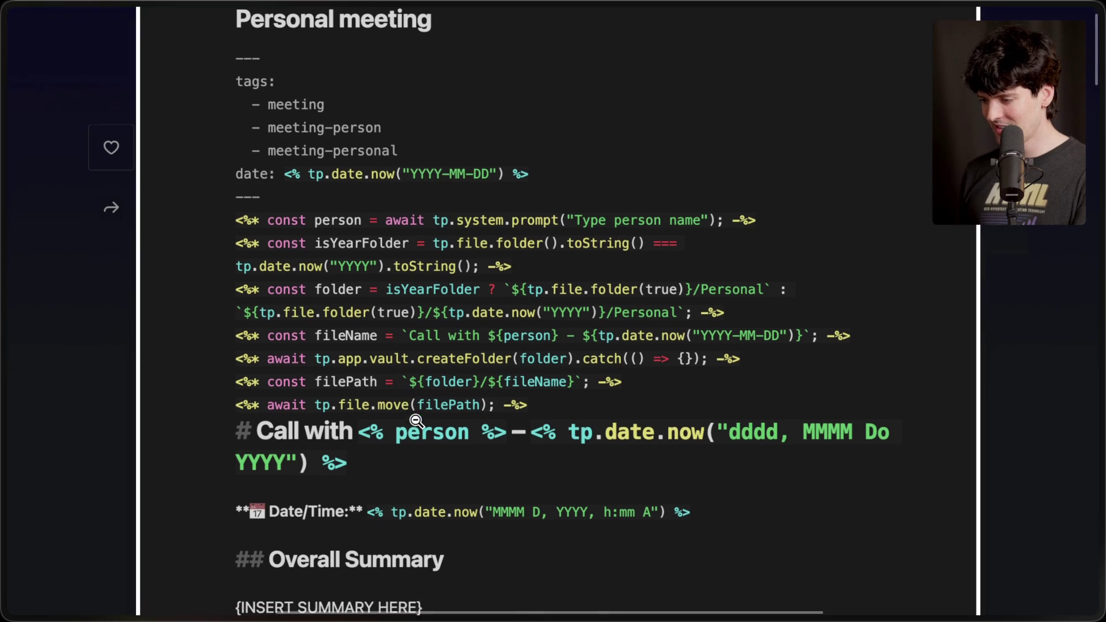
pyautogui.scroll(3, 416, 421)
pyautogui.scroll(-1, 417, 421)
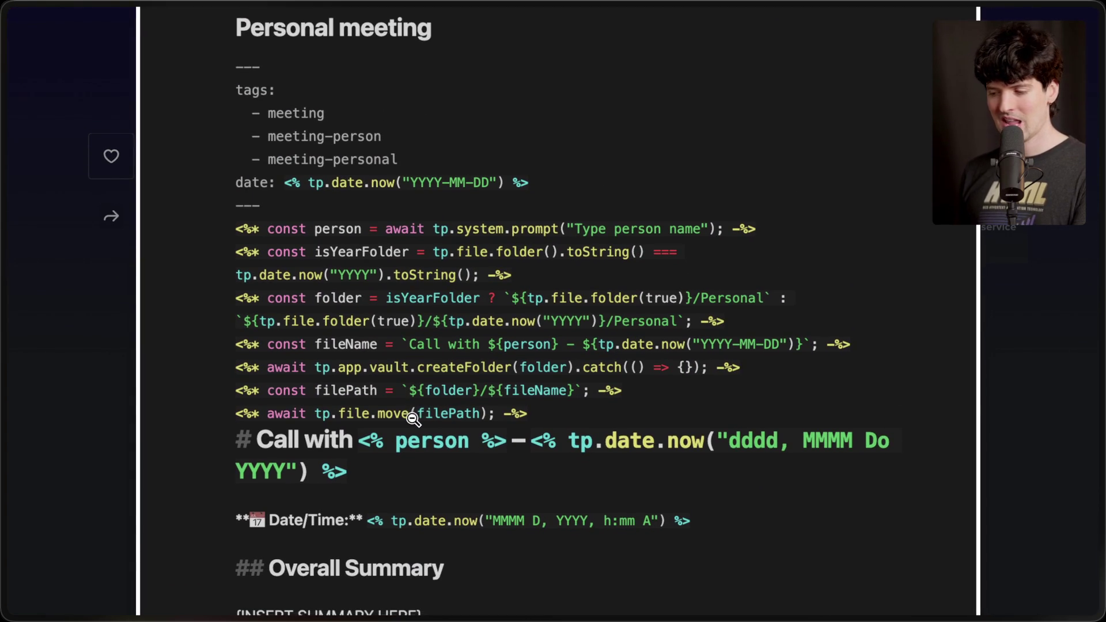
pyautogui.scroll(-5, 408, 396)
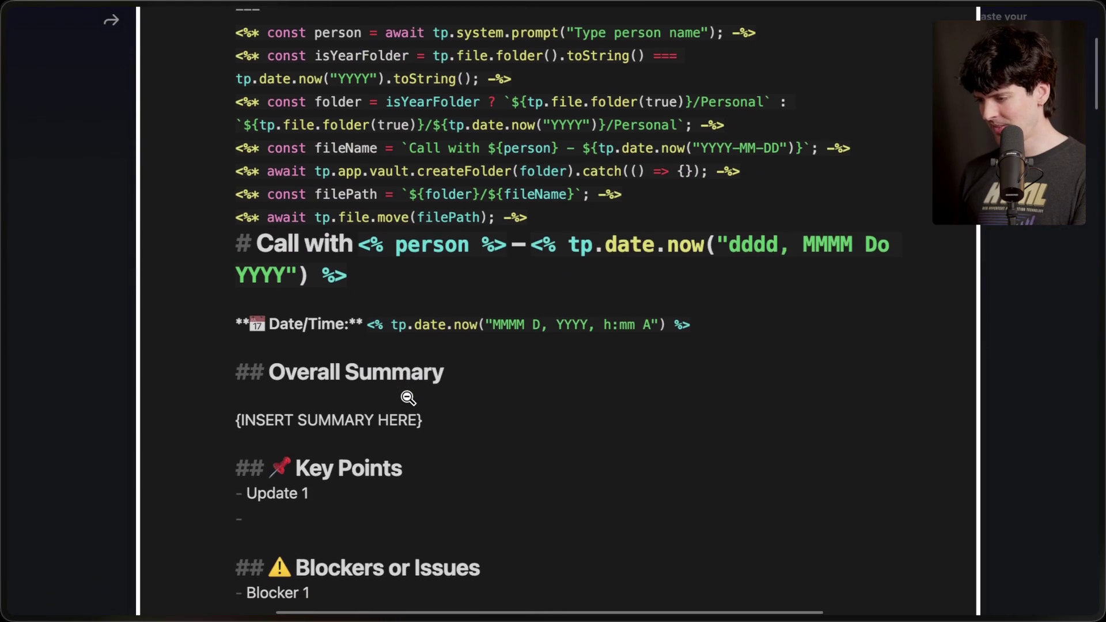
pyautogui.scroll(-5, 408, 397)
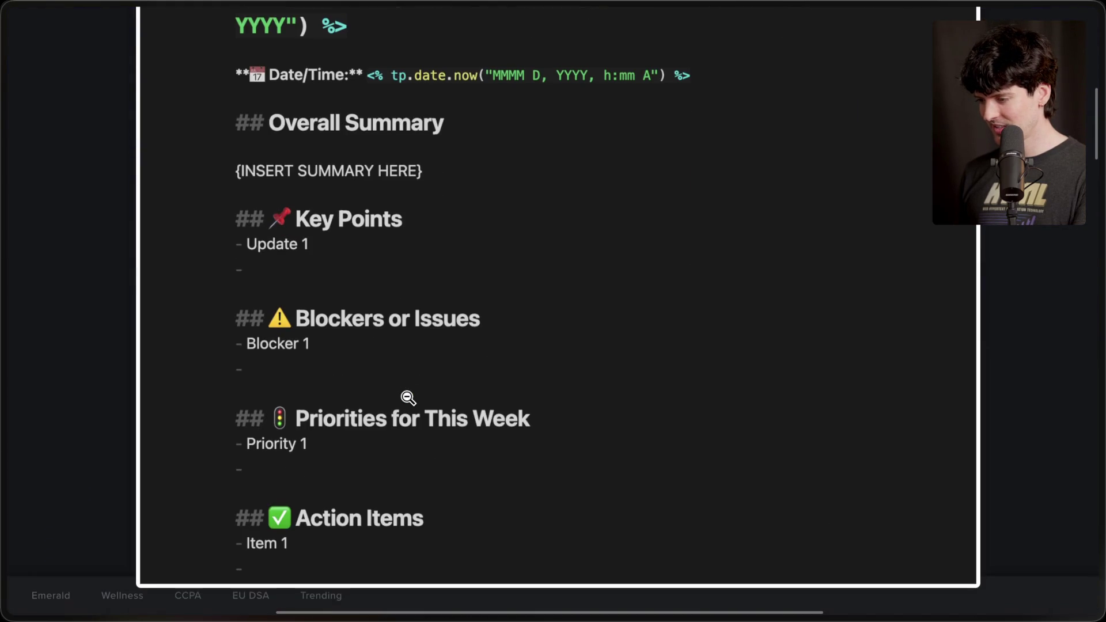
pyautogui.scroll(10, 408, 397)
pyautogui.hotkey('ctrl', 'w')
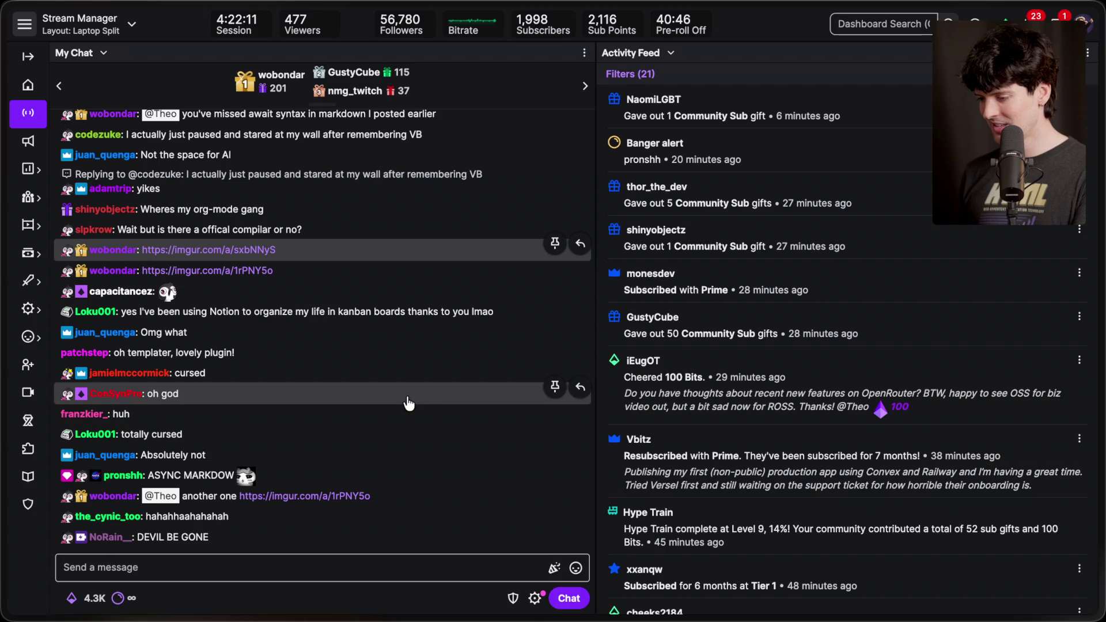
# Open the second imgur link and view the Dataview Tags code screenshot enlarged.
pyautogui.moveTo(1067, 374)
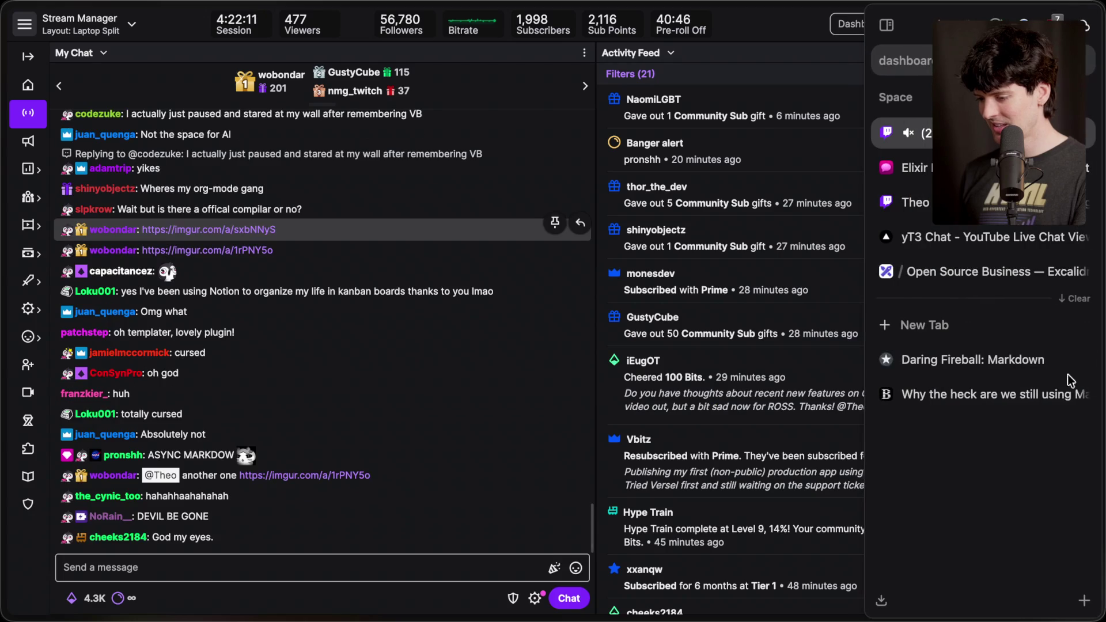
pyautogui.click(253, 476)
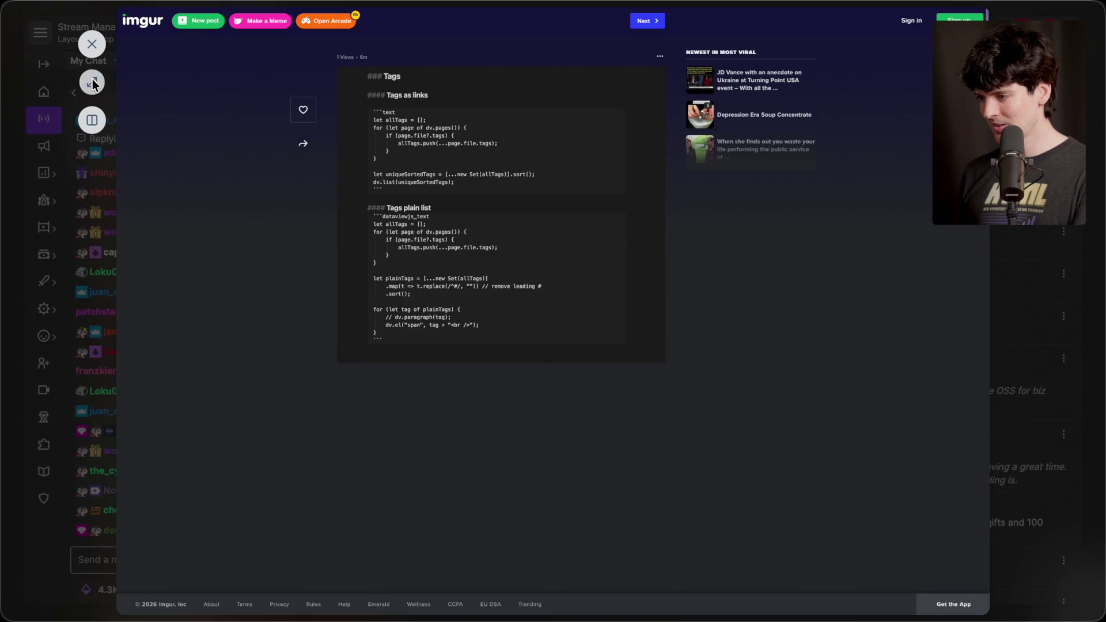
pyautogui.click(469, 261)
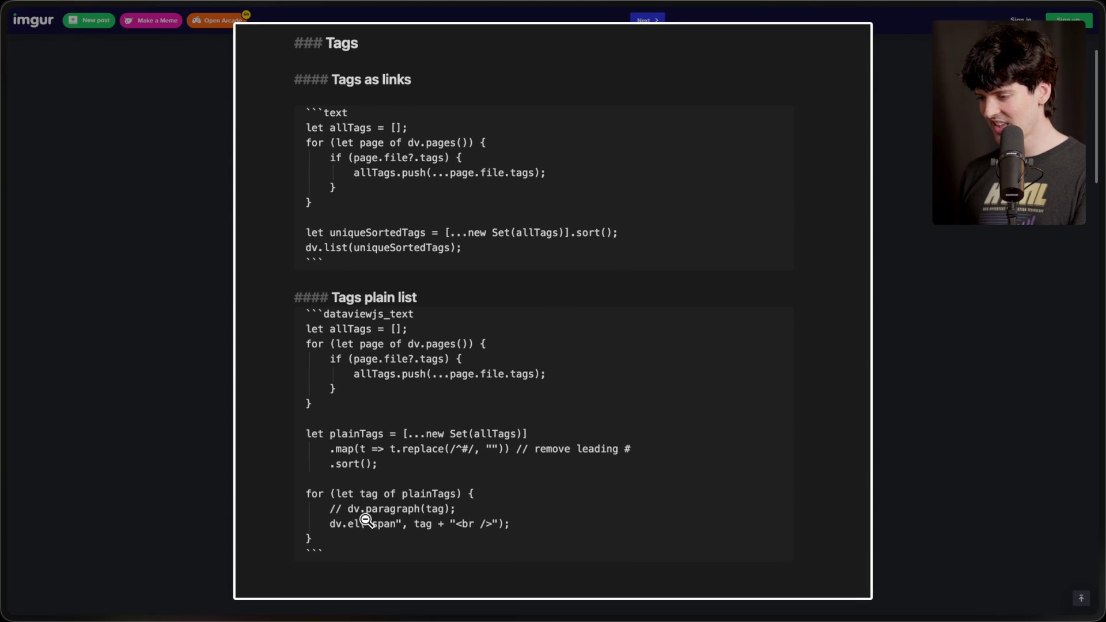
pyautogui.click(397, 500)
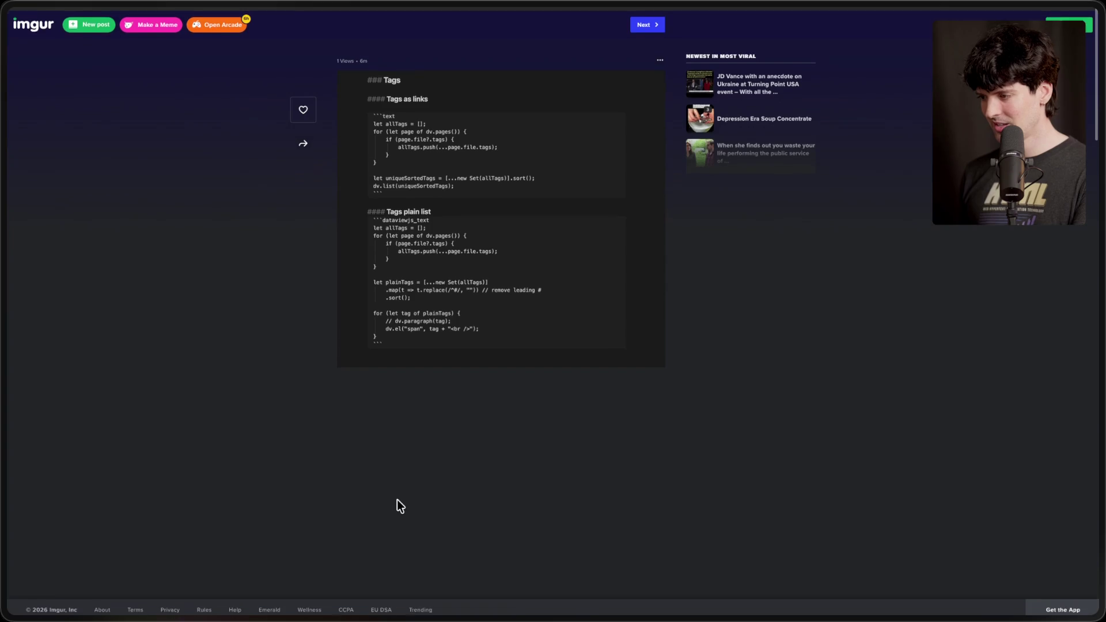
# Close the Imgur tab and switch back to the Markdown critique article.
pyautogui.click(1080, 359)
pyautogui.click(991, 394)
pyautogui.click(987, 363)
pyautogui.click(979, 395)
# Highlight 'mdx', the ReStructured Text answer, 'Plain text is beautiful' and the mdx-legibility sentence.
pyautogui.scroll(-3, 516, 389)
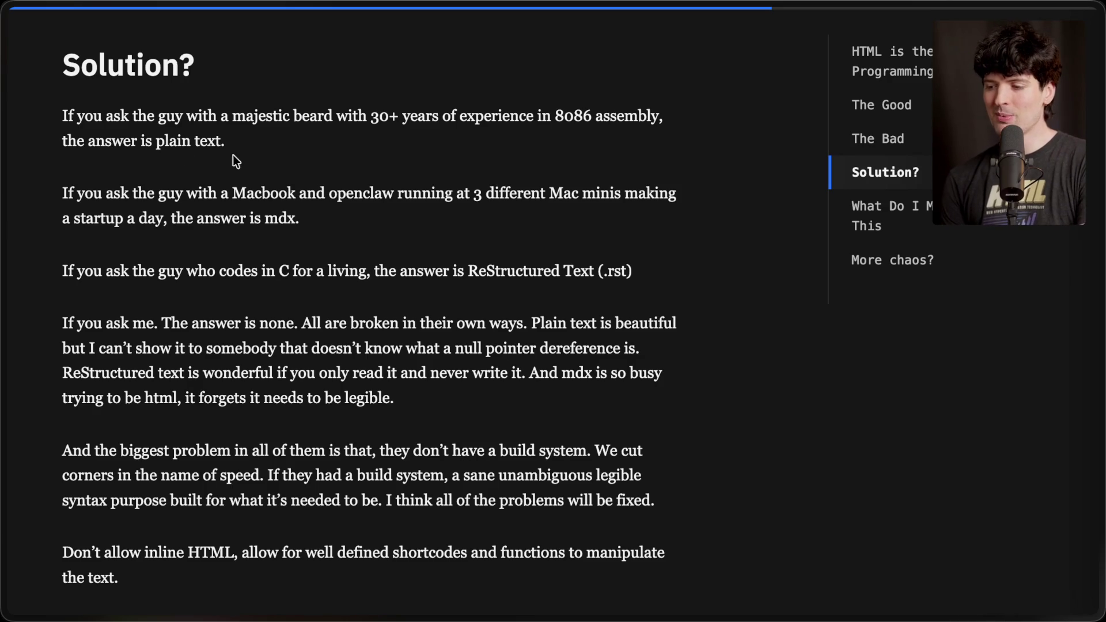
pyautogui.scroll(-1, 252, 161)
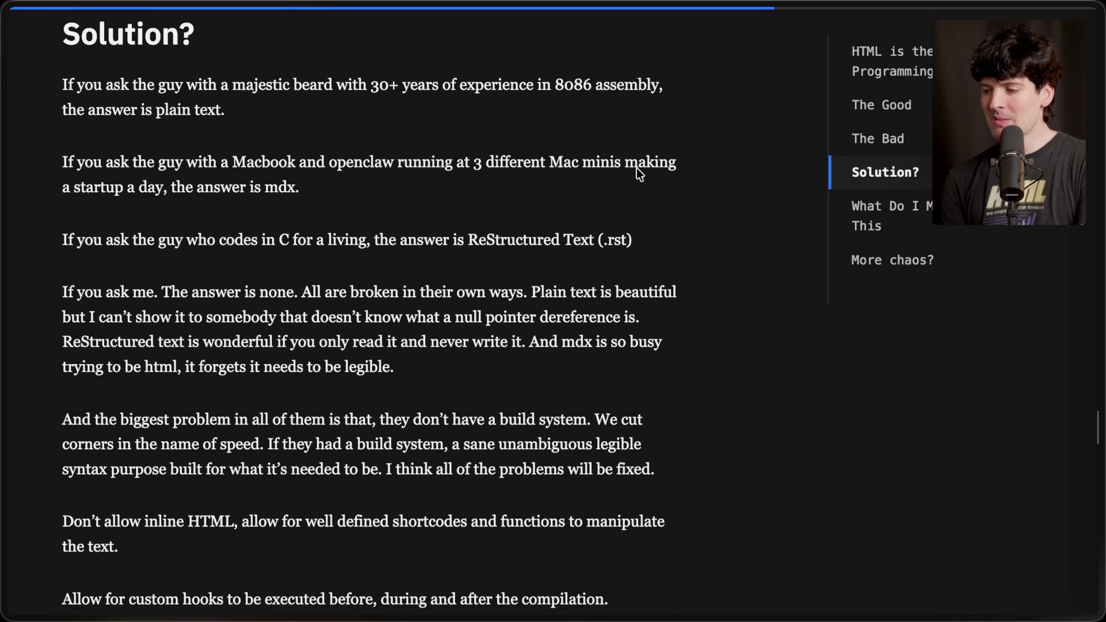
pyautogui.doubleClick(273, 190)
pyautogui.click(305, 187)
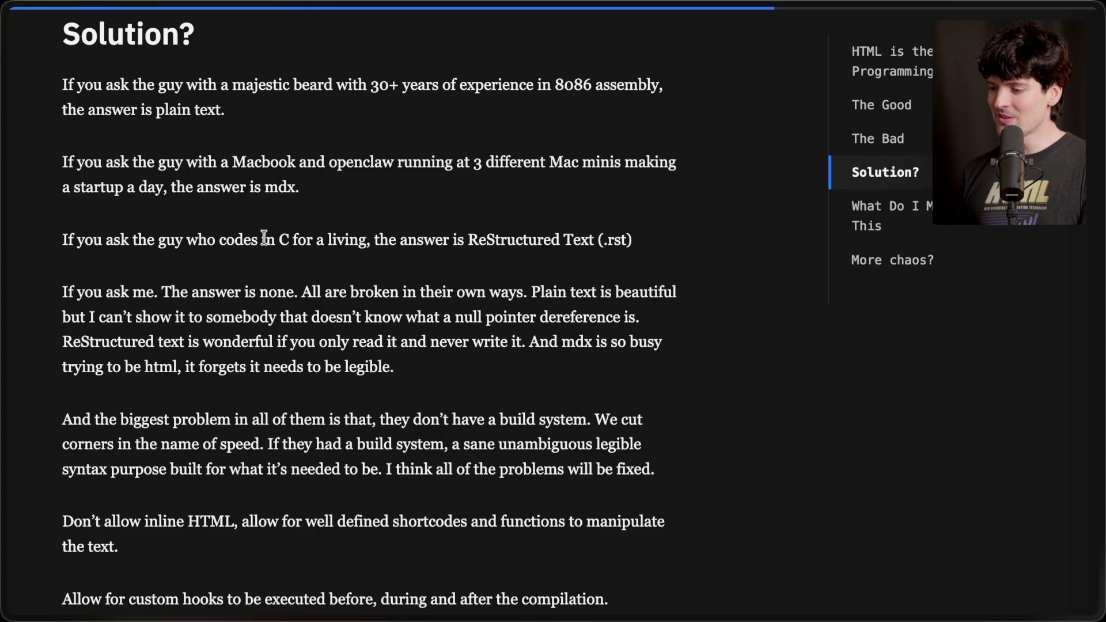
pyautogui.moveTo(371, 238); pyautogui.dragTo(632, 237)
pyautogui.click(632, 237)
pyautogui.scroll(-1, 258, 277)
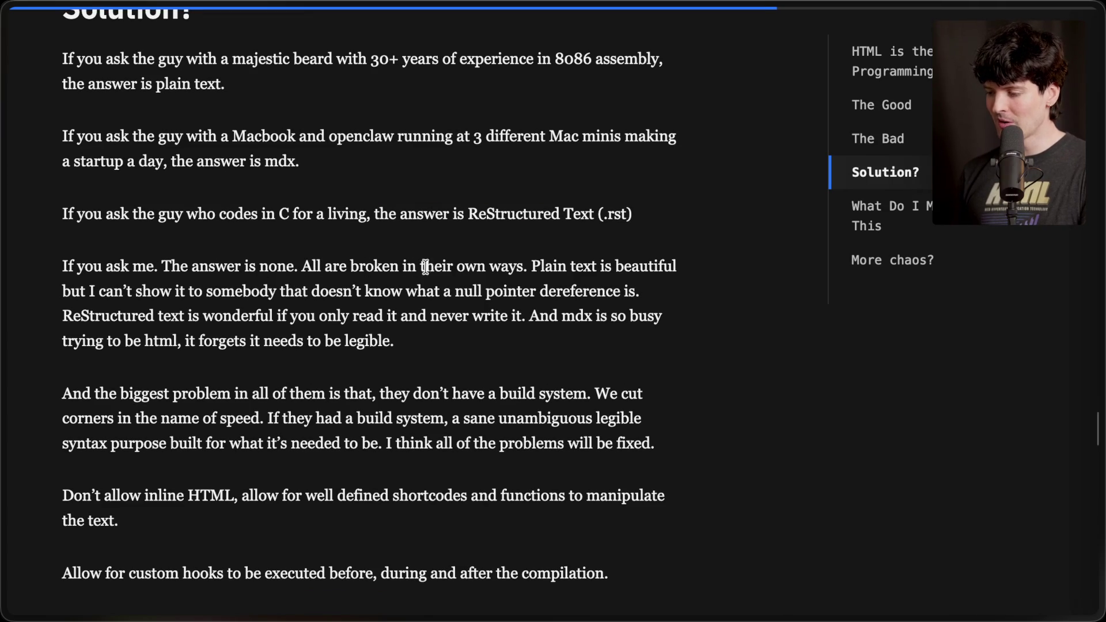
pyautogui.moveTo(528, 265); pyautogui.dragTo(690, 259)
pyautogui.click(690, 260)
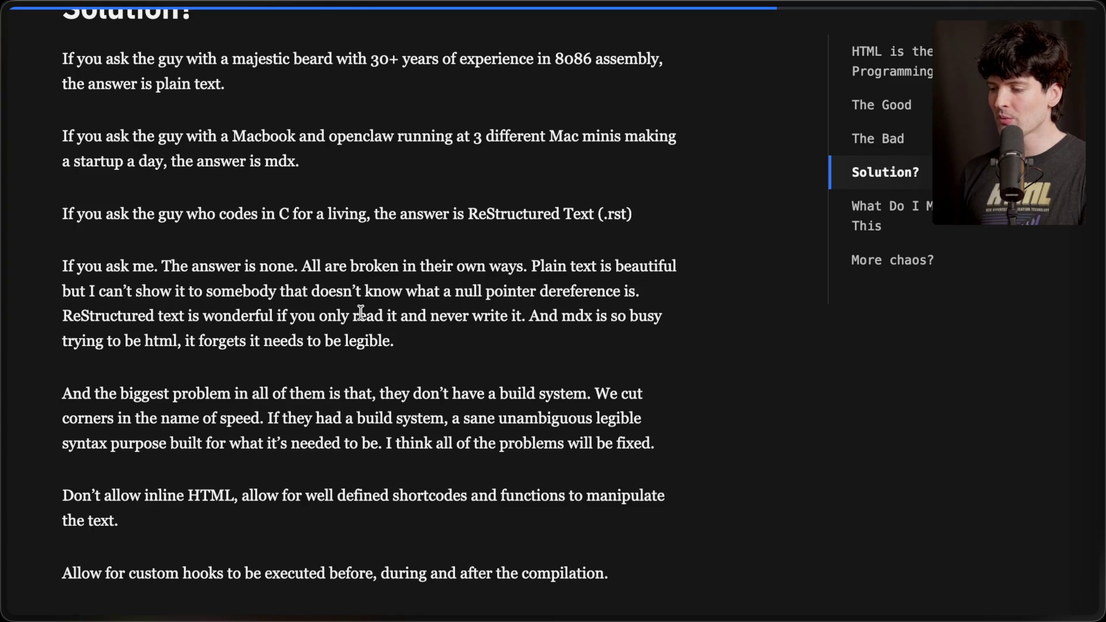
pyautogui.moveTo(527, 316); pyautogui.dragTo(554, 341)
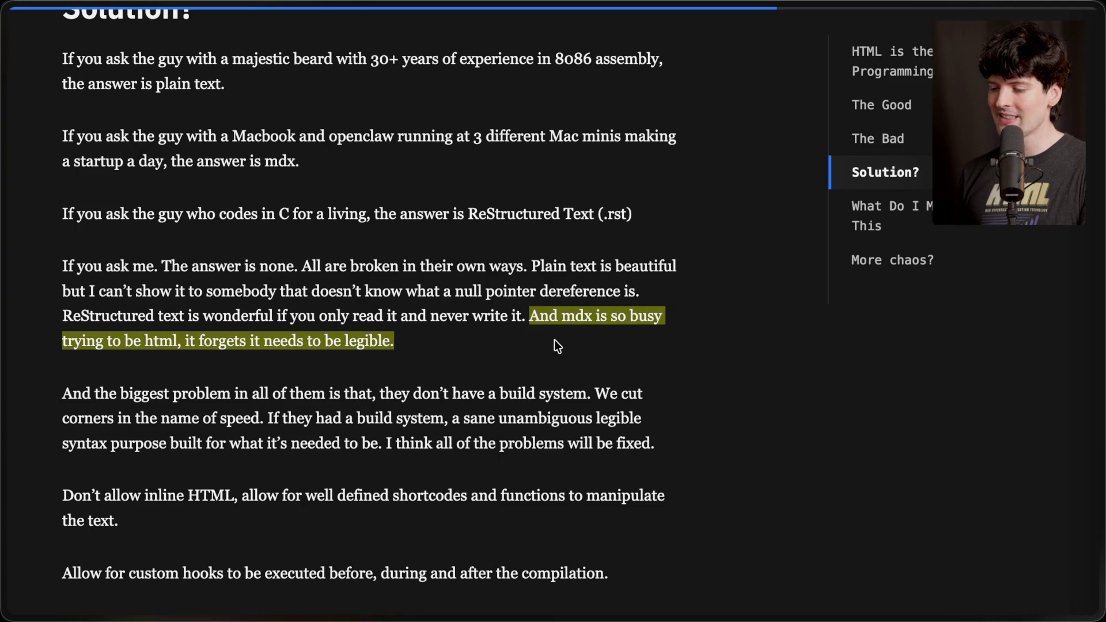
pyautogui.click(554, 341)
pyautogui.scroll(-3, 554, 341)
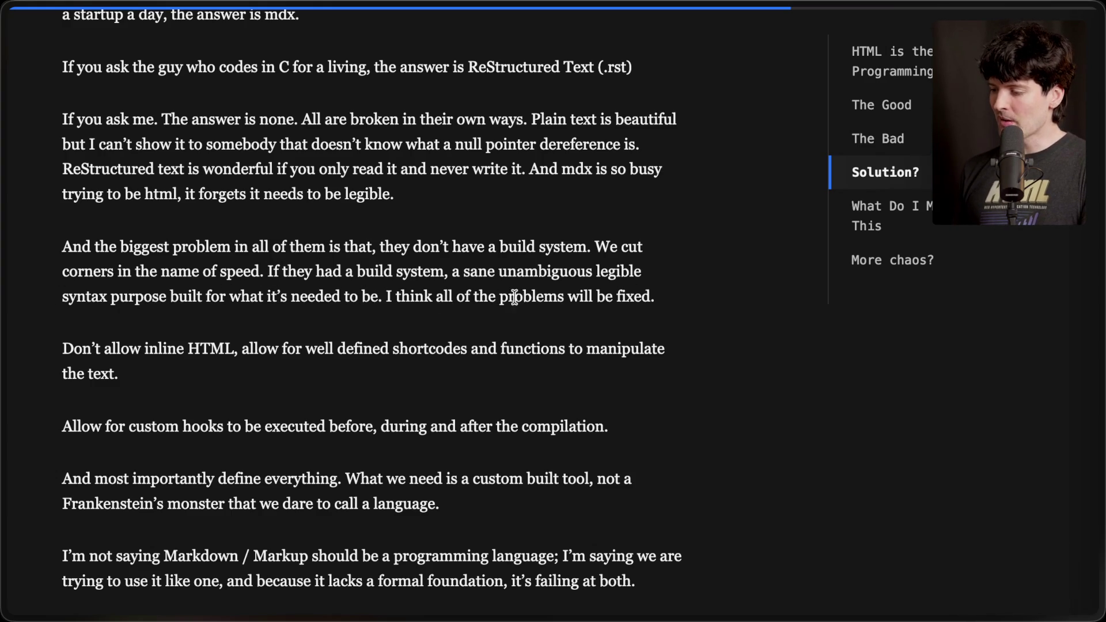
# Highlight 'Don't allow inline HTML' and the line about custom compilation hooks.
pyautogui.moveTo(57, 348)
pyautogui.mouseDown()
pyautogui.moveTo(260, 348)
pyautogui.moveTo(239, 348)
pyautogui.mouseUp()
pyautogui.click(239, 348)
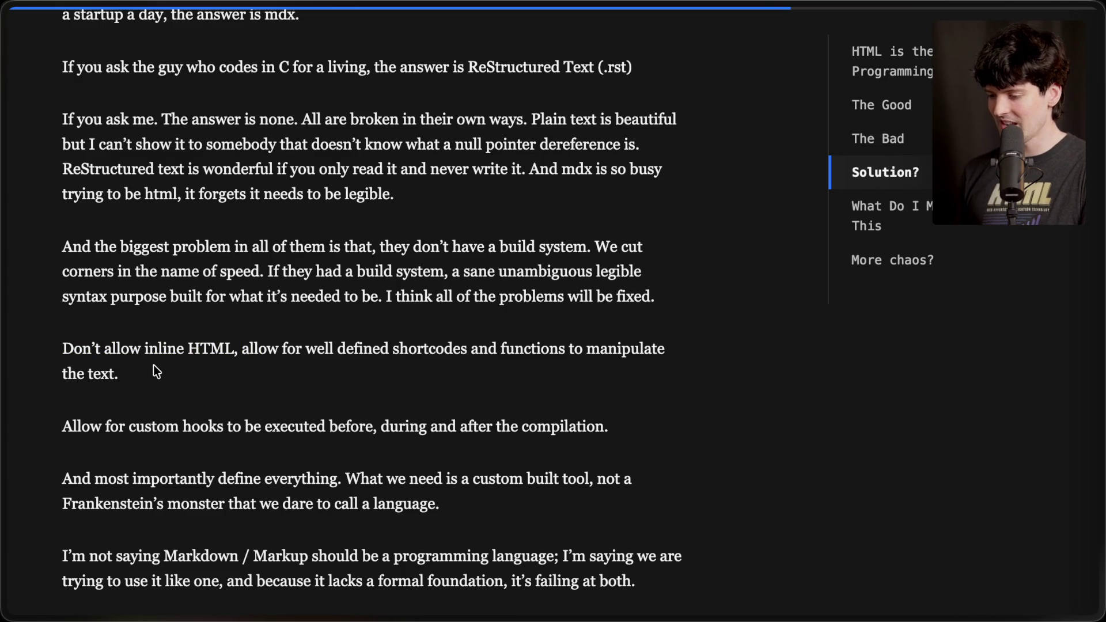
pyautogui.scroll(-3, 153, 370)
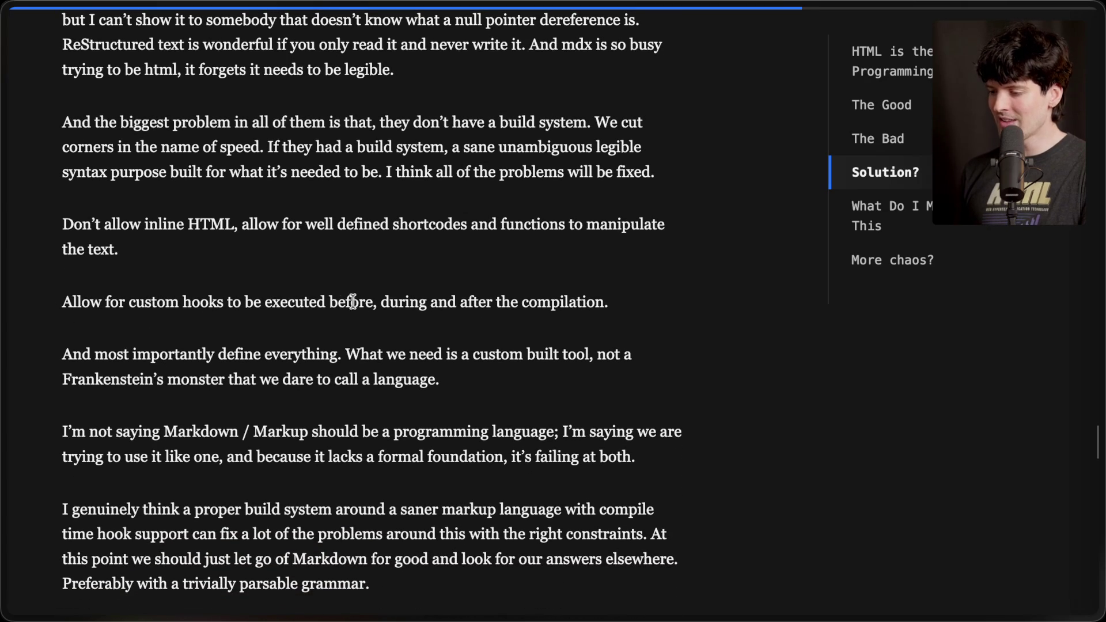
pyautogui.moveTo(605, 304); pyautogui.dragTo(11, 310)
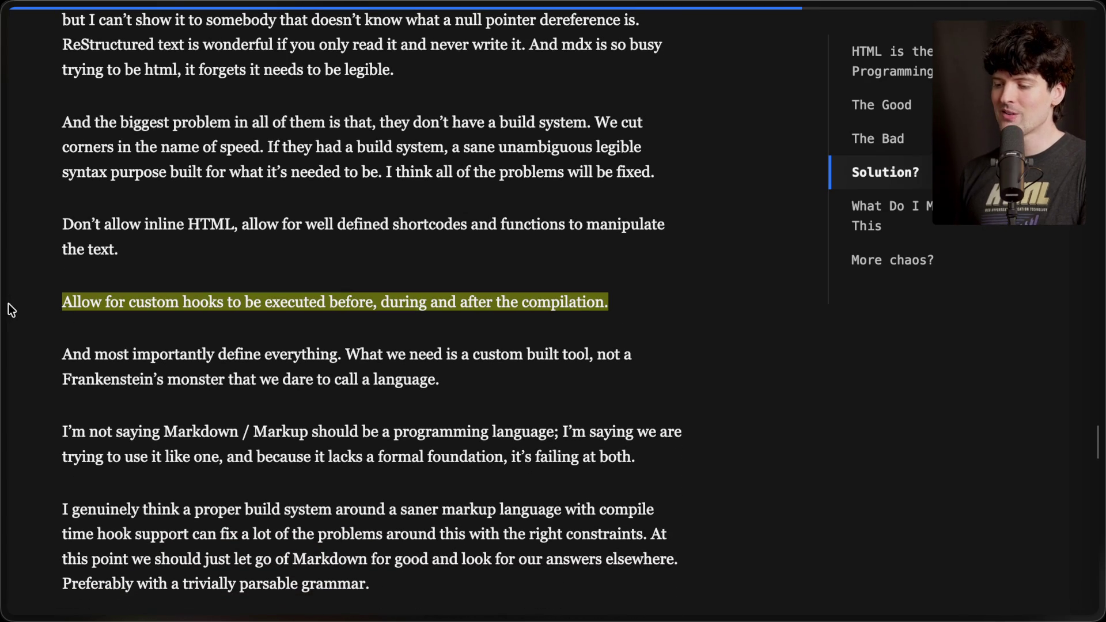
pyautogui.scroll(-2, 195, 316)
pyautogui.click(194, 316)
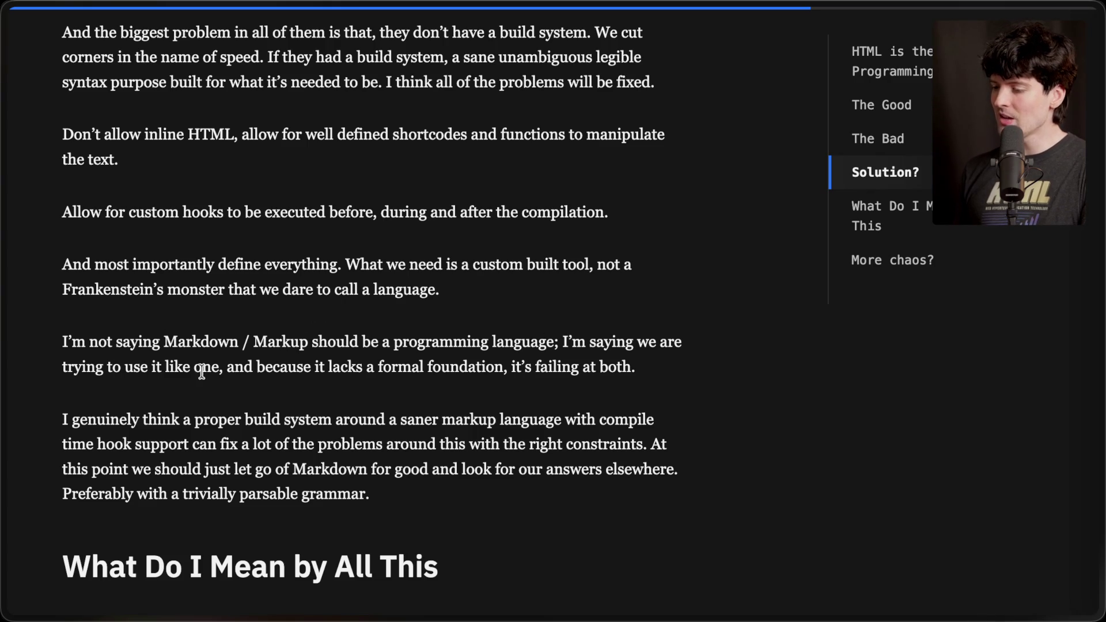
# Select the 'I genuinely think' paragraph and continue to 'What Do I Mean by All This'.
pyautogui.moveTo(511, 368); pyautogui.dragTo(649, 367)
pyautogui.scroll(-2, 651, 360)
pyautogui.click(531, 454)
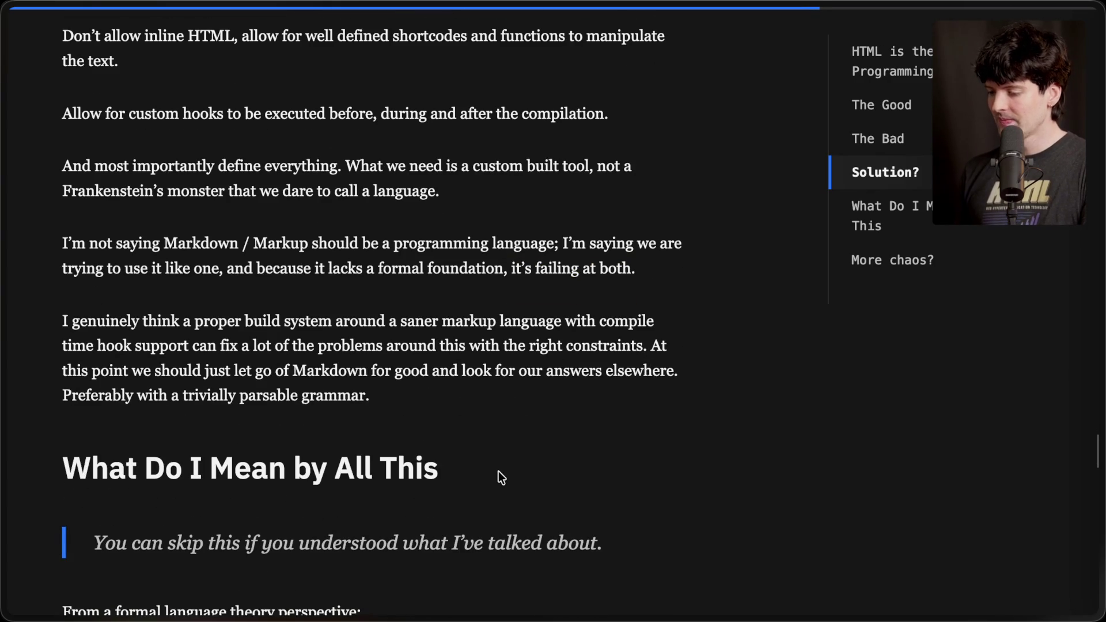
pyautogui.scroll(-1, 499, 471)
pyautogui.scroll(-1, 499, 471)
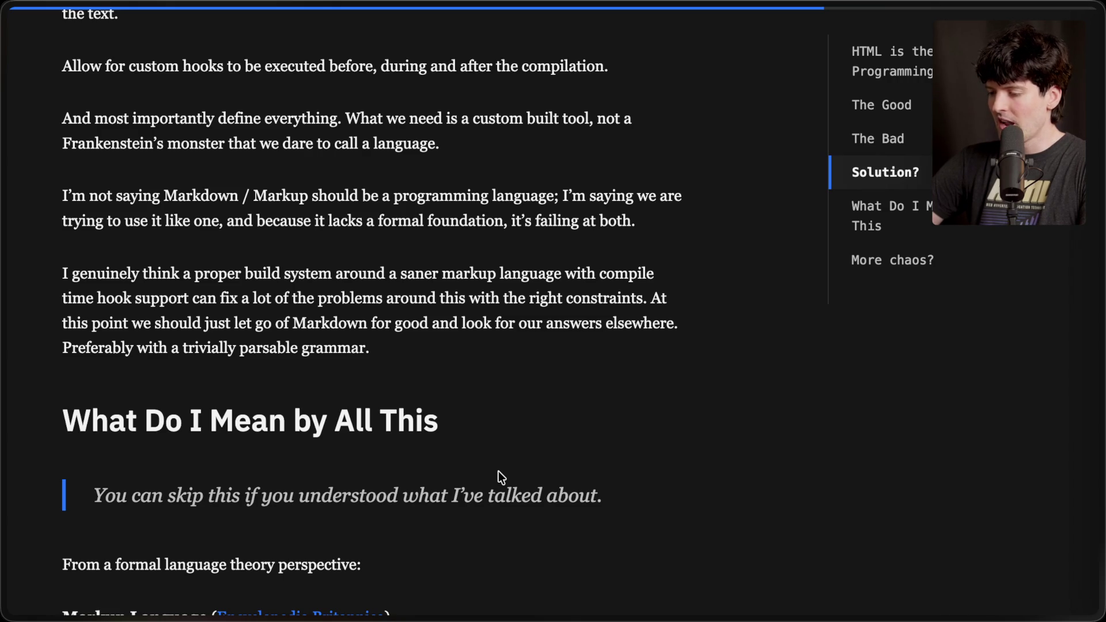
pyautogui.tripleClick(375, 358)
pyautogui.click(379, 361)
pyautogui.scroll(-3, 379, 361)
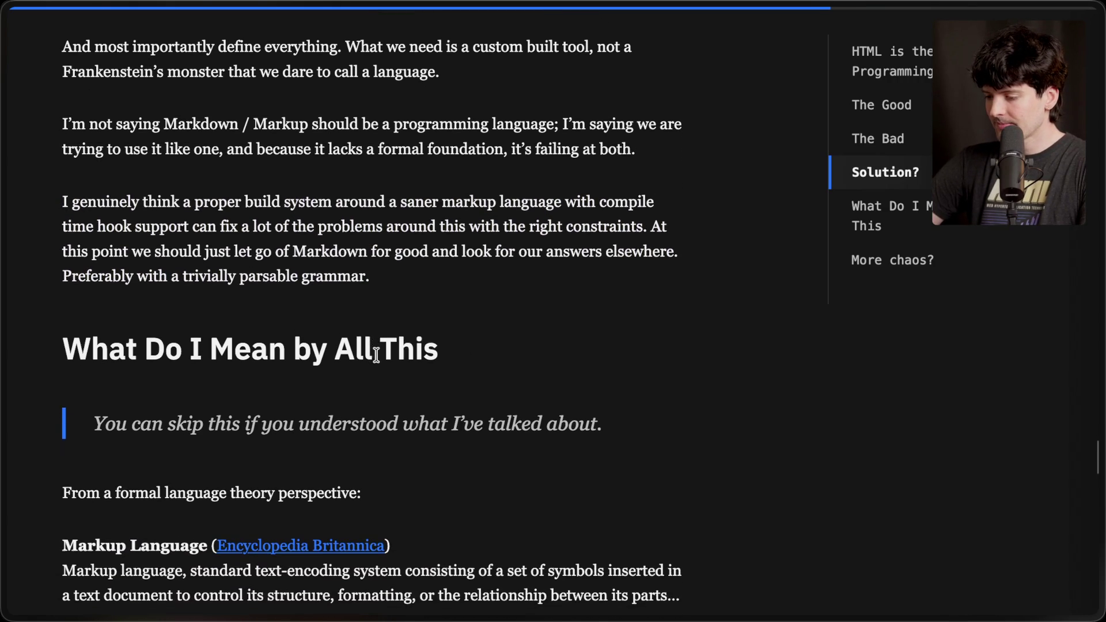
pyautogui.scroll(-6, 379, 361)
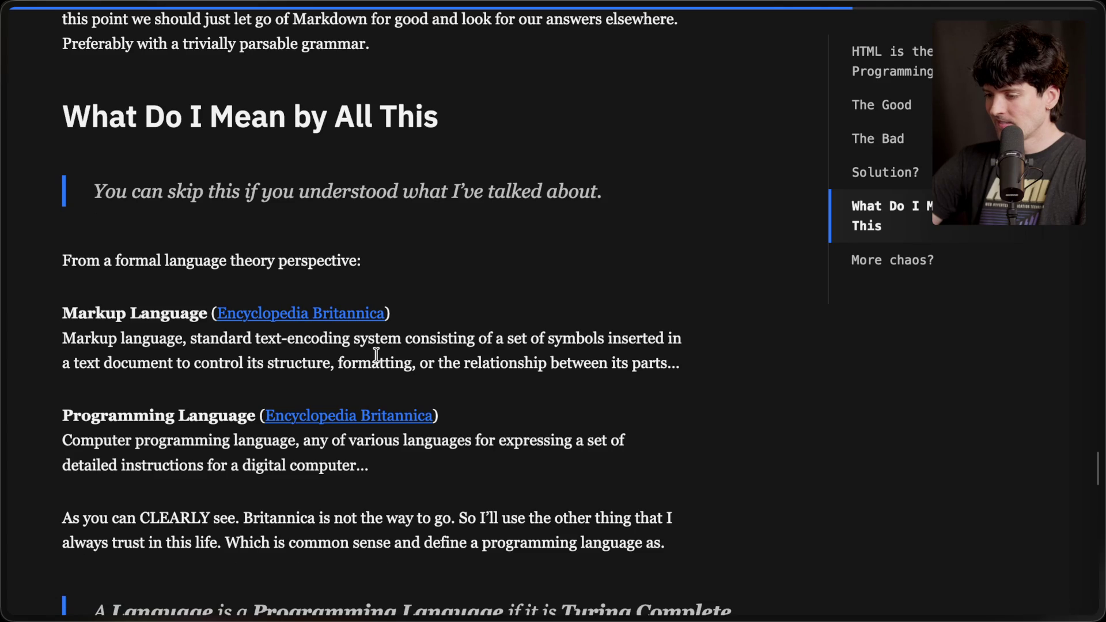
# Highlight the programming-language definition and the sentence about using common sense.
pyautogui.scroll(-2, 376, 355)
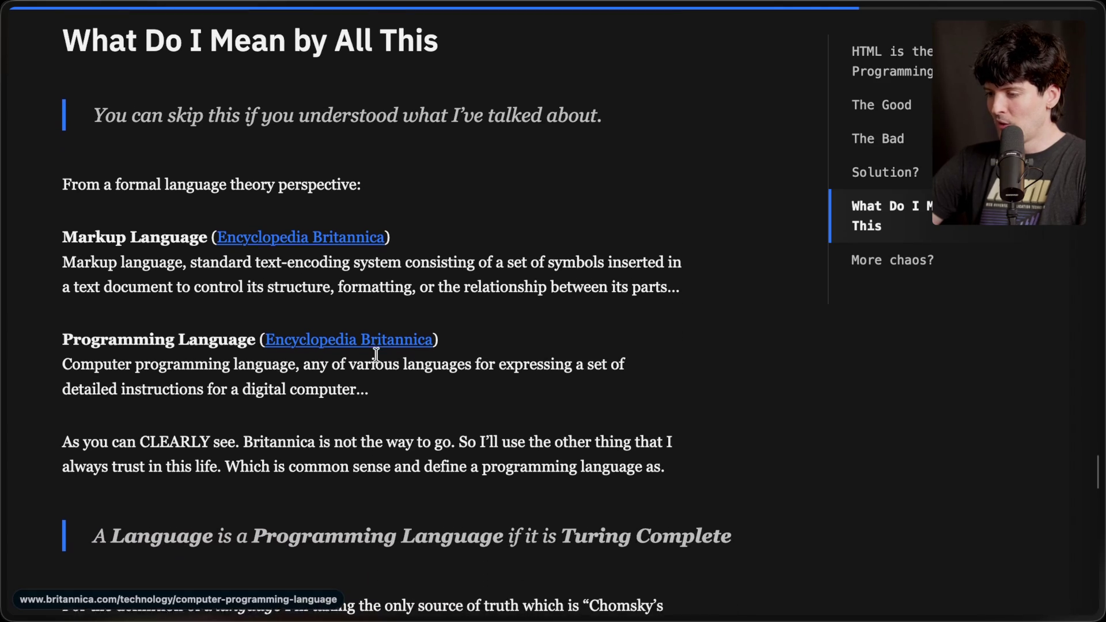
pyautogui.scroll(1, 345, 357)
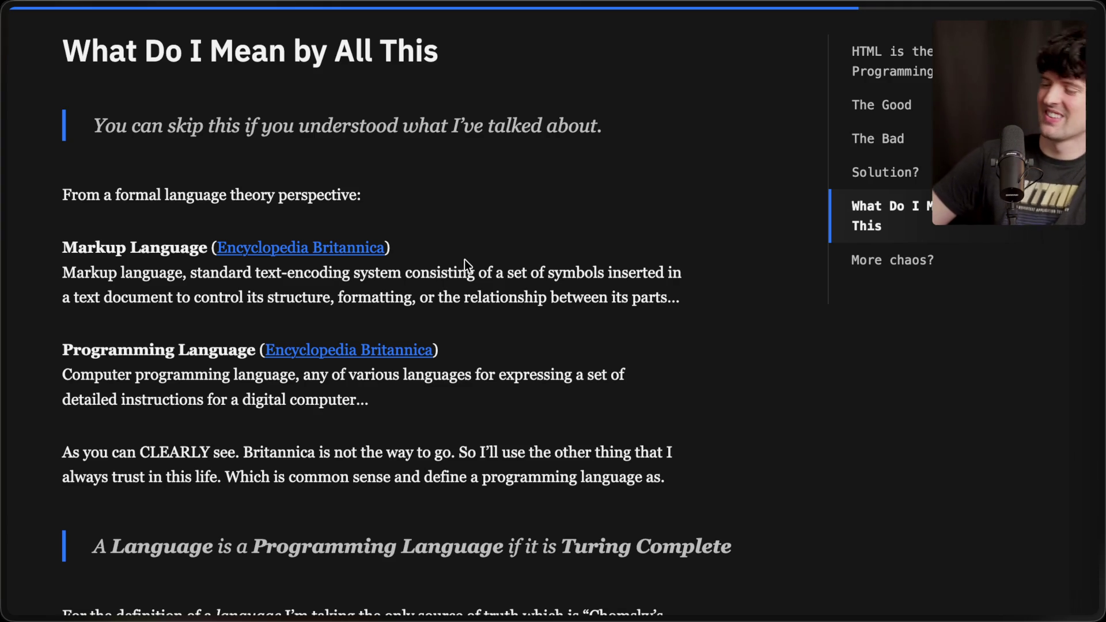
pyautogui.scroll(1, 331, 298)
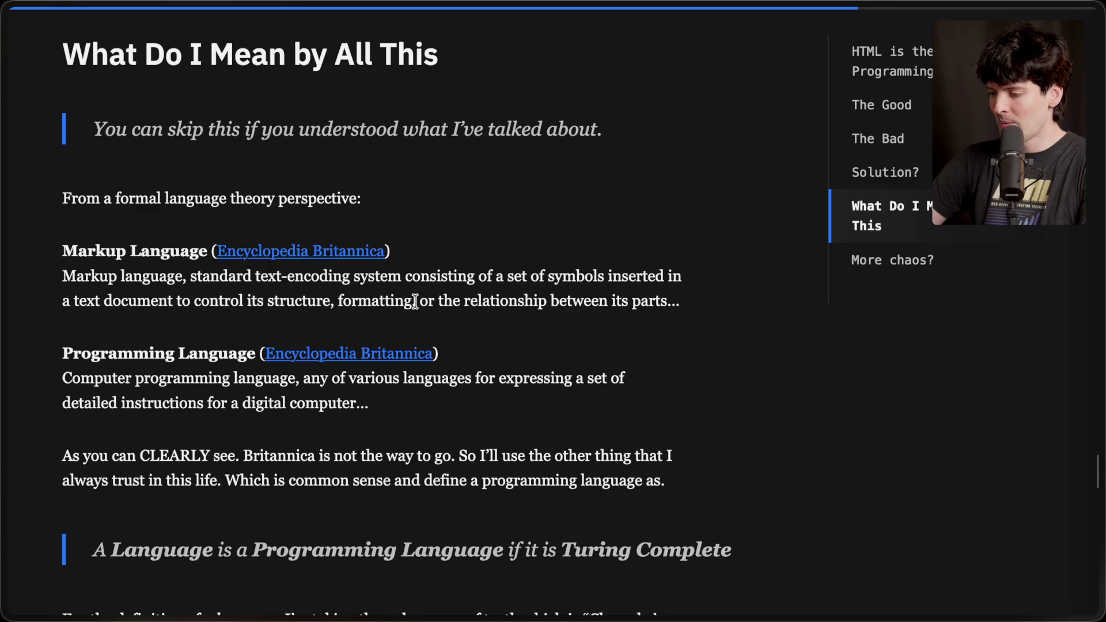
pyautogui.scroll(-3, 480, 266)
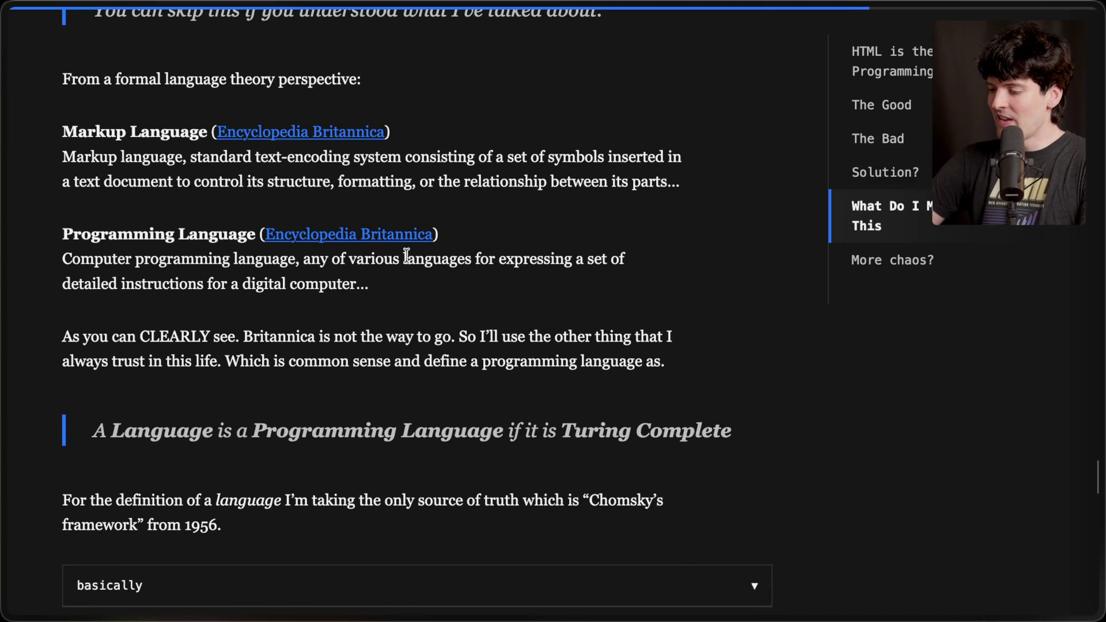
pyautogui.moveTo(198, 283); pyautogui.dragTo(434, 269)
pyautogui.click(436, 274)
pyautogui.scroll(-1, 436, 274)
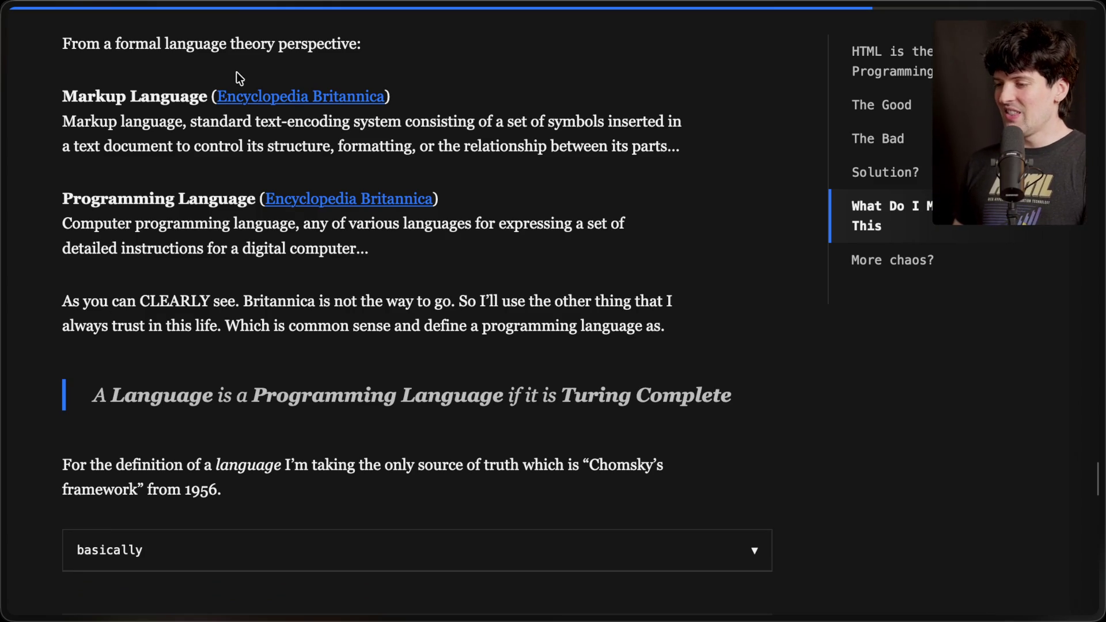
pyautogui.moveTo(459, 301); pyautogui.dragTo(680, 330)
pyautogui.click(413, 347)
# Highlight the Turing Complete definition, expand and collapse 'basically', and reach the Chomsky type table.
pyautogui.scroll(-4, 414, 347)
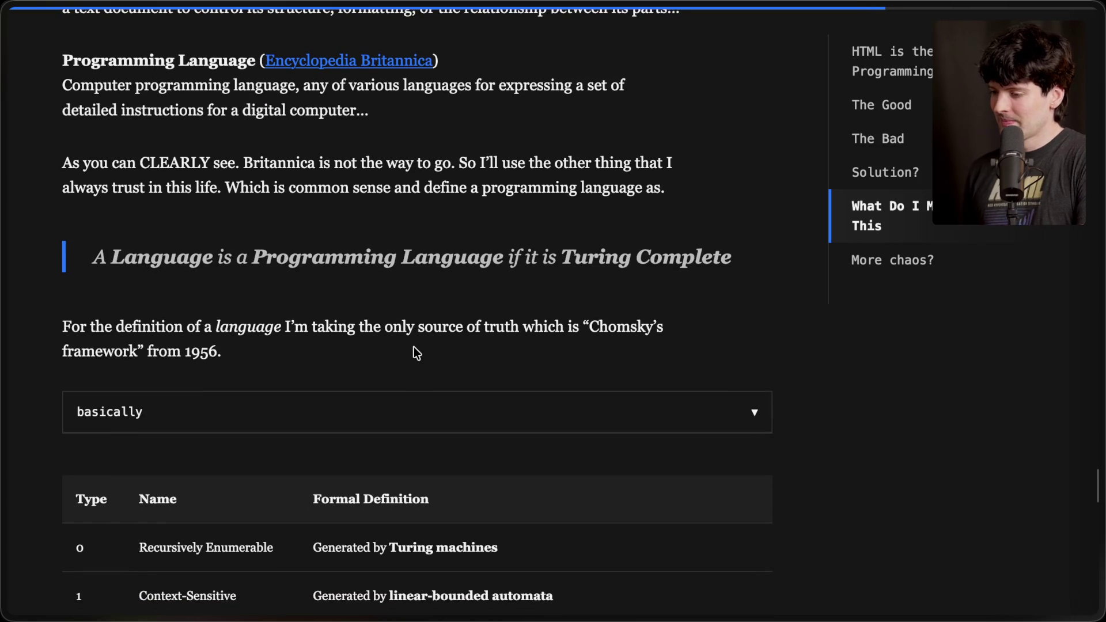
pyautogui.moveTo(98, 264); pyautogui.dragTo(780, 265)
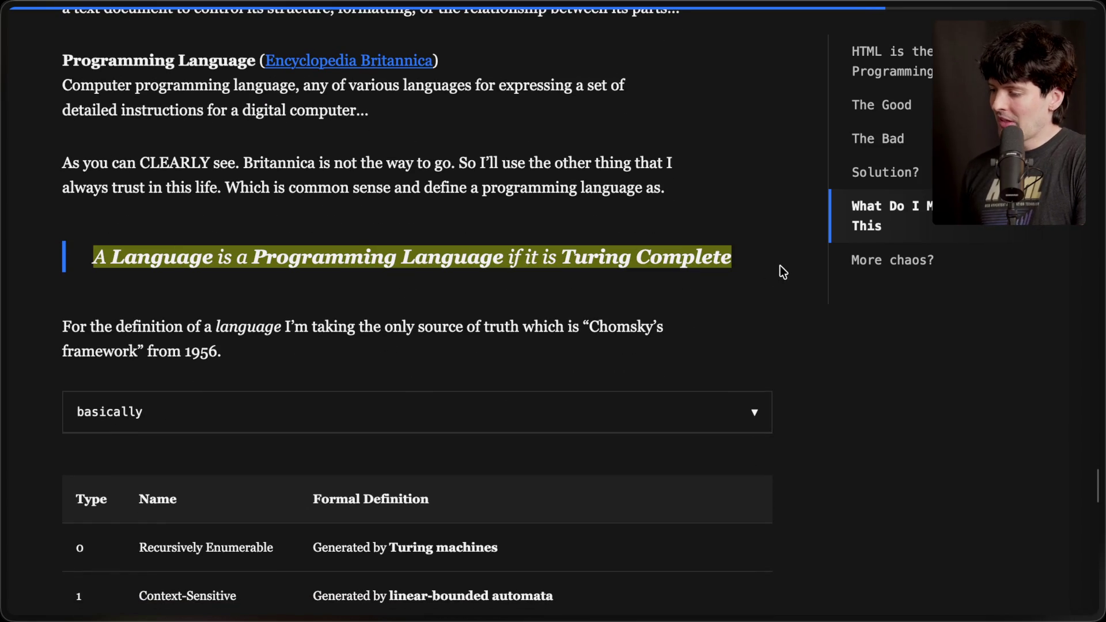
pyautogui.click(540, 288)
pyautogui.scroll(-3, 540, 288)
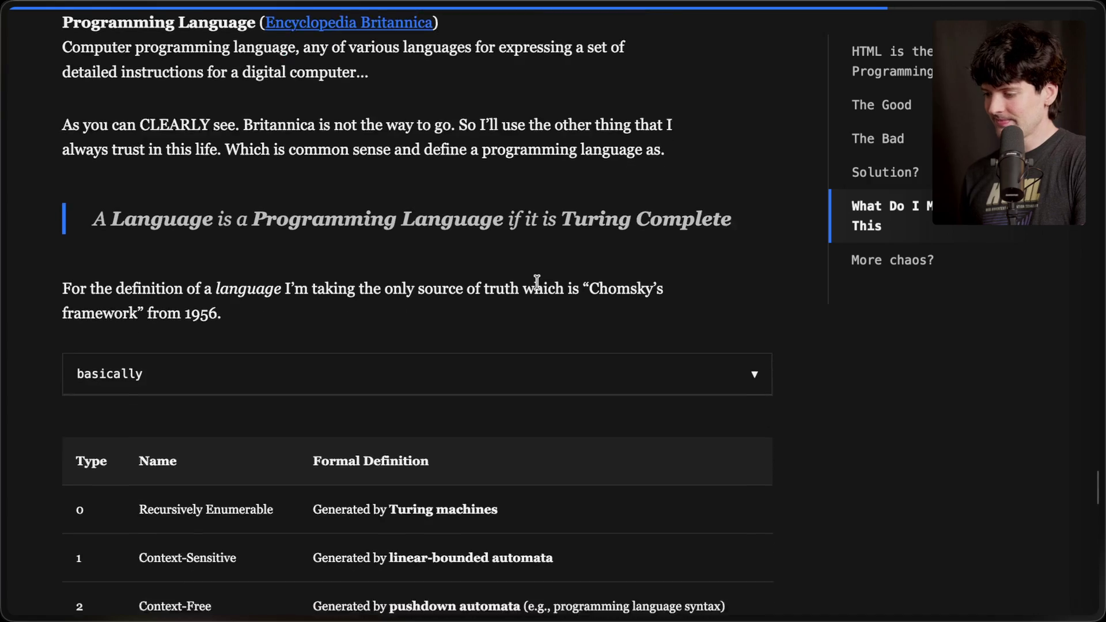
pyautogui.click(372, 311)
pyautogui.click(373, 311)
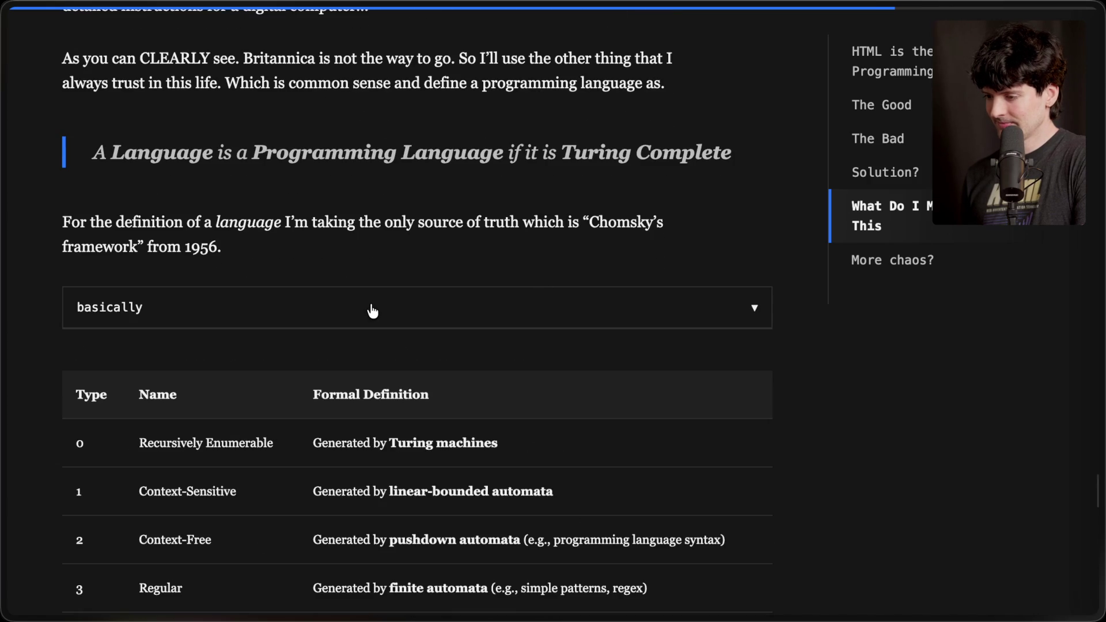
pyautogui.scroll(-5, 372, 311)
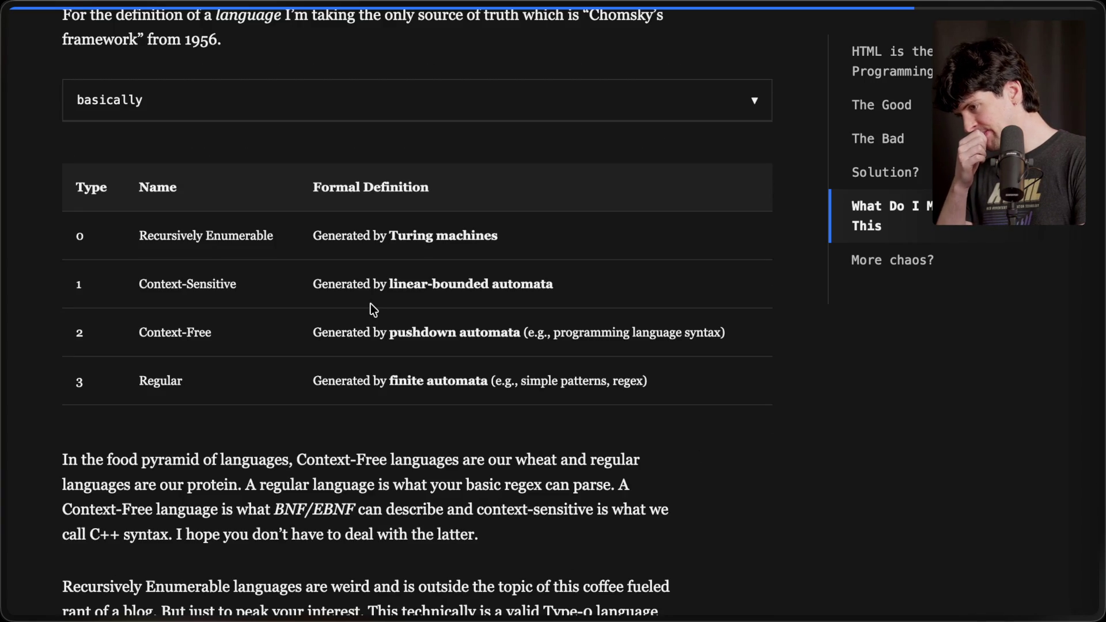
# Scroll past the language table, HALT formula and Turing examples to the 'More chaos?' Event/Link table.
pyautogui.scroll(-1, 371, 303)
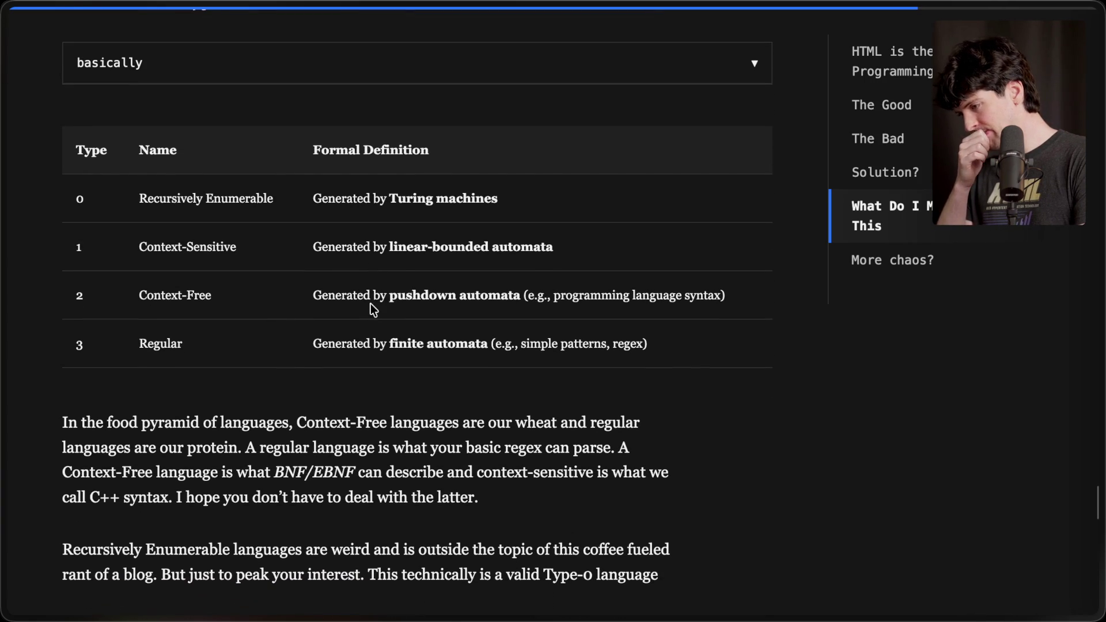
pyautogui.scroll(-2, 371, 303)
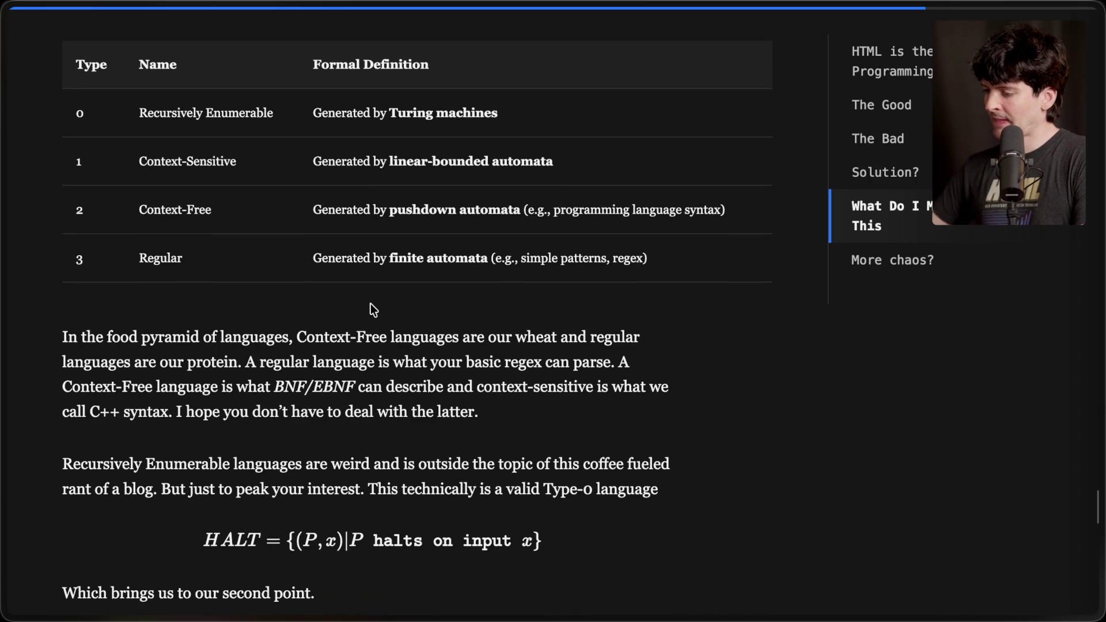
pyautogui.scroll(1, 371, 304)
pyautogui.scroll(-1, 371, 304)
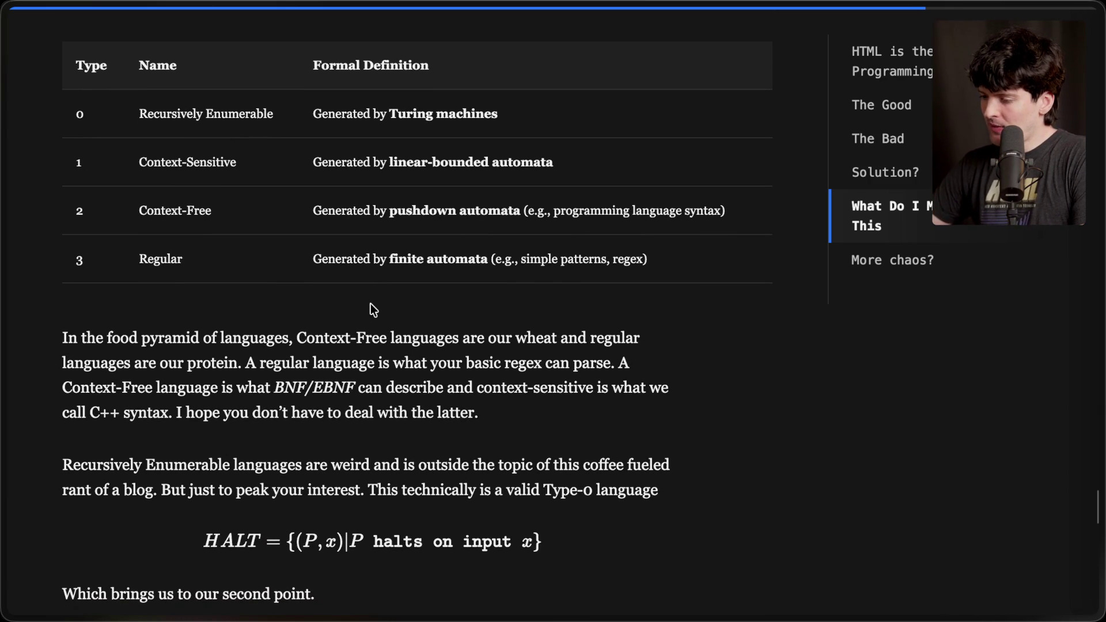
pyautogui.scroll(-1, 371, 303)
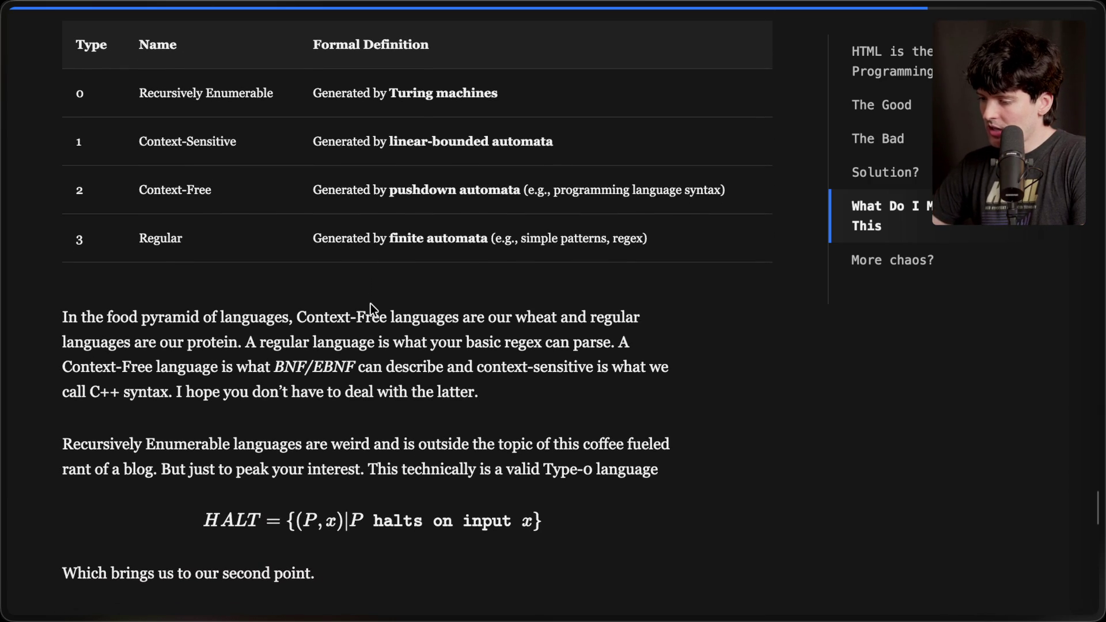
pyautogui.scroll(-5, 371, 303)
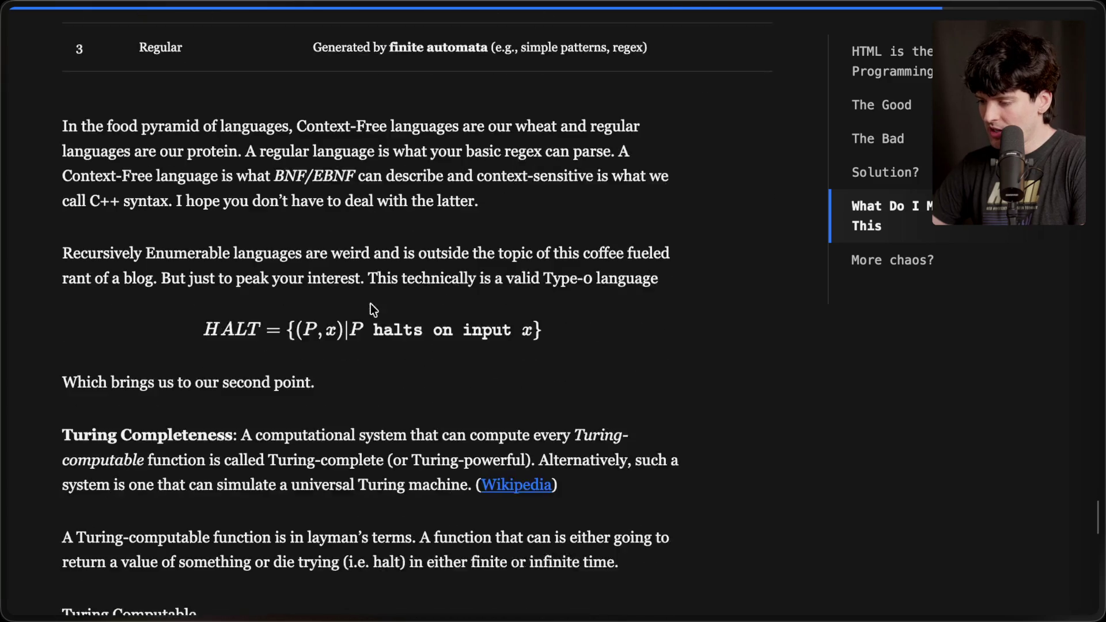
pyautogui.scroll(-5, 371, 303)
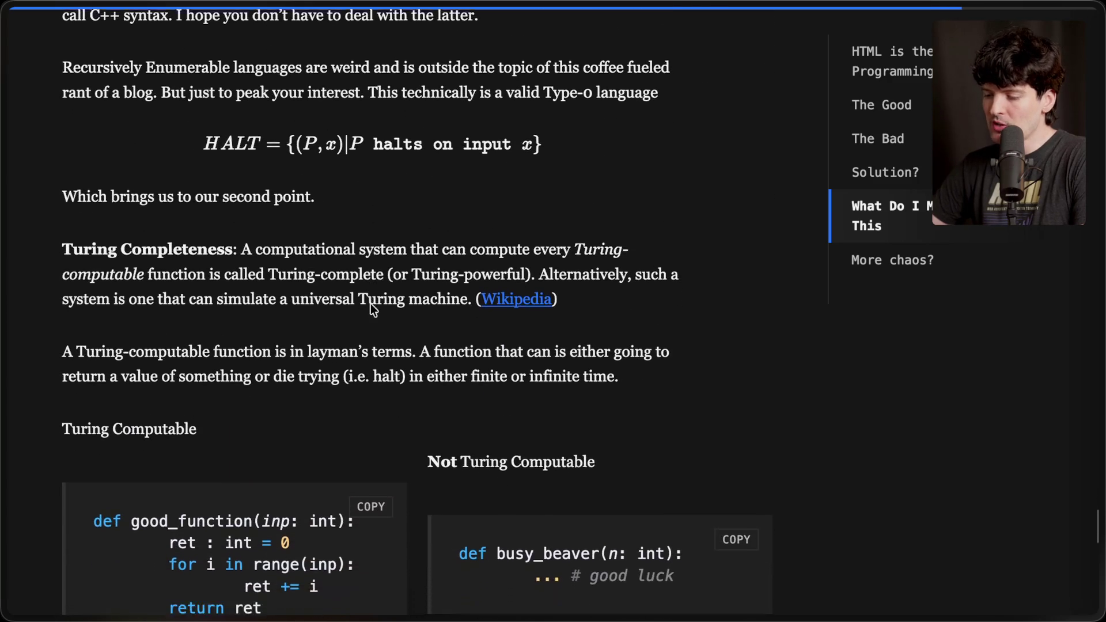
pyautogui.scroll(-1, 371, 310)
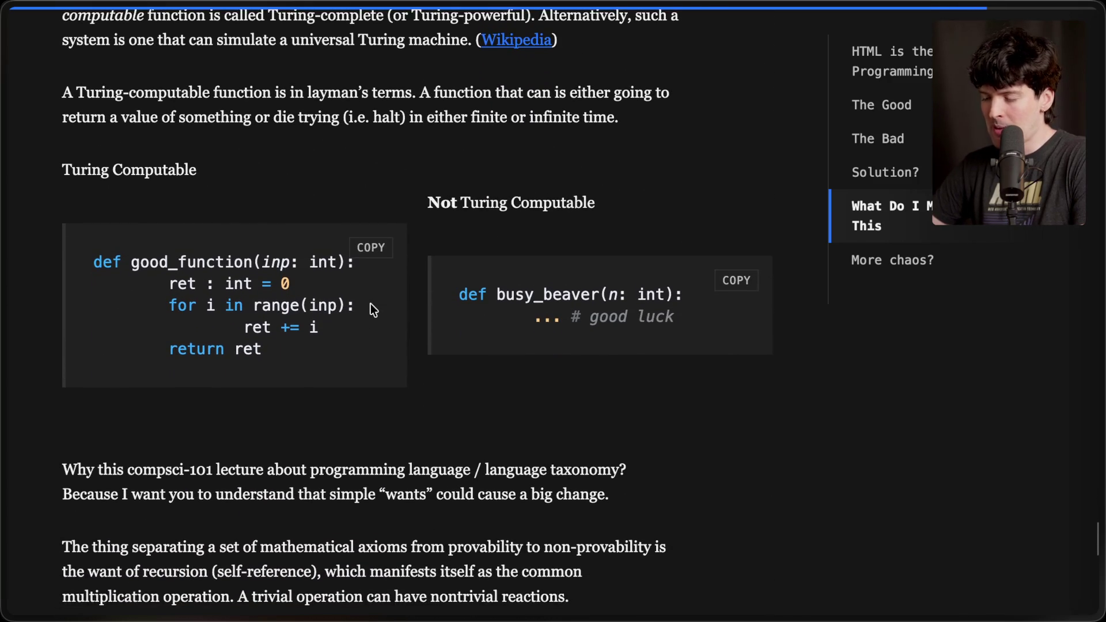
pyautogui.scroll(-1, 371, 310)
pyautogui.scroll(-8, 371, 310)
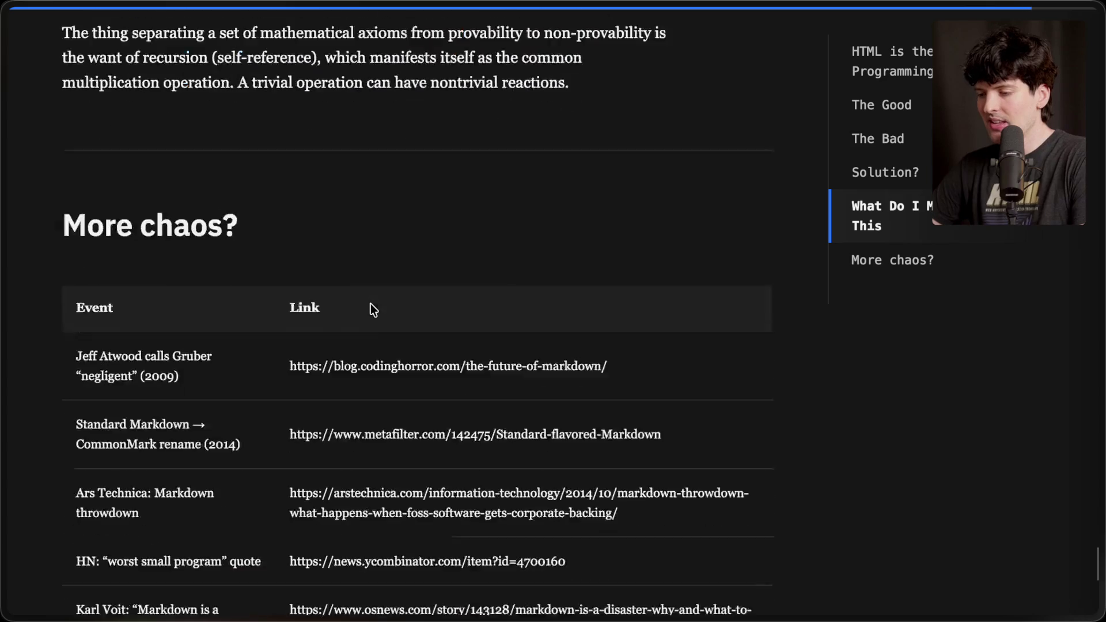
# Scroll to the closing note, then back up to the good_function and busy_beaver Turing examples.
pyautogui.scroll(1, 370, 303)
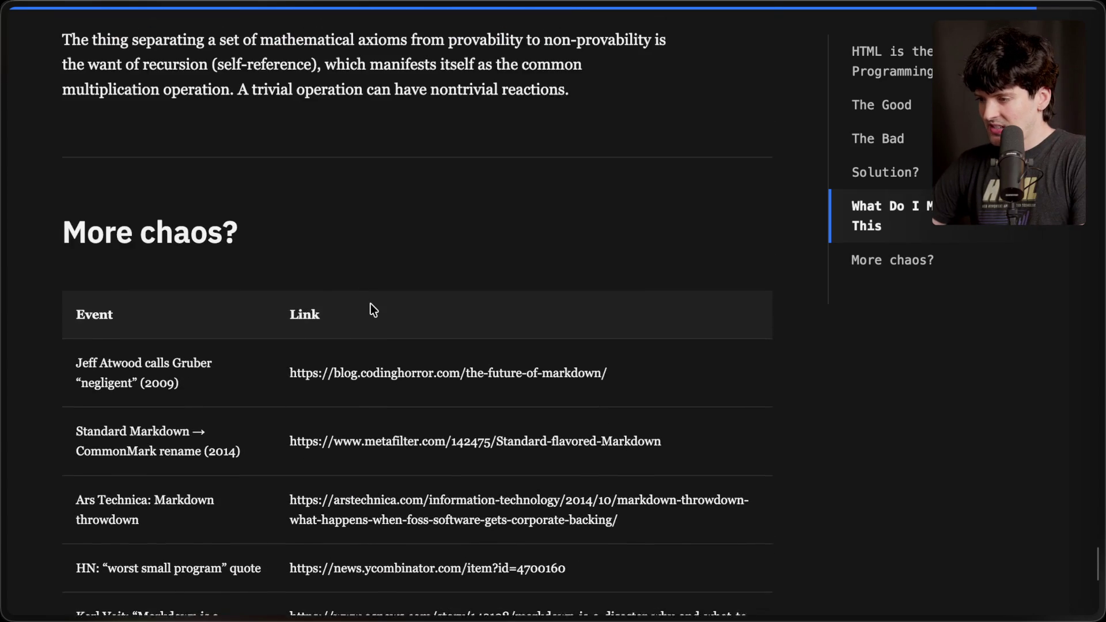
pyautogui.scroll(2, 371, 310)
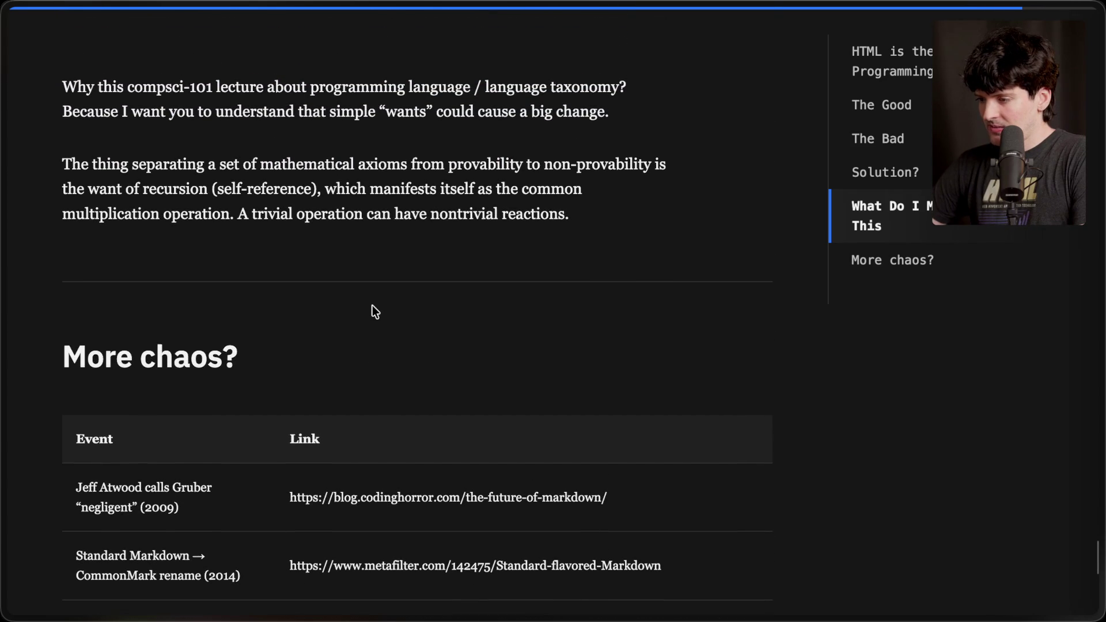
pyautogui.scroll(-14, 372, 306)
pyautogui.scroll(6, 373, 306)
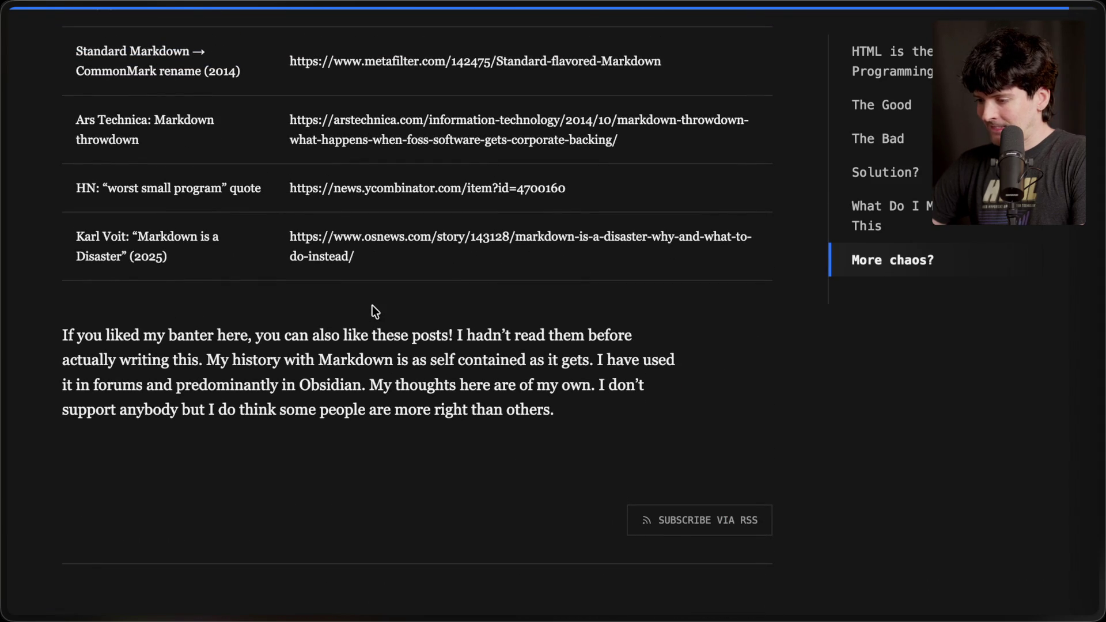
pyautogui.scroll(-2, 372, 311)
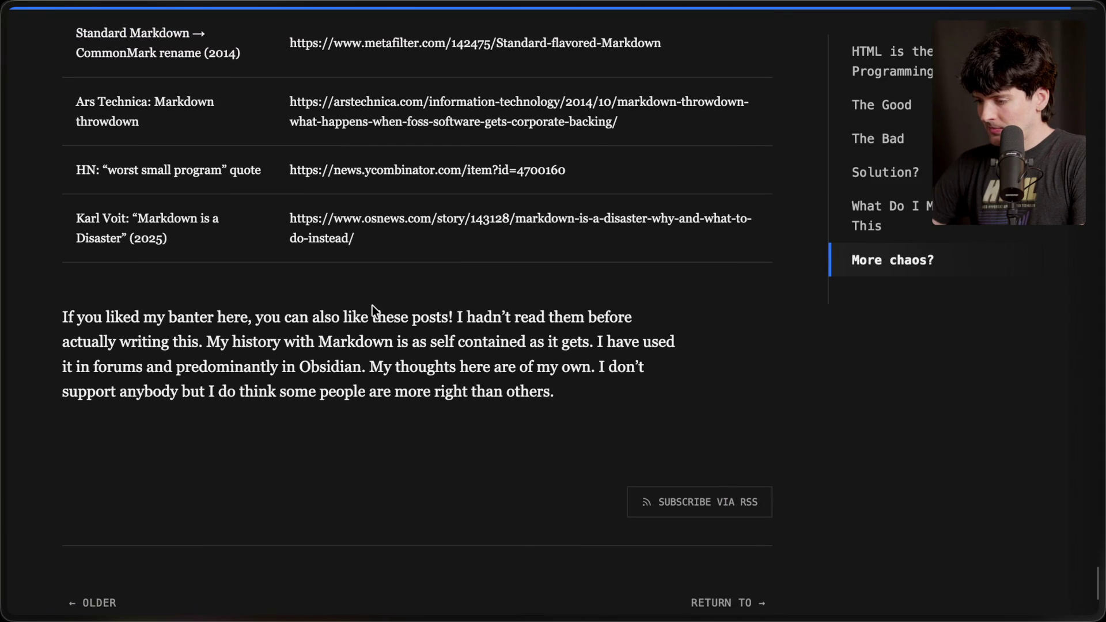
pyautogui.scroll(-2, 372, 305)
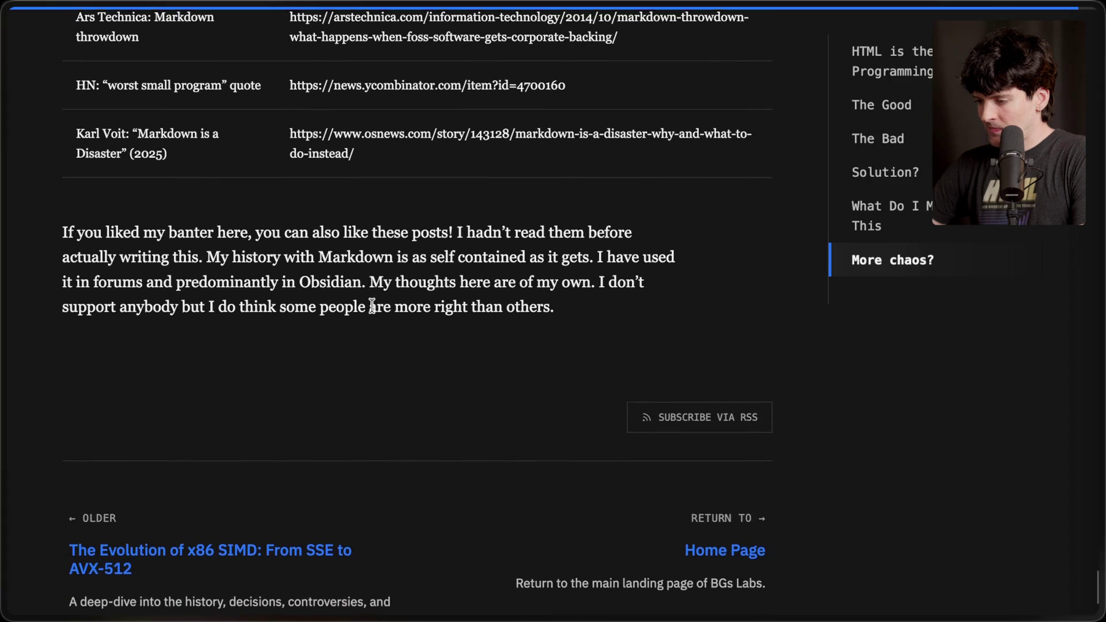
pyautogui.scroll(8, 372, 306)
pyautogui.scroll(7, 372, 305)
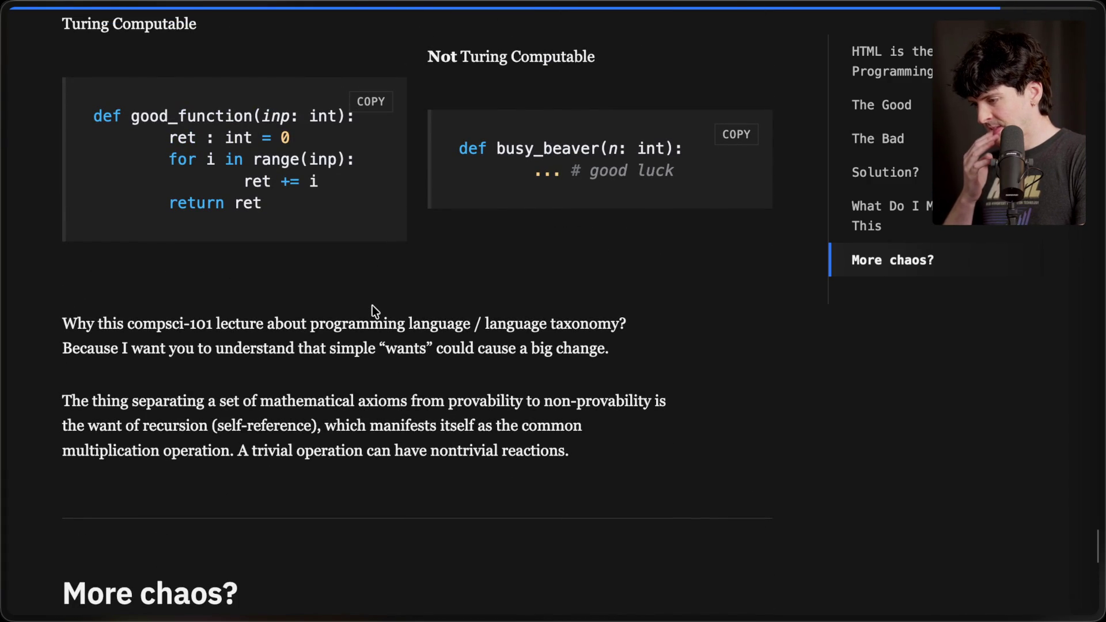
# Read down past the recursion paragraph and select the Coding Horror address in the 'More chaos?' table.
pyautogui.scroll(6, 372, 308)
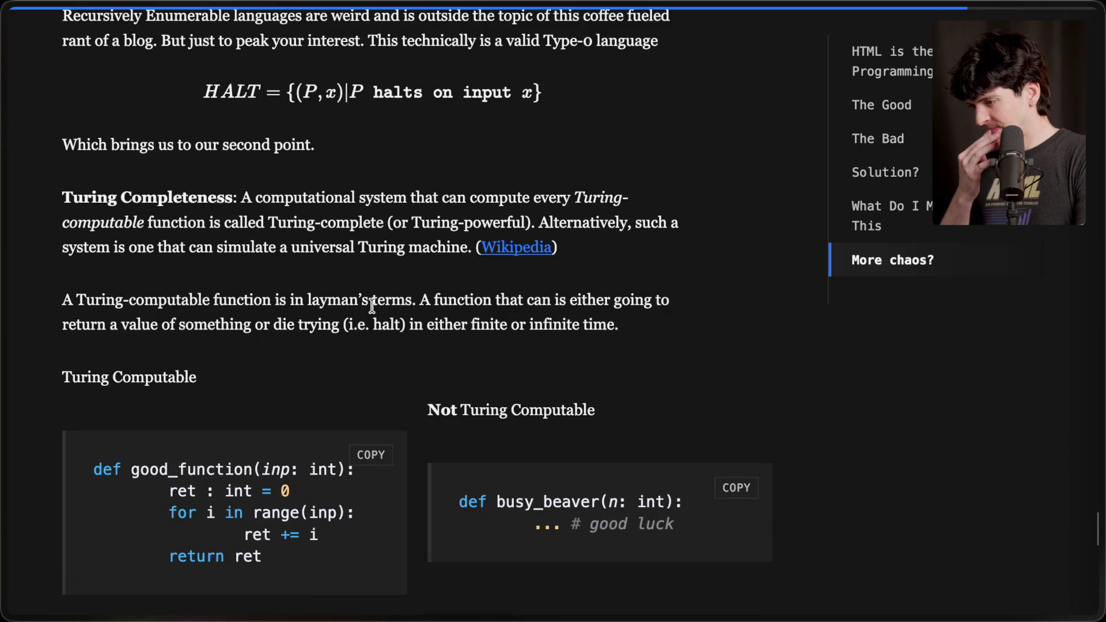
pyautogui.scroll(5, 372, 307)
pyautogui.scroll(-13, 372, 305)
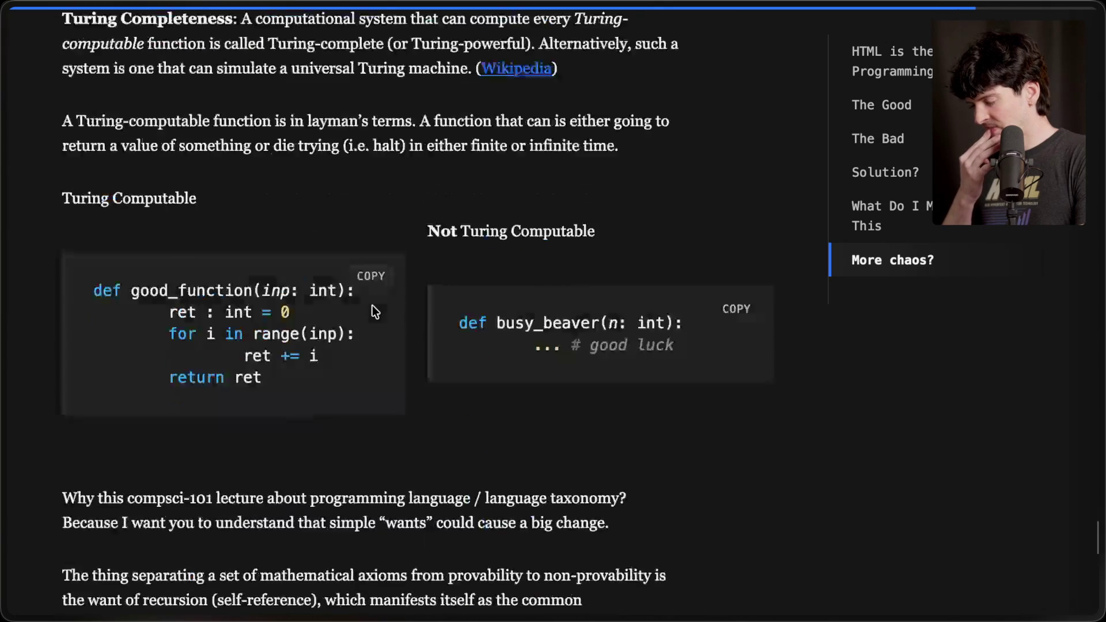
pyautogui.scroll(-1, 372, 305)
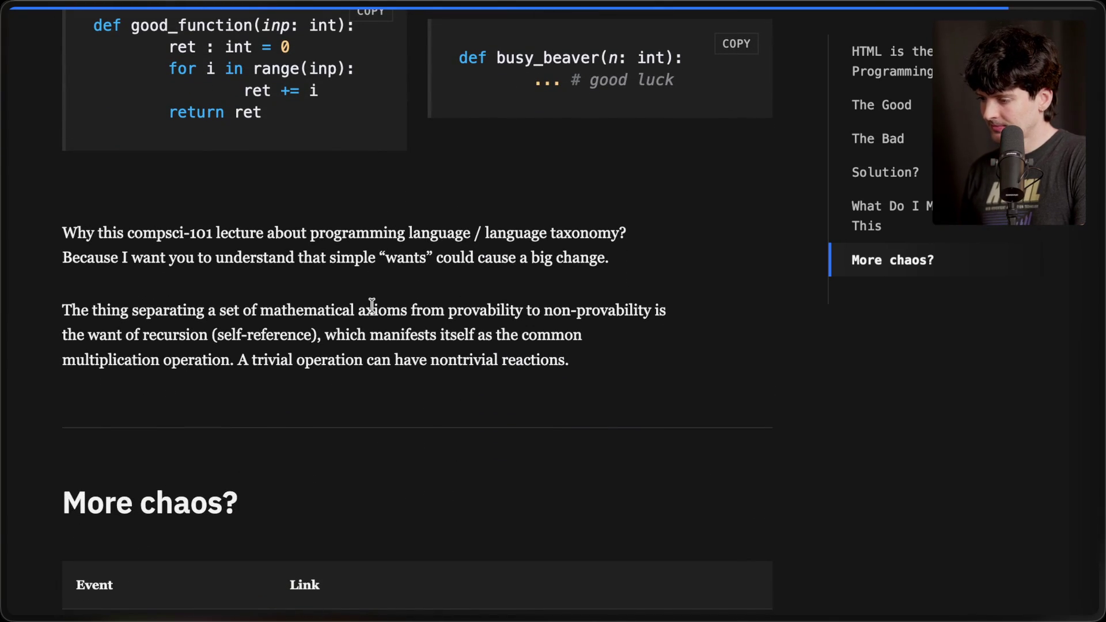
pyautogui.scroll(-1, 372, 307)
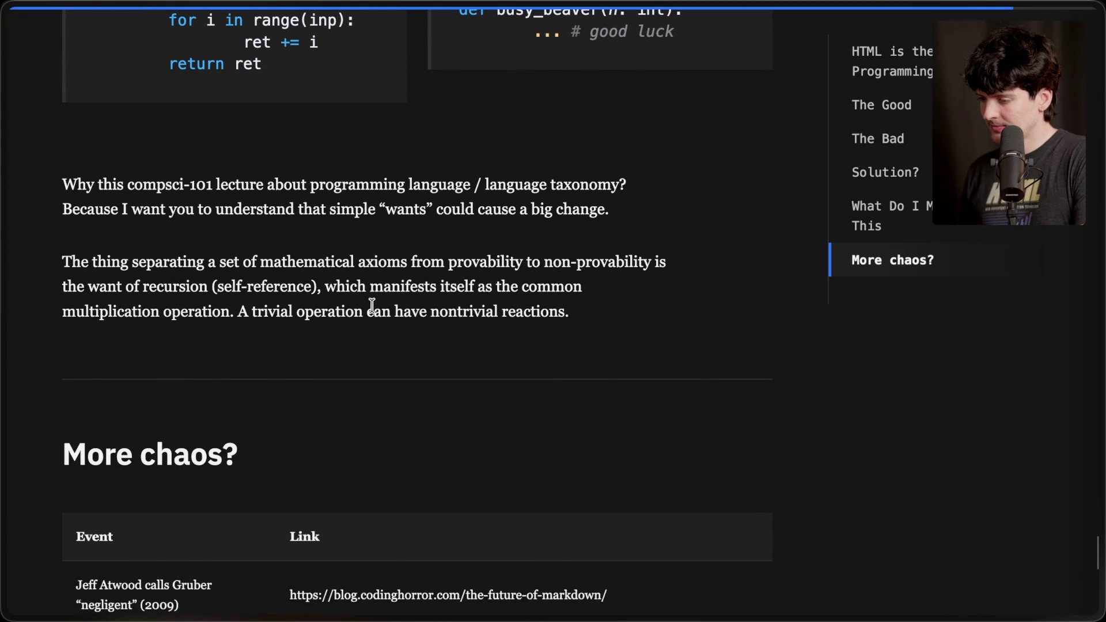
pyautogui.scroll(-1, 372, 305)
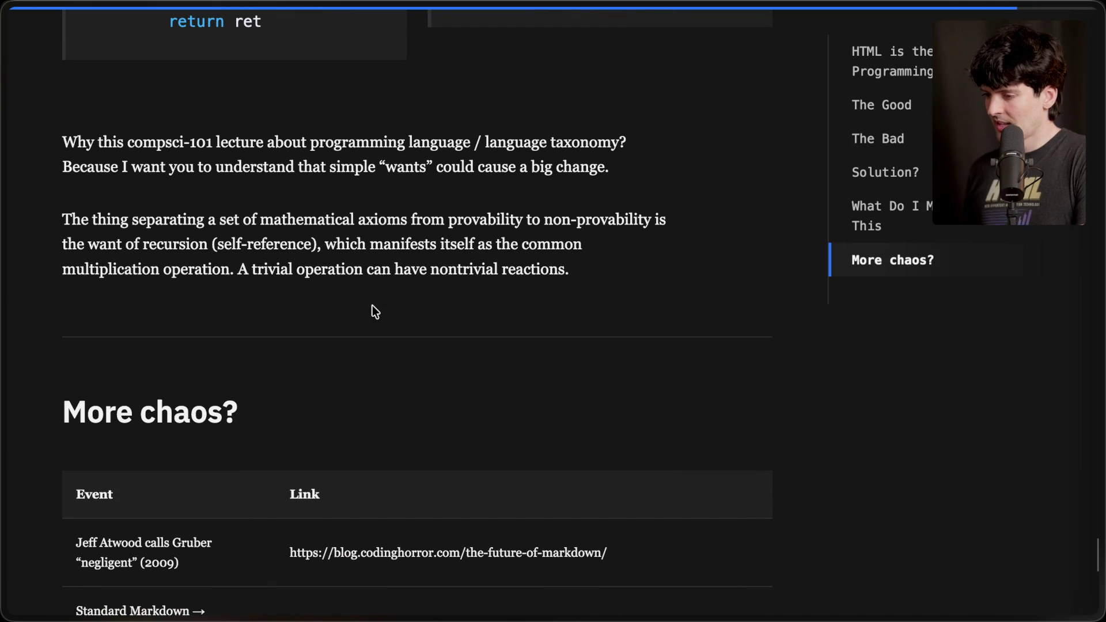
pyautogui.moveTo(61, 219); pyautogui.dragTo(641, 298)
pyautogui.click(530, 294)
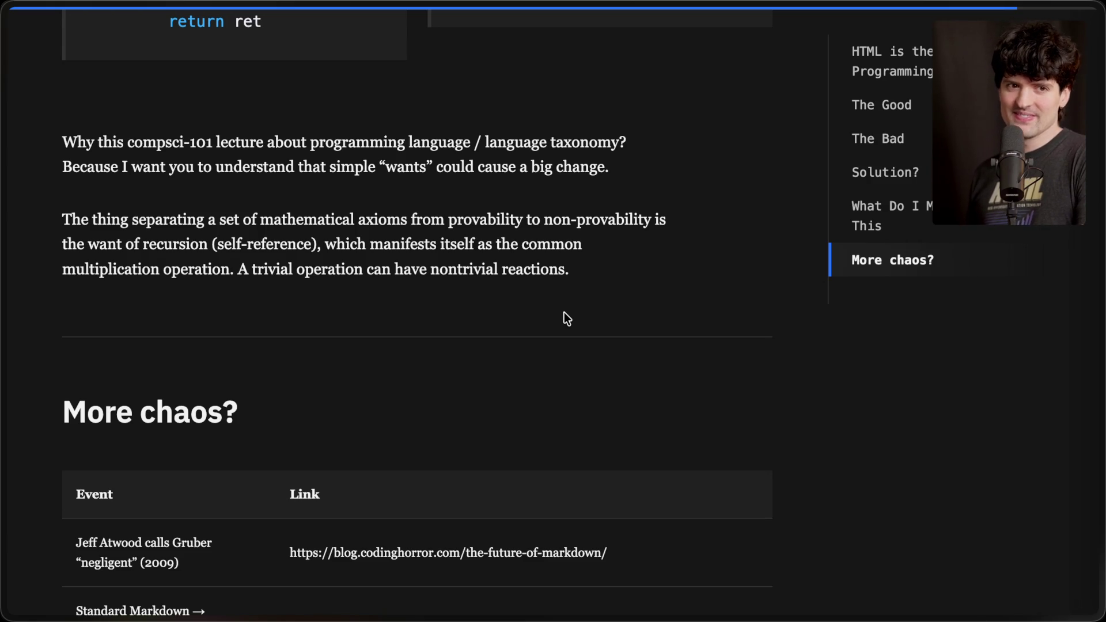
pyautogui.scroll(-6, 564, 313)
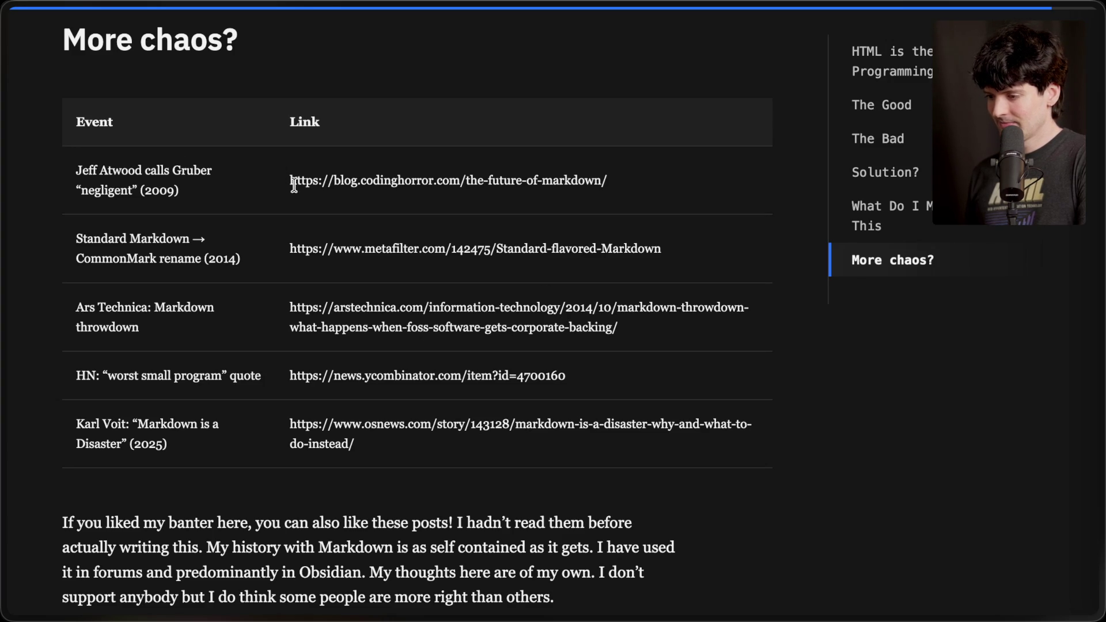
pyautogui.moveTo(283, 181); pyautogui.dragTo(699, 187)
# Open the copied Coding Horror address, 'The Future of Markdown', in a new tab.
pyautogui.hotkey('ctrl', 'c')
pyautogui.hotkey('ctrl', 't')
pyautogui.hotkey('ctrl', 'v')
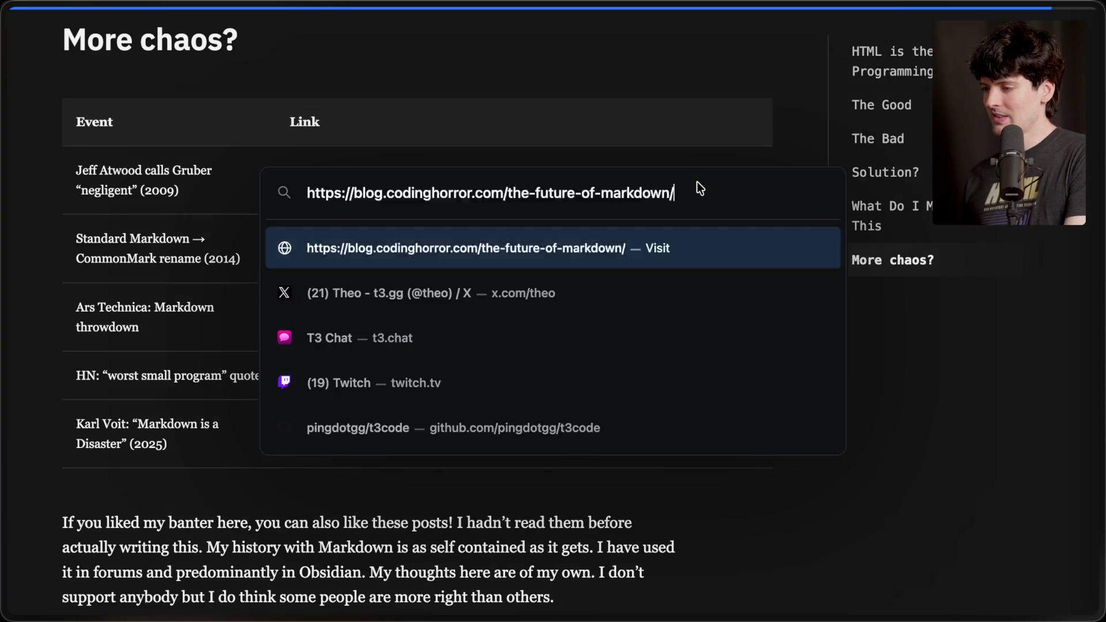
pyautogui.press('Return')
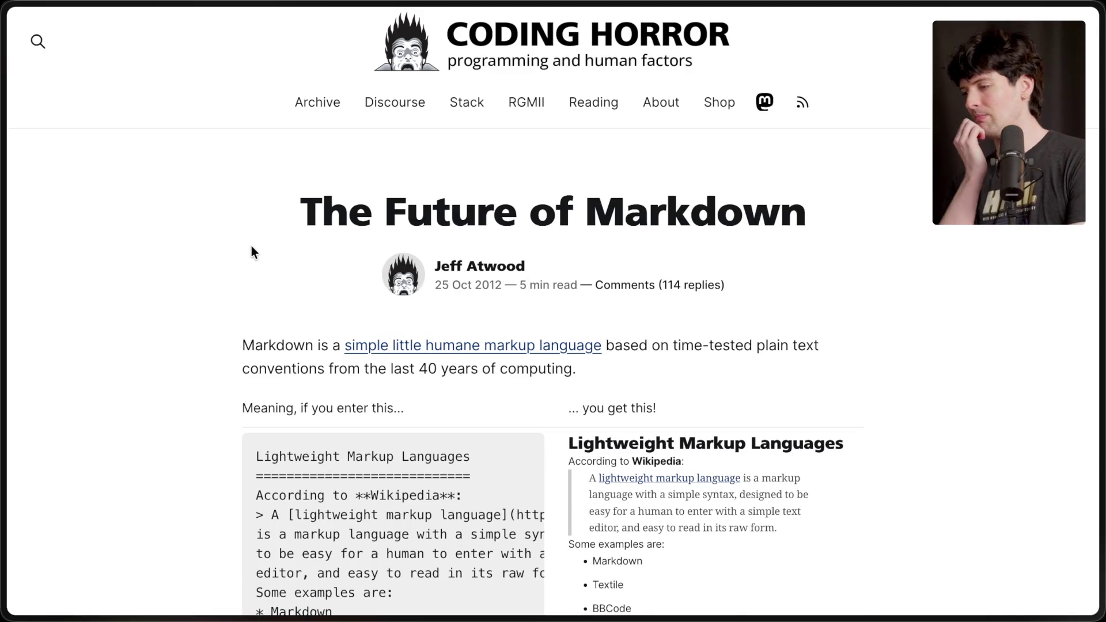
# Scroll down through the Coding Horror article to its end.
pyautogui.scroll(-5, 251, 246)
pyautogui.scroll(-4, 252, 246)
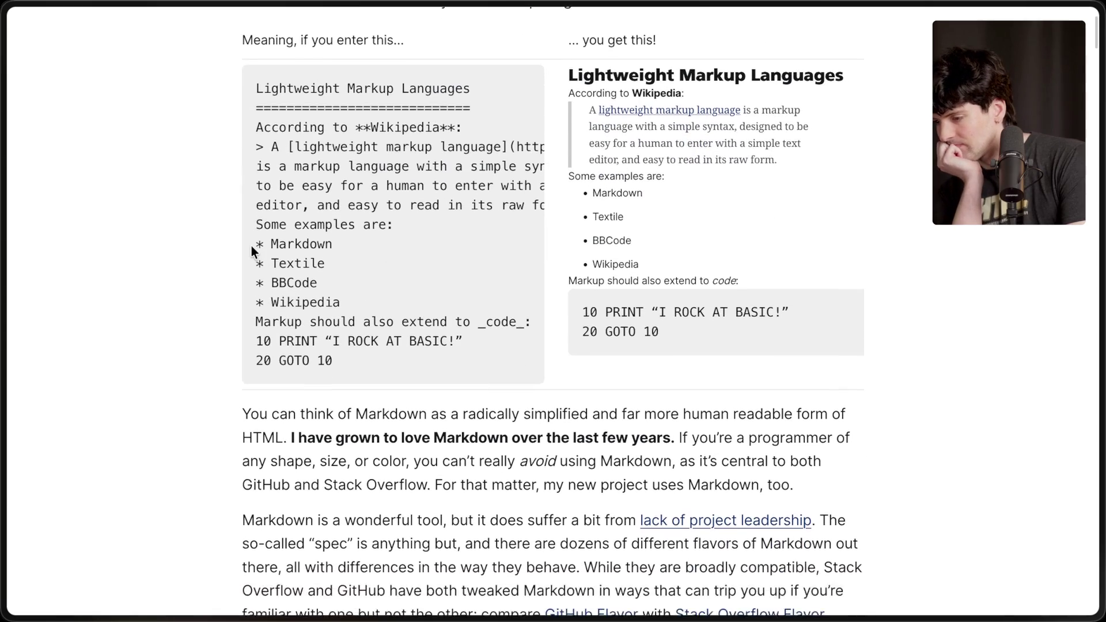
pyautogui.scroll(-1, 251, 247)
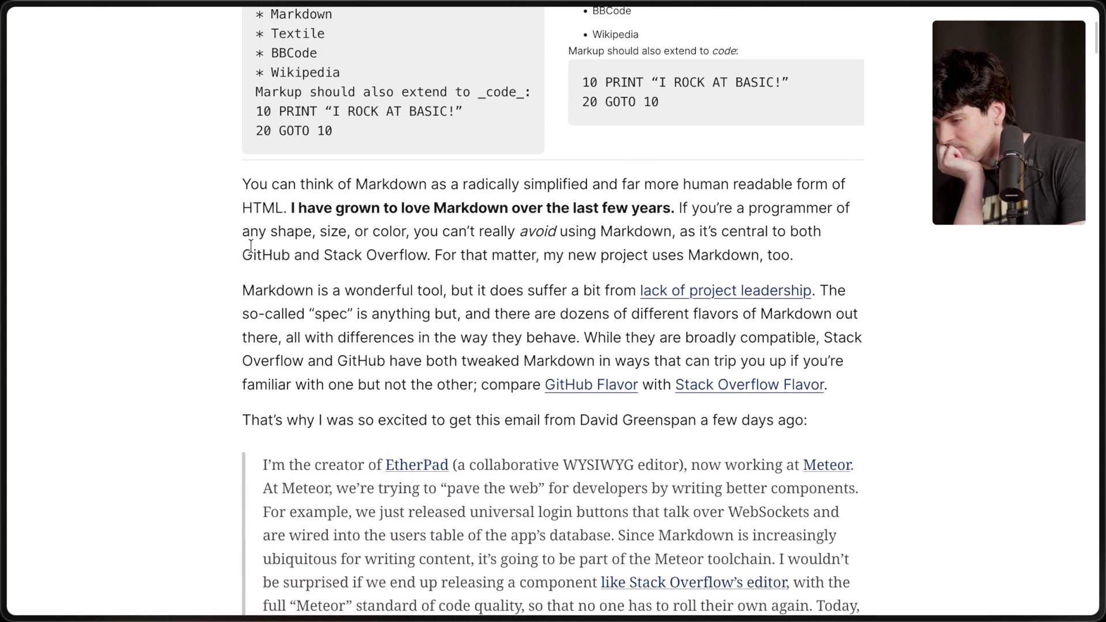
pyautogui.scroll(-4, 251, 247)
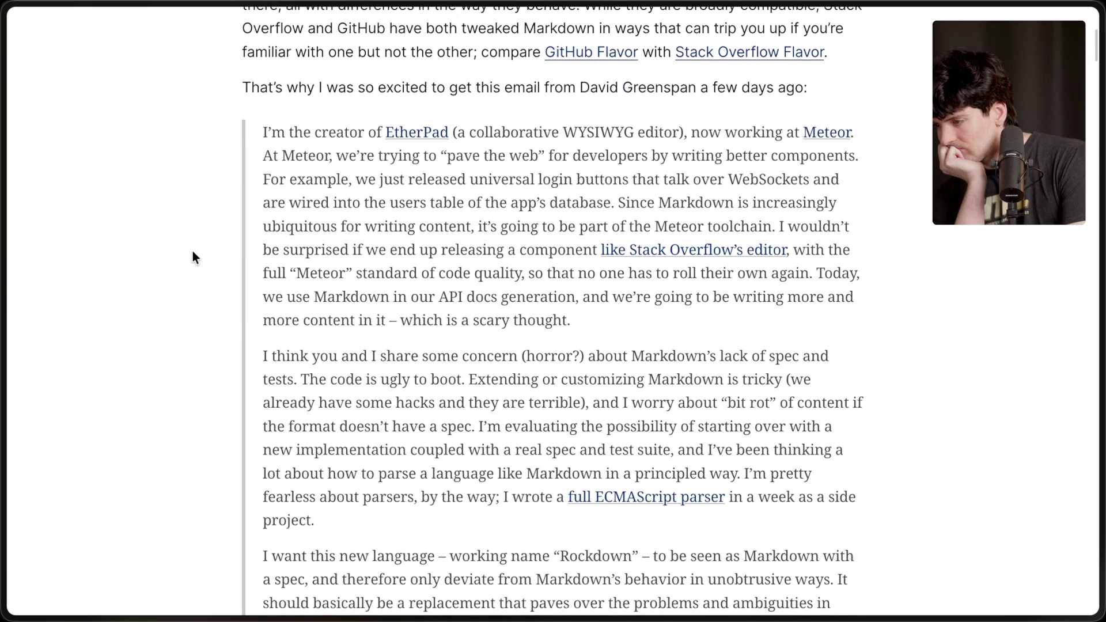
pyautogui.scroll(-1, 193, 254)
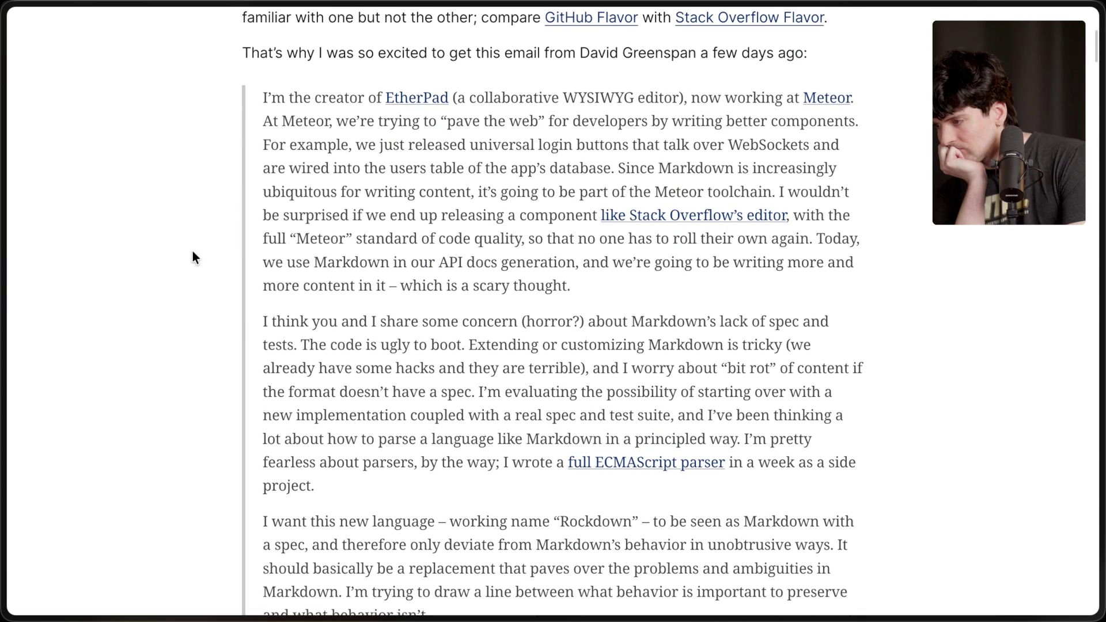
pyautogui.scroll(1, 193, 251)
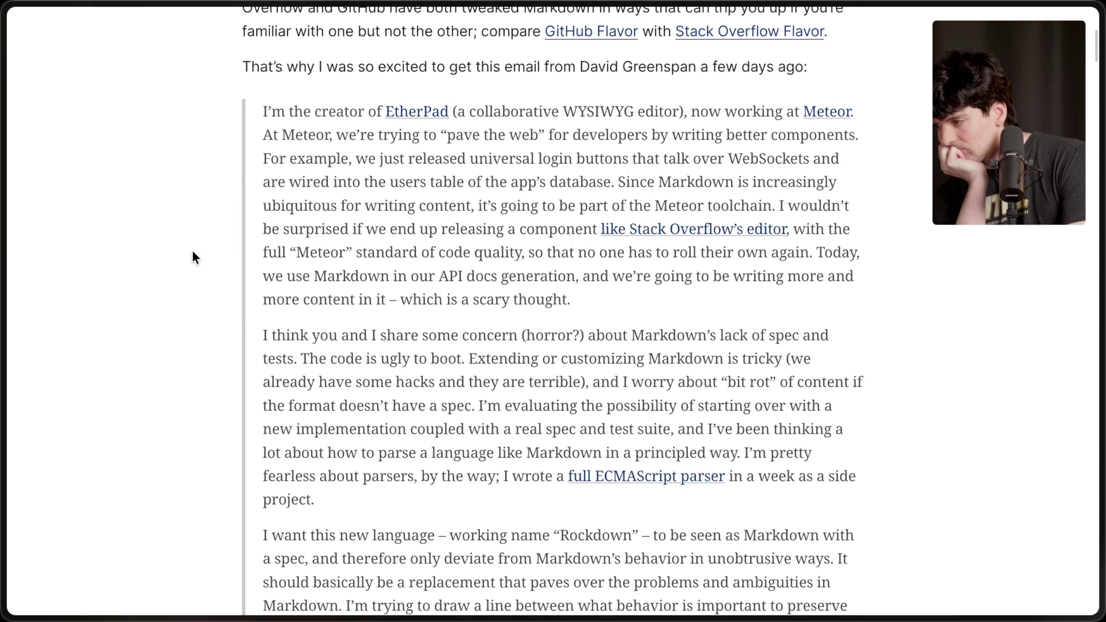
pyautogui.scroll(-2, 193, 252)
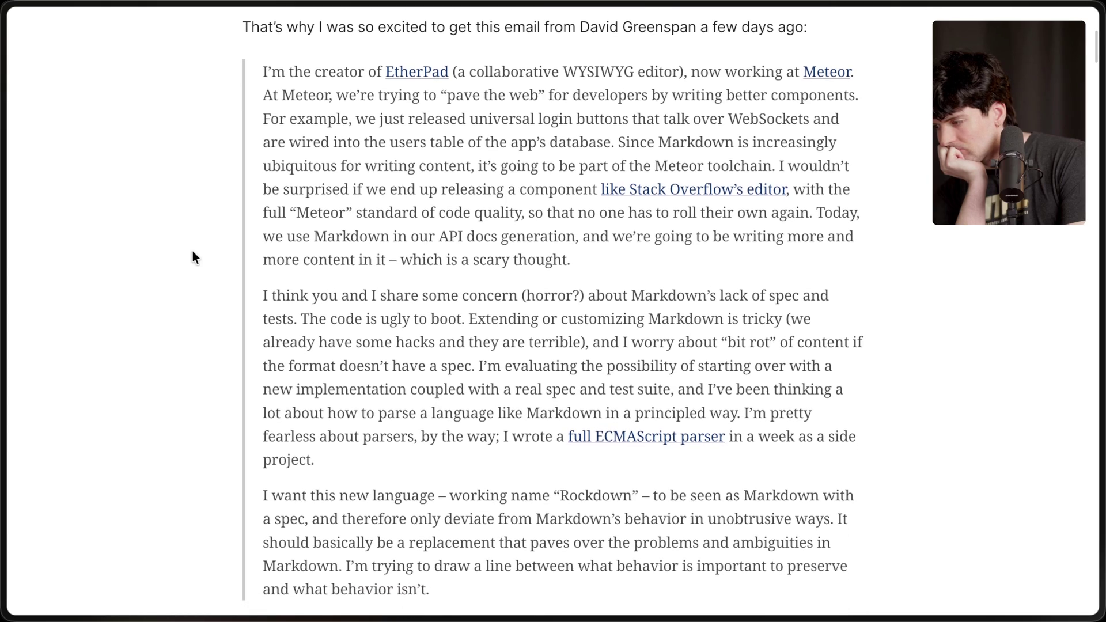
pyautogui.scroll(-3, 193, 251)
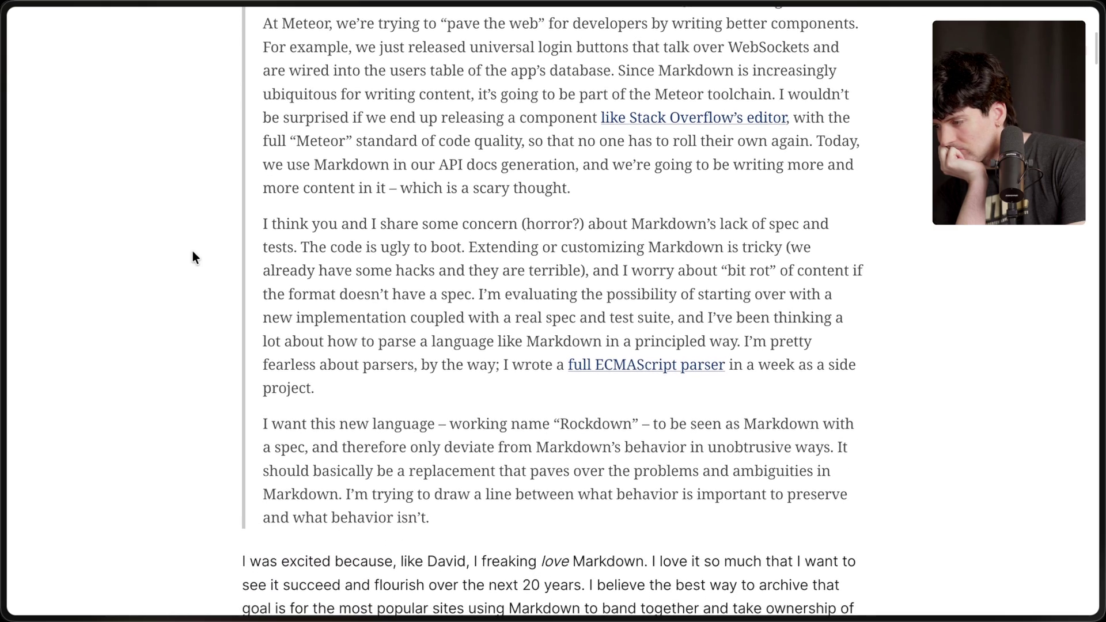
pyautogui.scroll(-2, 192, 252)
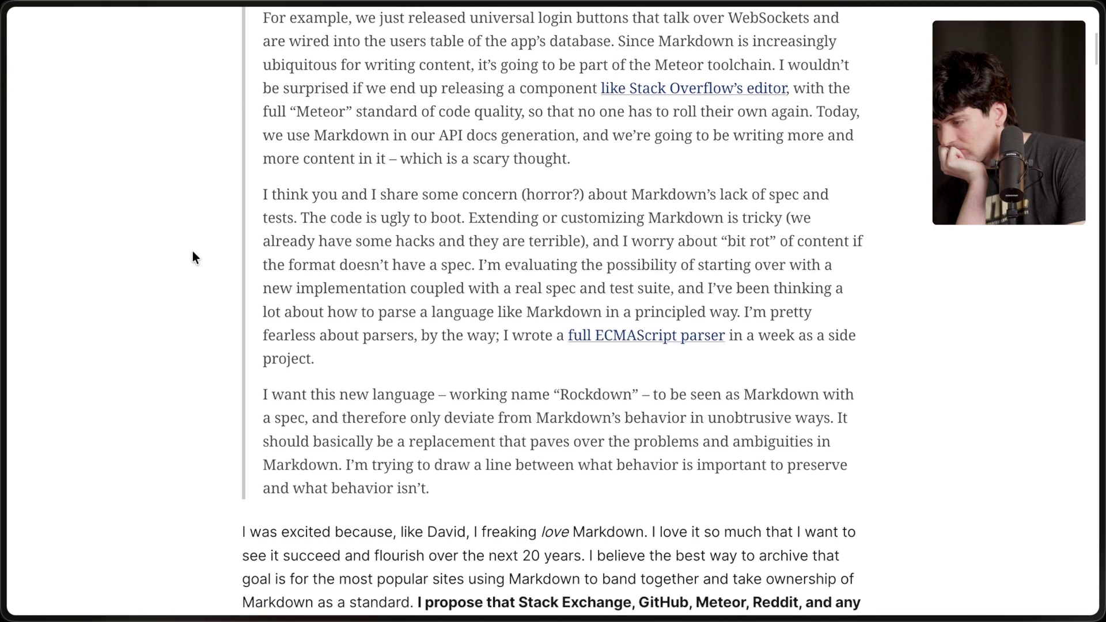
pyautogui.scroll(-1, 192, 252)
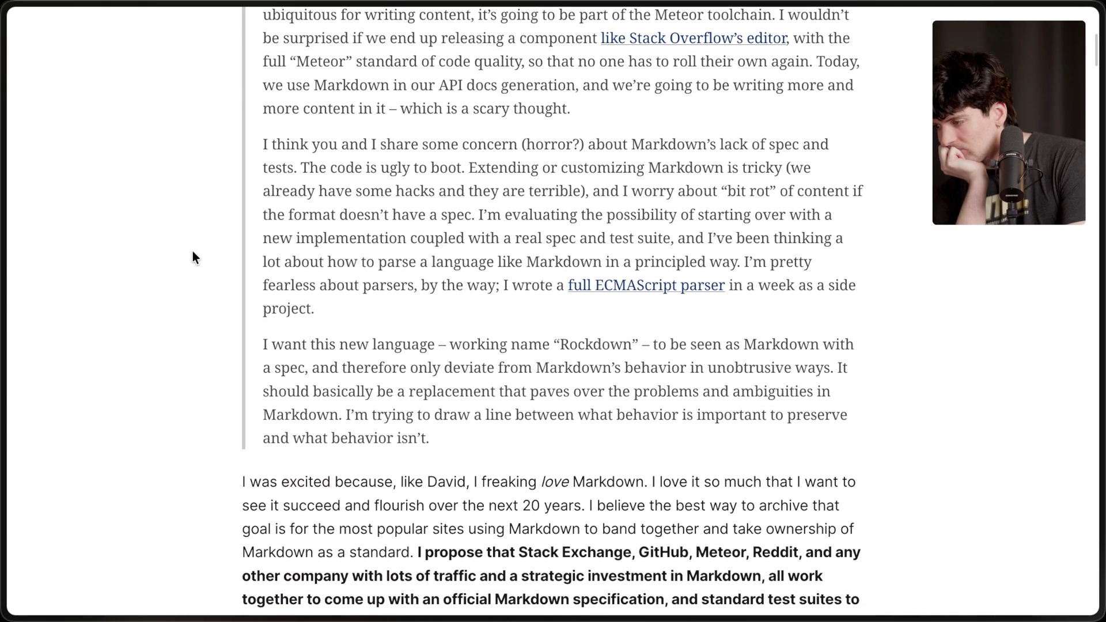
pyautogui.scroll(-2, 192, 251)
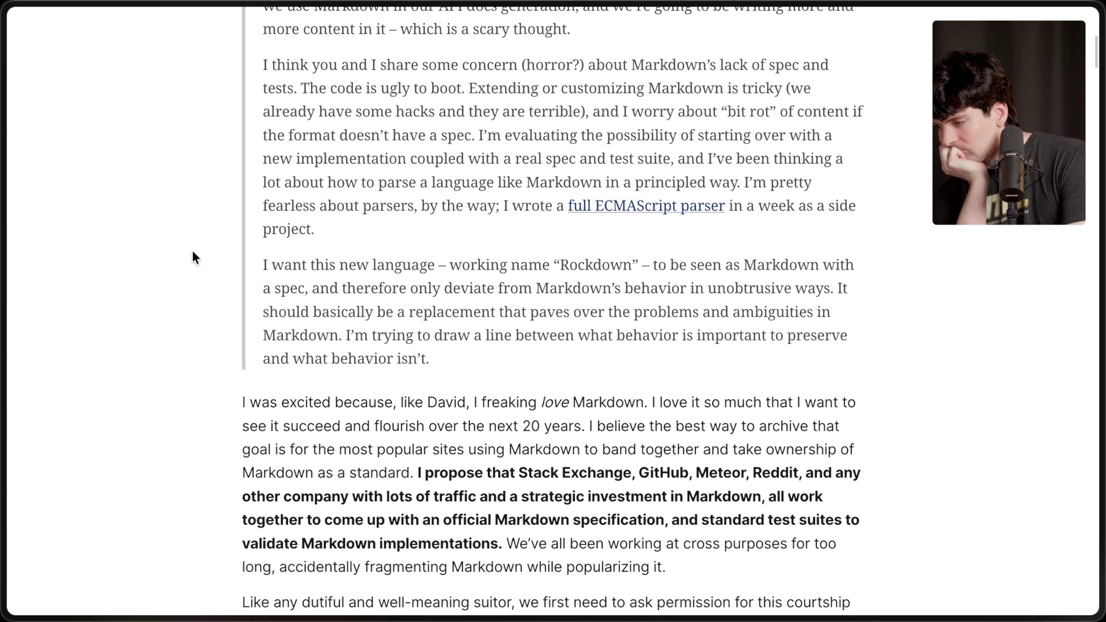
pyautogui.scroll(-2, 193, 251)
pyautogui.scroll(-3, 192, 252)
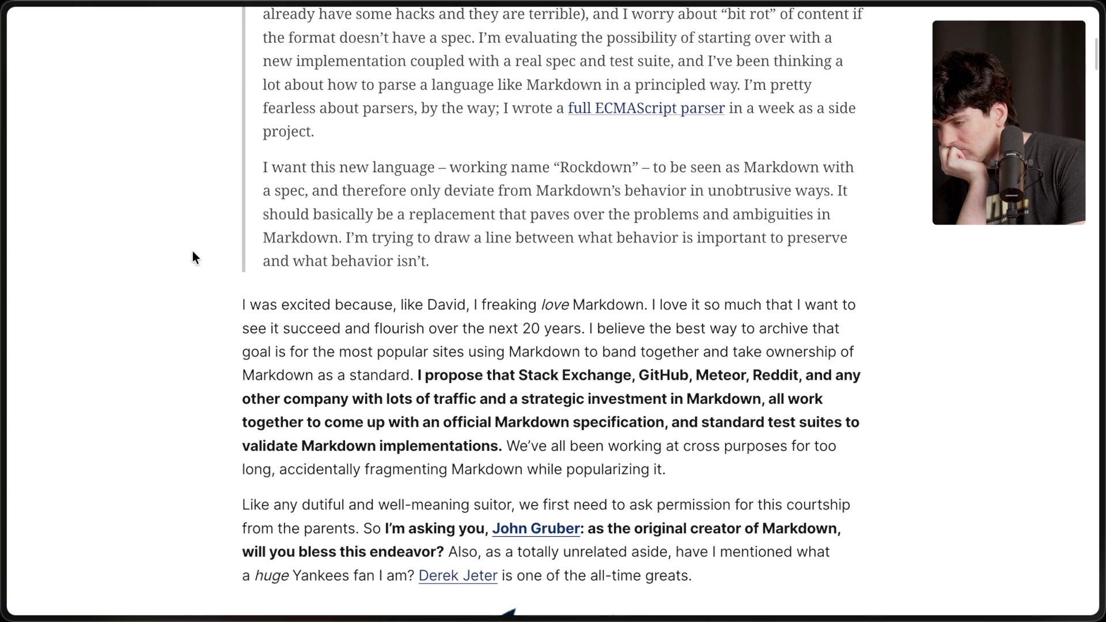
pyautogui.scroll(-1, 192, 252)
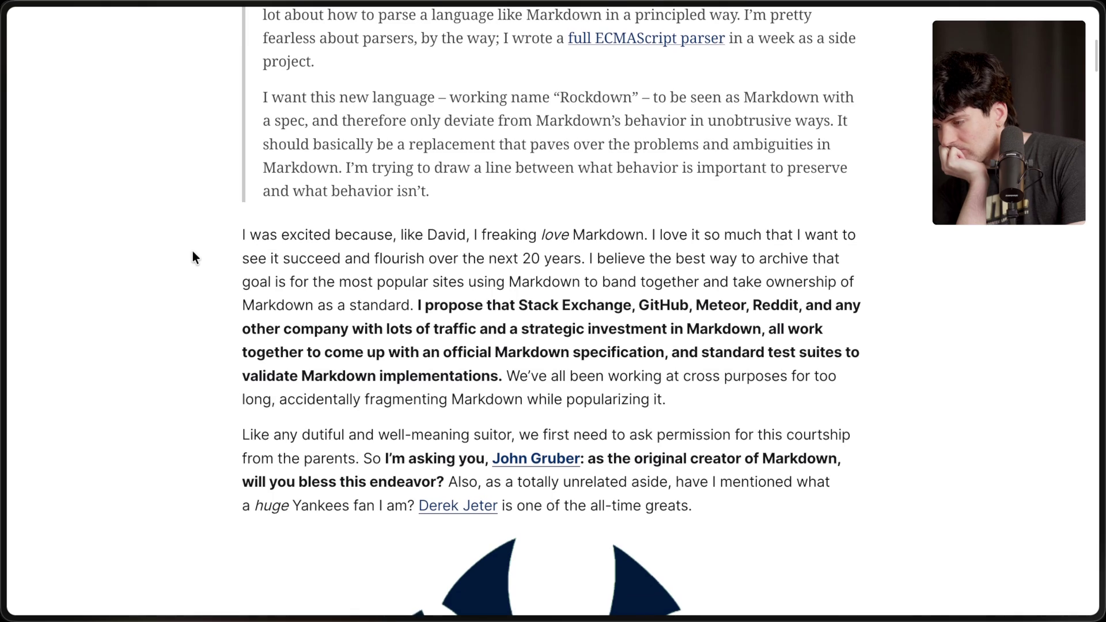
pyautogui.scroll(-2, 192, 252)
pyautogui.scroll(-3, 192, 252)
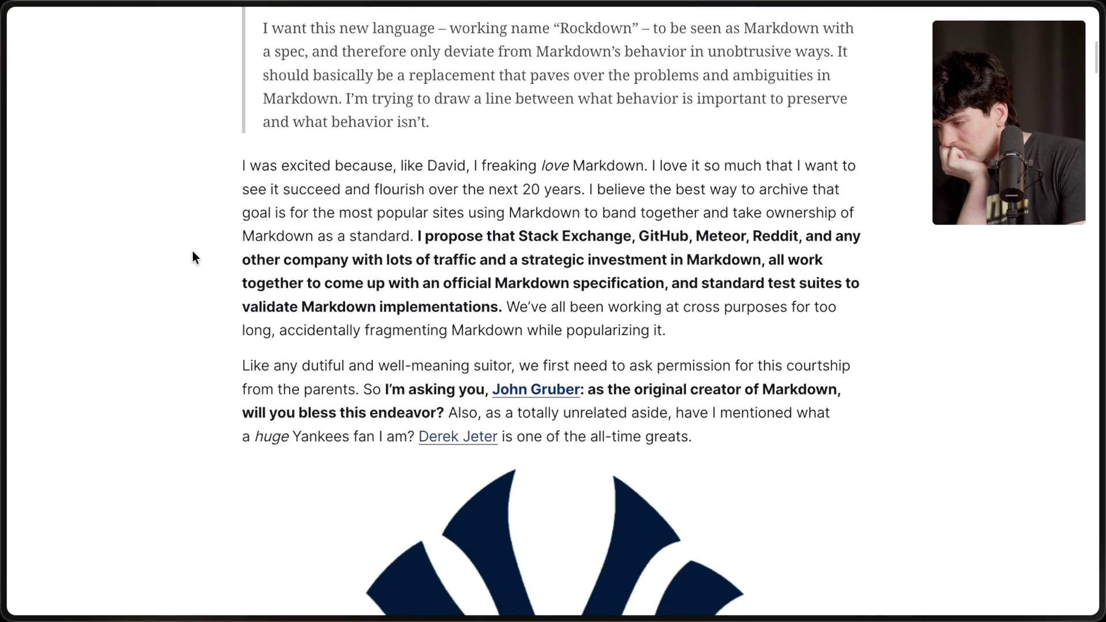
pyautogui.scroll(-2, 192, 256)
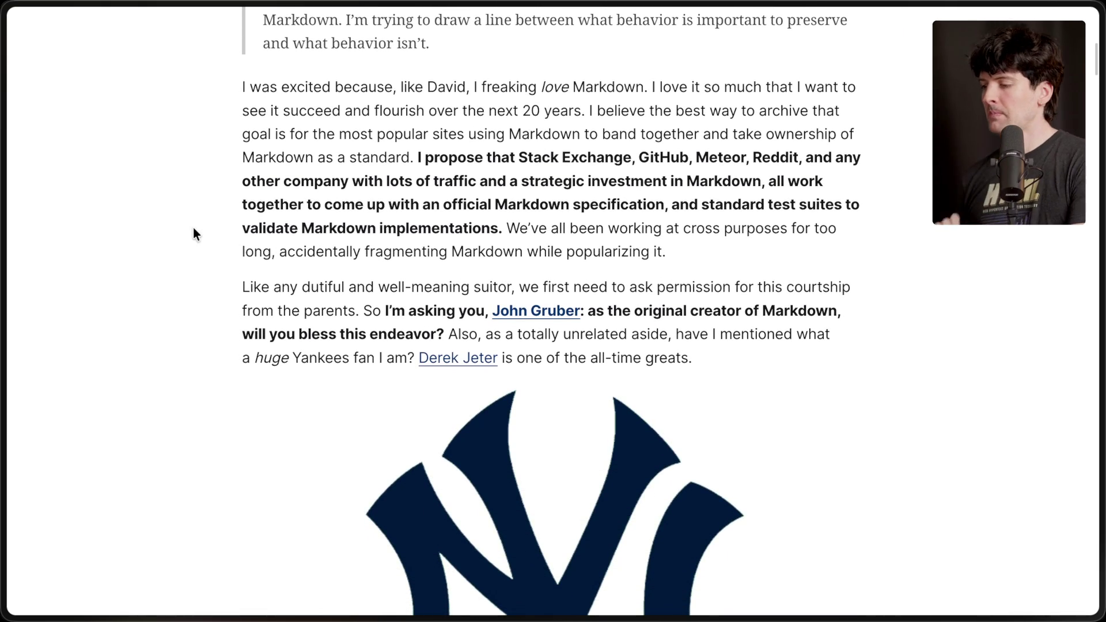
# Jump back to the article's top and reread it, highlighting the 'Like any dutiful' paragraph.
pyautogui.press('Home')
pyautogui.scroll(-3, 194, 230)
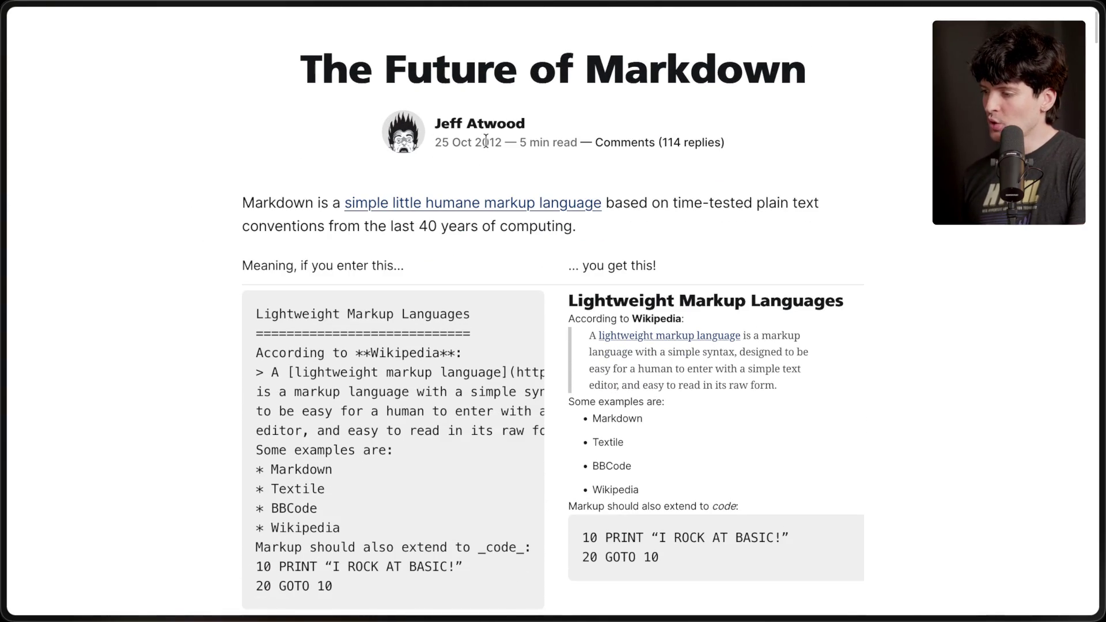
pyautogui.scroll(-20, 455, 326)
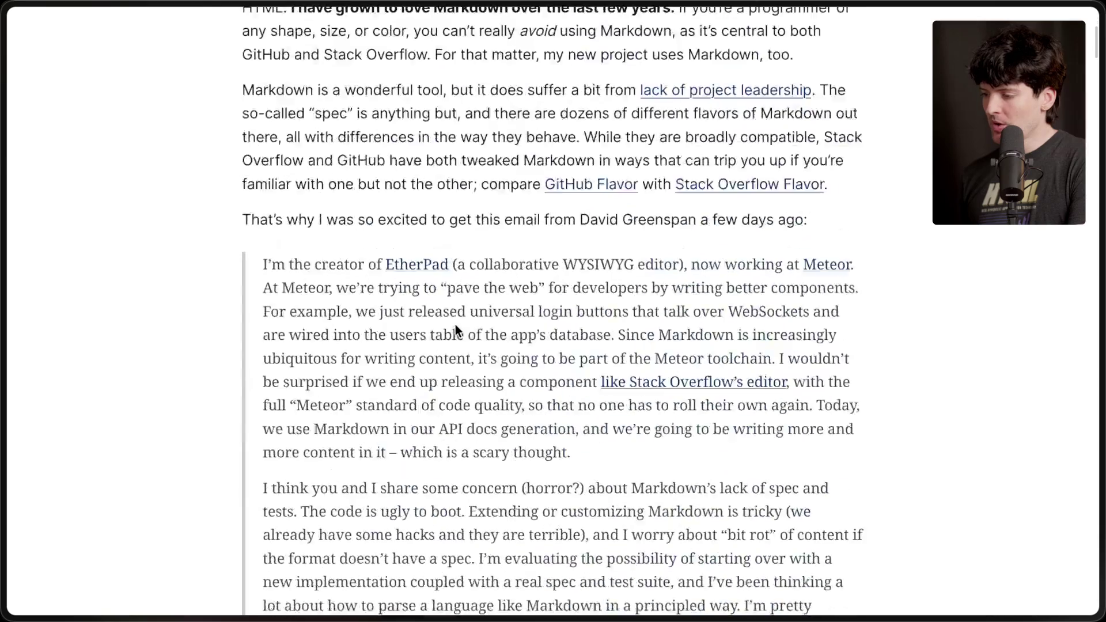
pyautogui.scroll(-4, 455, 330)
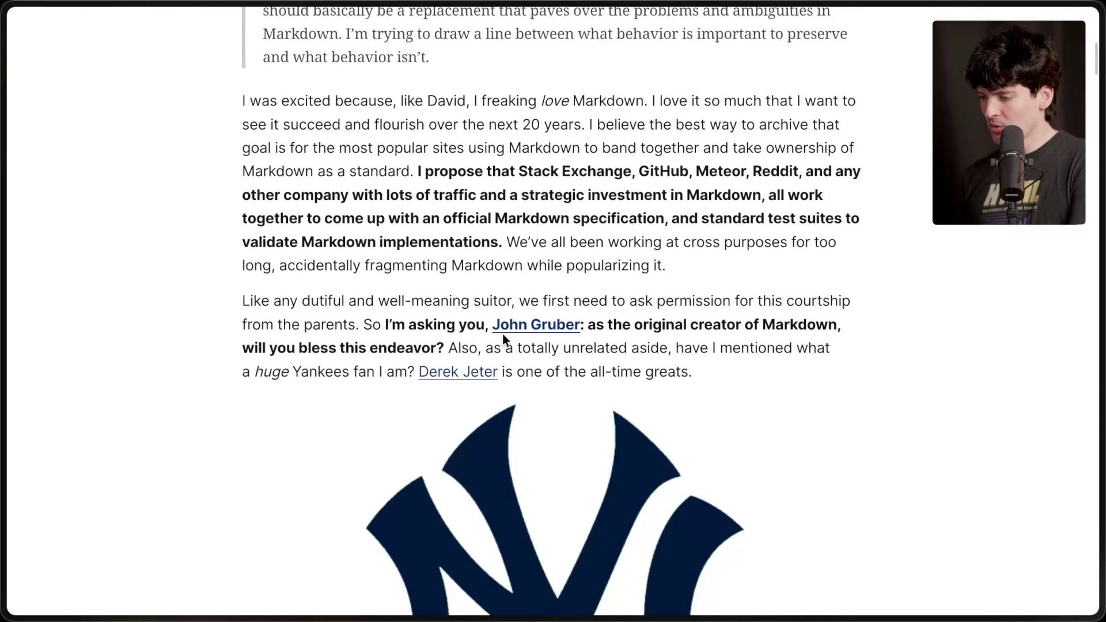
pyautogui.moveTo(242, 300); pyautogui.dragTo(721, 372)
pyautogui.click(725, 372)
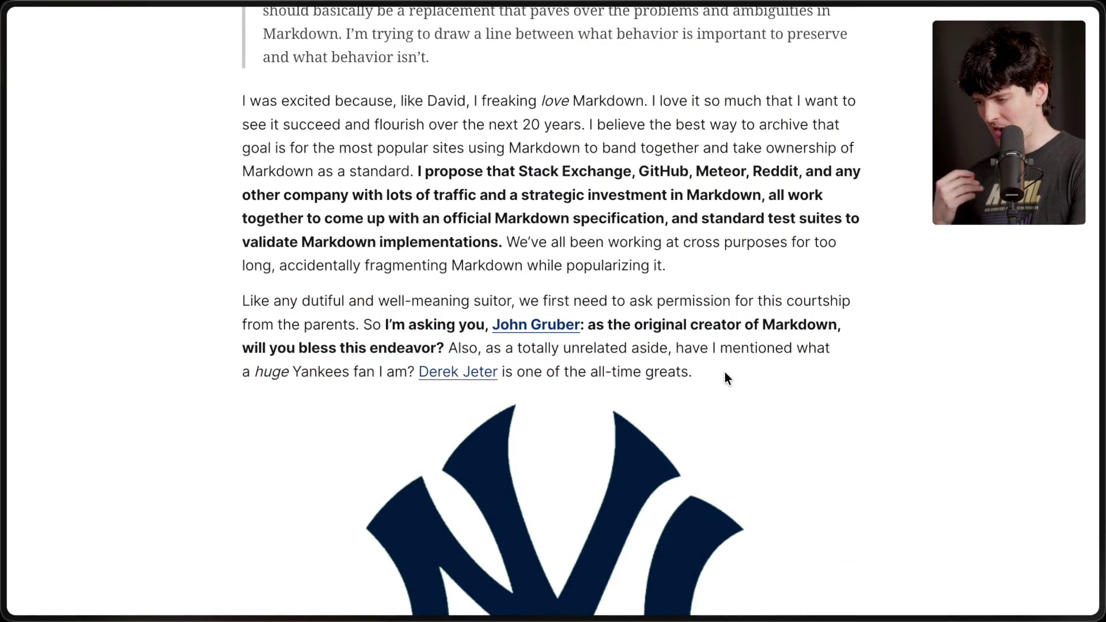
pyautogui.scroll(-10, 724, 372)
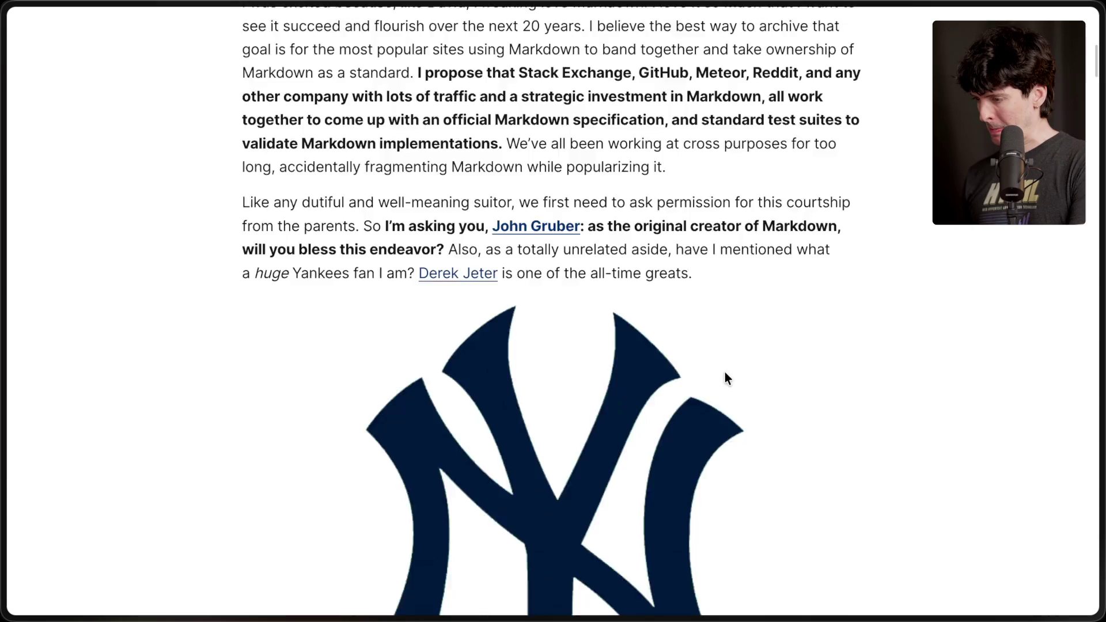
pyautogui.scroll(-4, 725, 378)
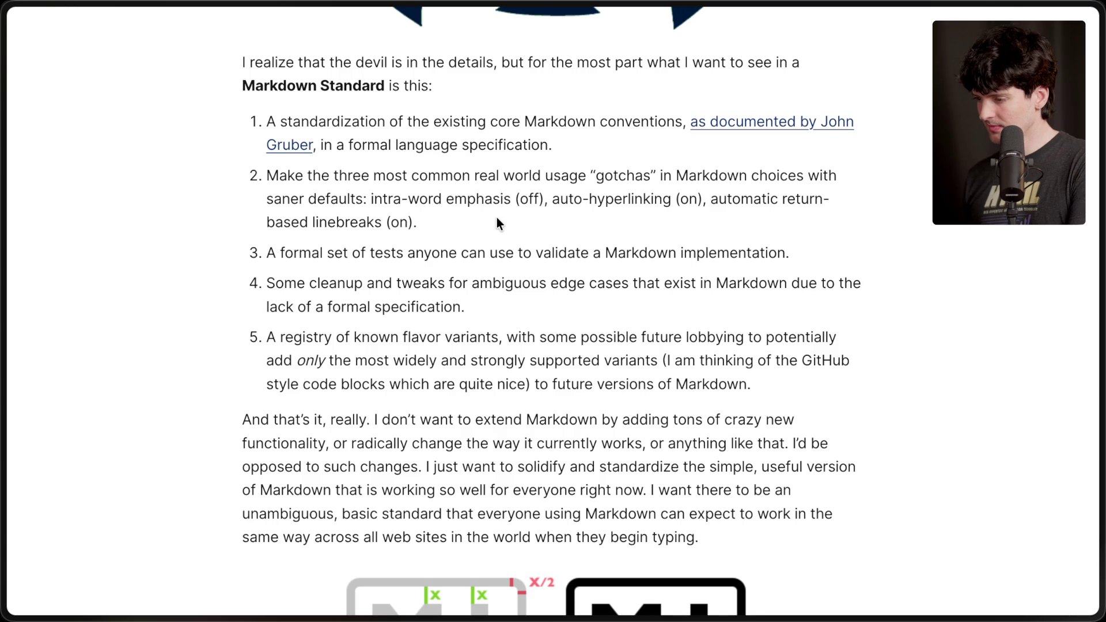
pyautogui.scroll(-7, 497, 218)
pyautogui.scroll(-2, 497, 218)
pyautogui.scroll(12, 497, 217)
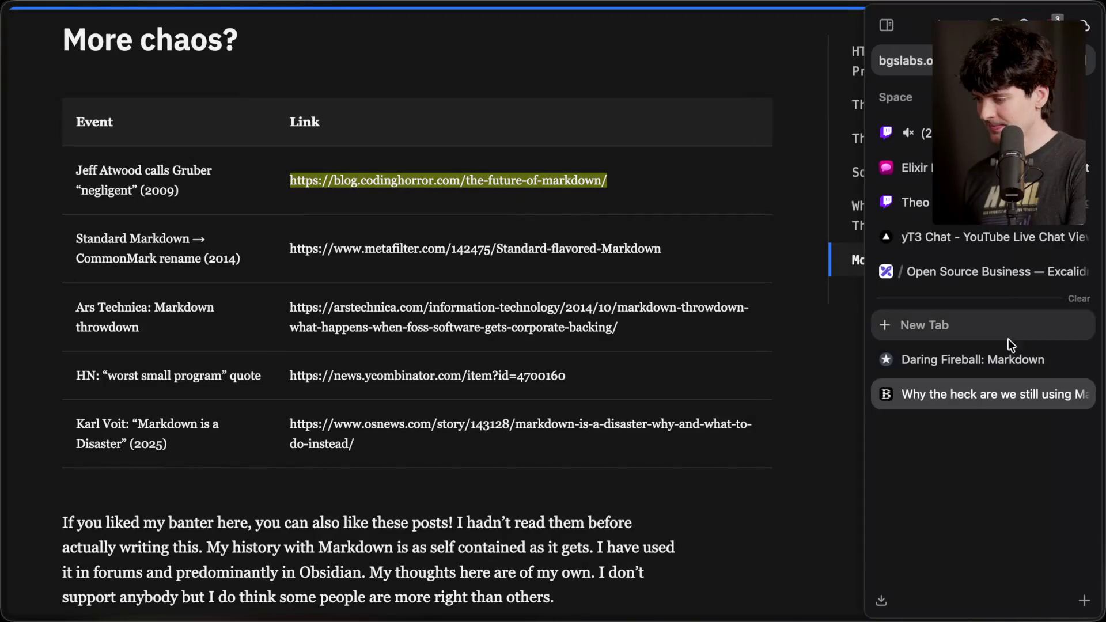
# Open the sources table's news.ycombinator.com address for 'The Future of Markdown' in a new tab.
pyautogui.click(642, 470)
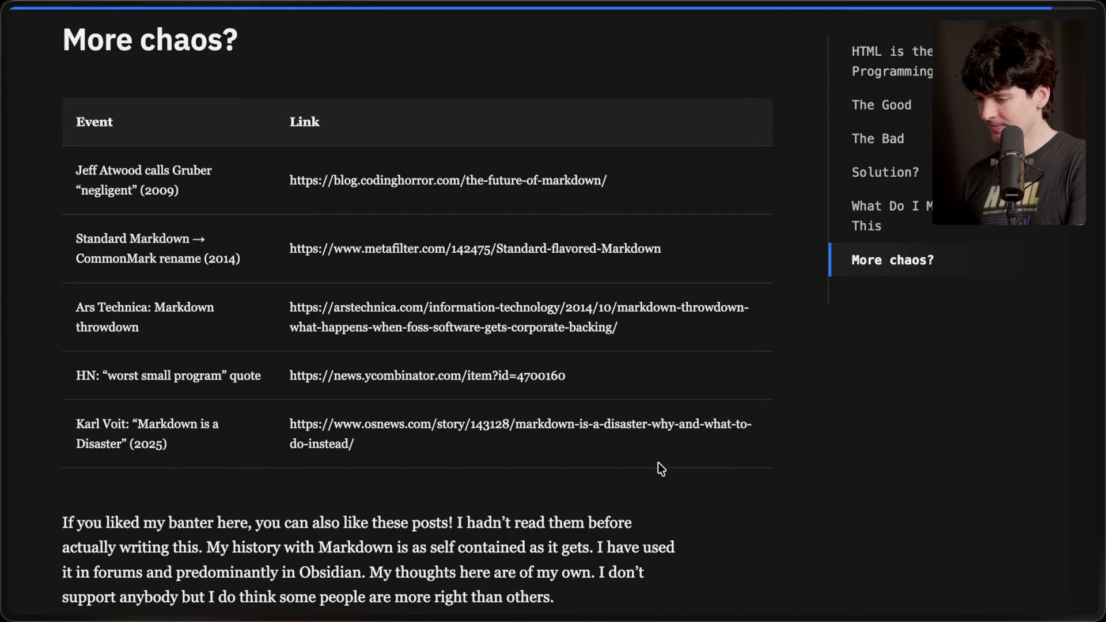
pyautogui.moveTo(285, 375); pyautogui.dragTo(597, 375)
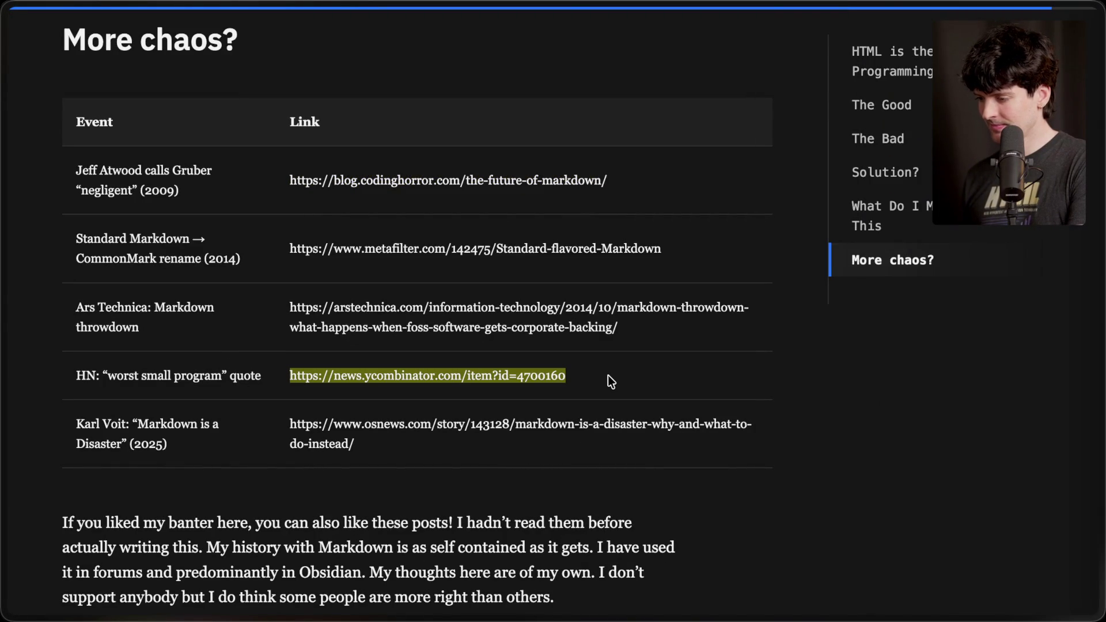
pyautogui.hotkey('ctrl', 't')
pyautogui.hotkey('ctrl', 'v')
pyautogui.press('Return')
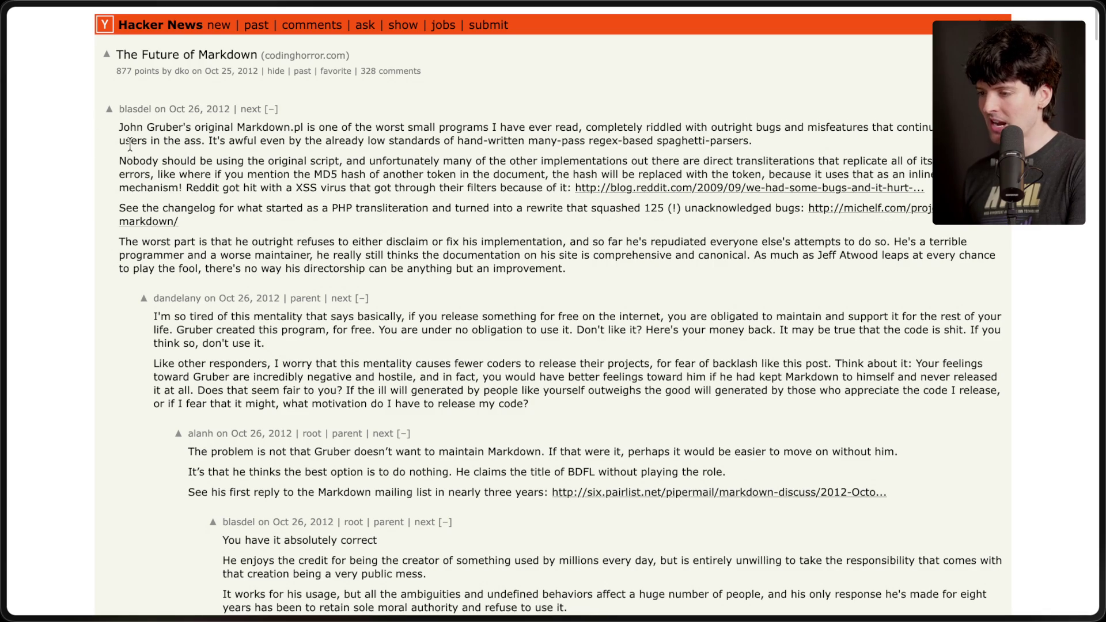
# Read the HN comments, highlighting the spaghetti regex parsers and Reddit XSS virus lines.
pyautogui.moveTo(205, 144); pyautogui.dragTo(867, 150)
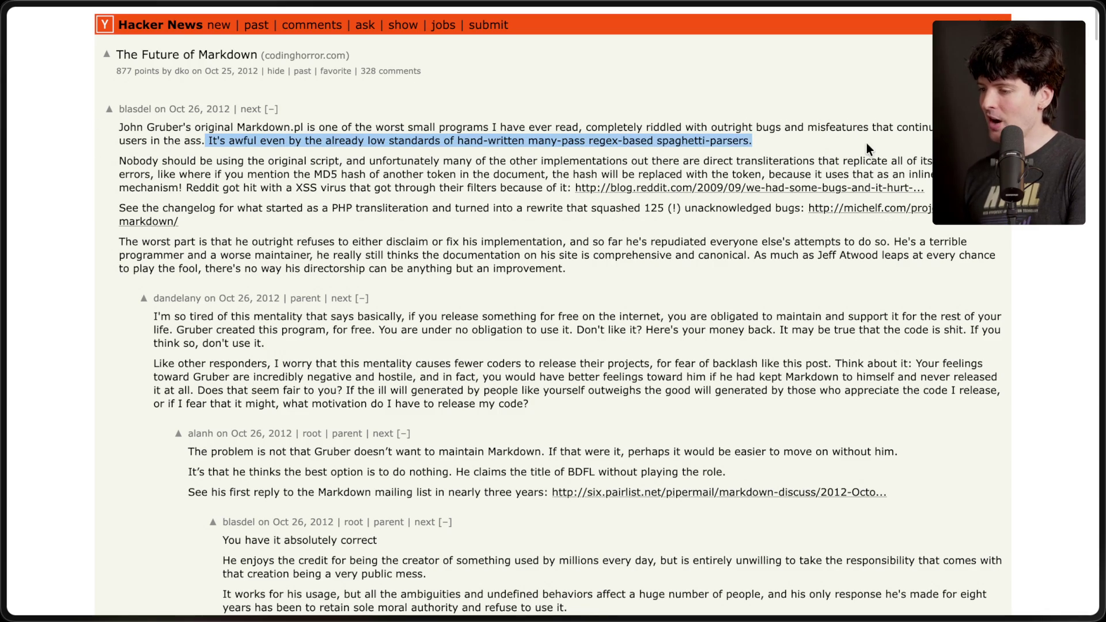
pyautogui.click(787, 148)
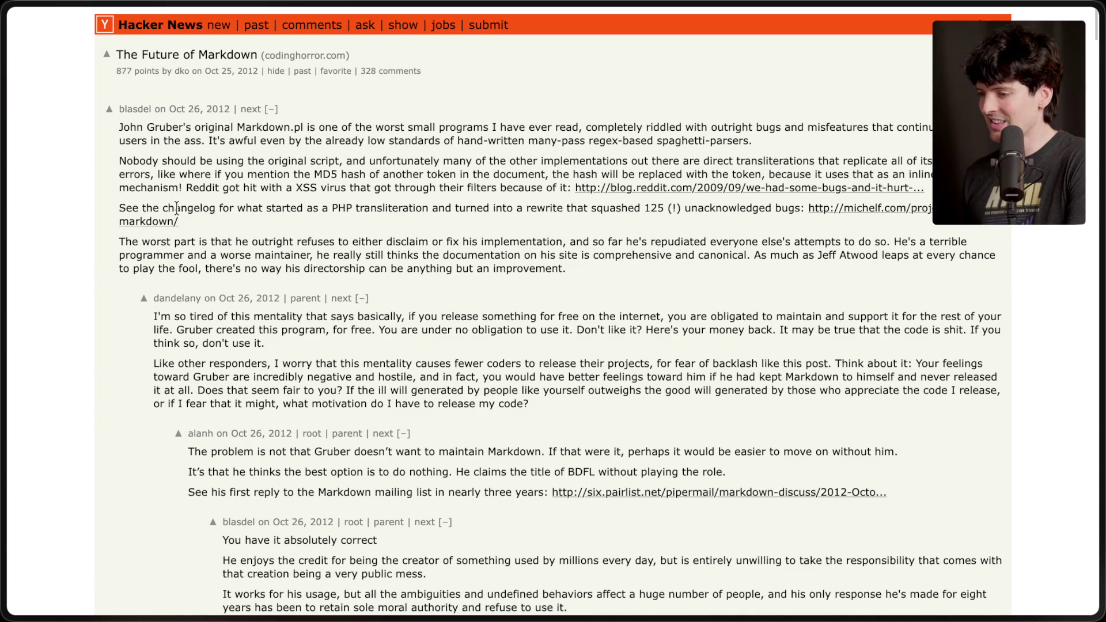
pyautogui.moveTo(185, 187); pyautogui.dragTo(464, 176)
pyautogui.click(463, 176)
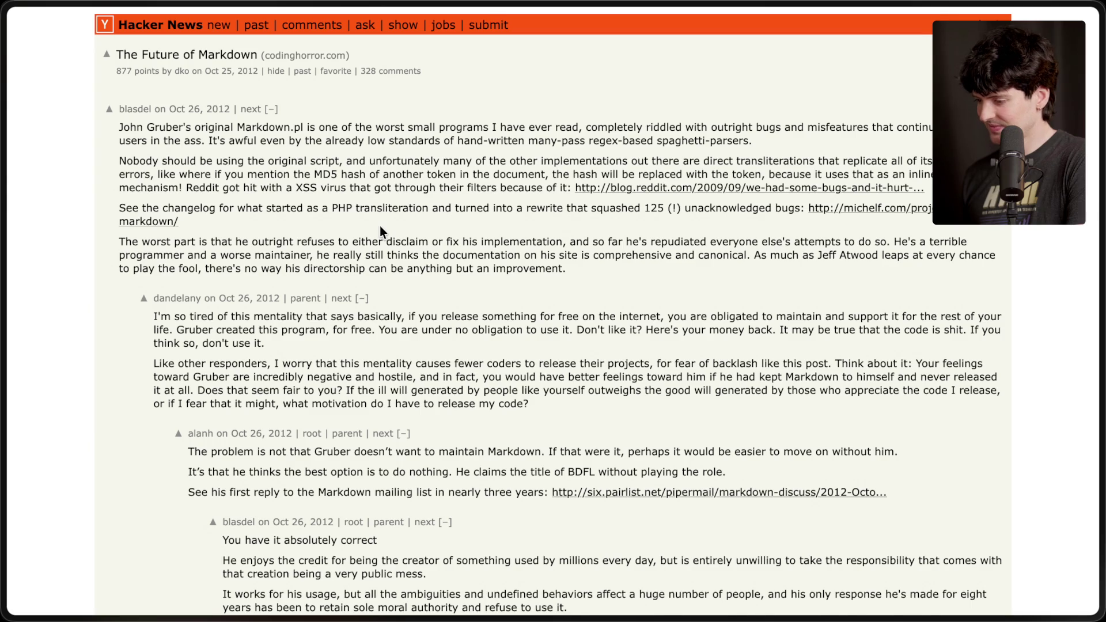
# Close Hacker News, copy the OSNews 'Markdown is a disaster' link from the table, and visit it.
pyautogui.hotkey('ctrl', 'w')
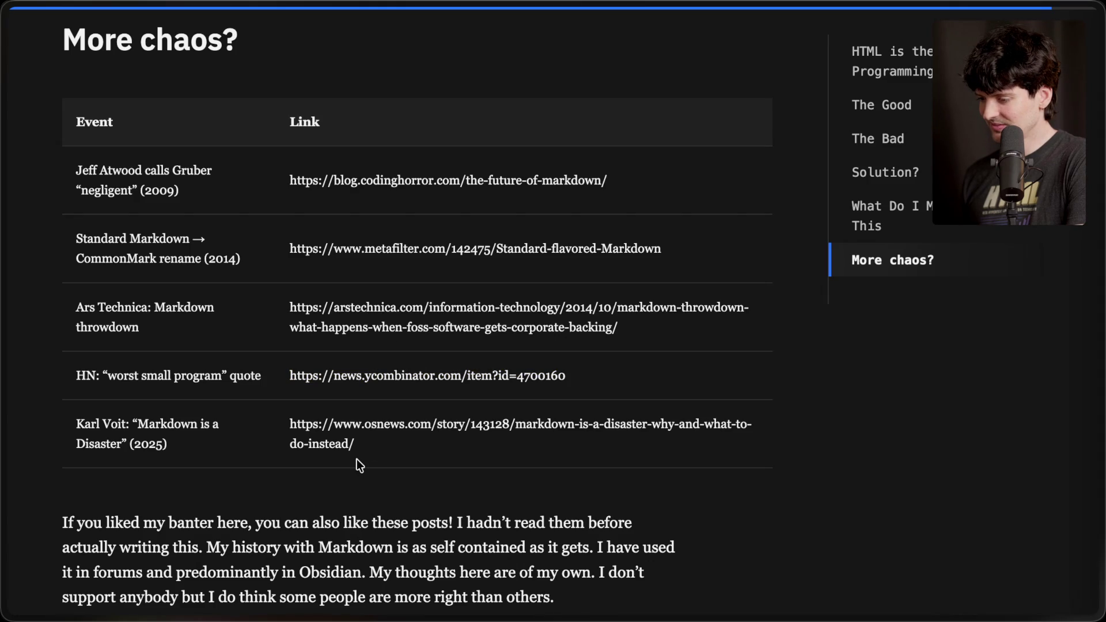
pyautogui.moveTo(374, 442)
pyautogui.mouseDown()
pyautogui.moveTo(311, 447)
pyautogui.moveTo(281, 422)
pyautogui.mouseUp()
pyautogui.hotkey('ctrl', 'c')
pyautogui.hotkey('ctrl', 't')
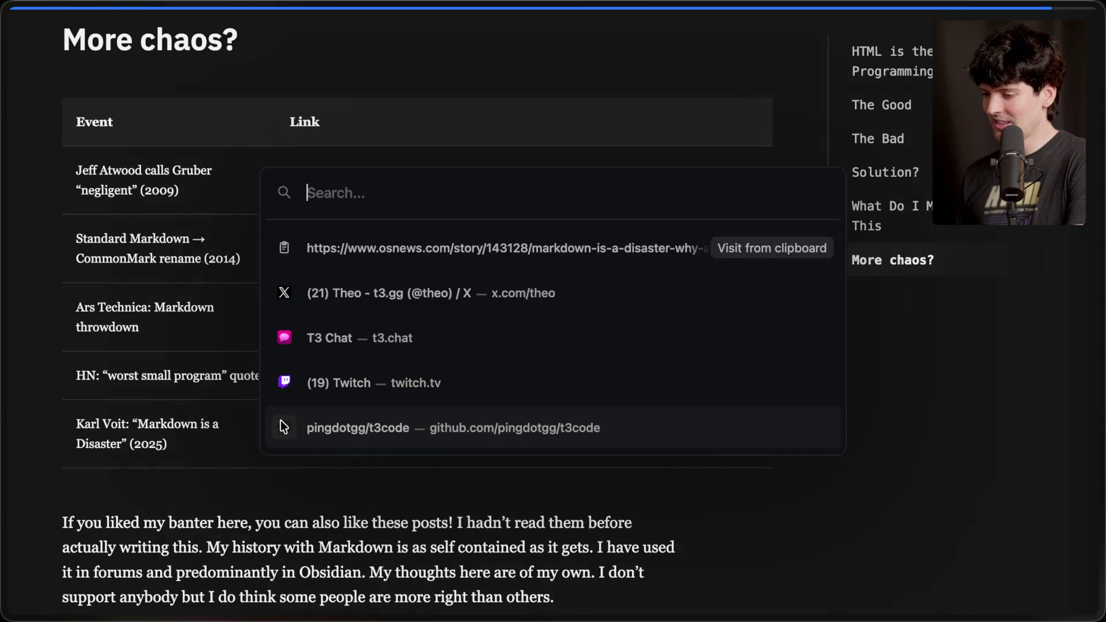
pyautogui.press('Return')
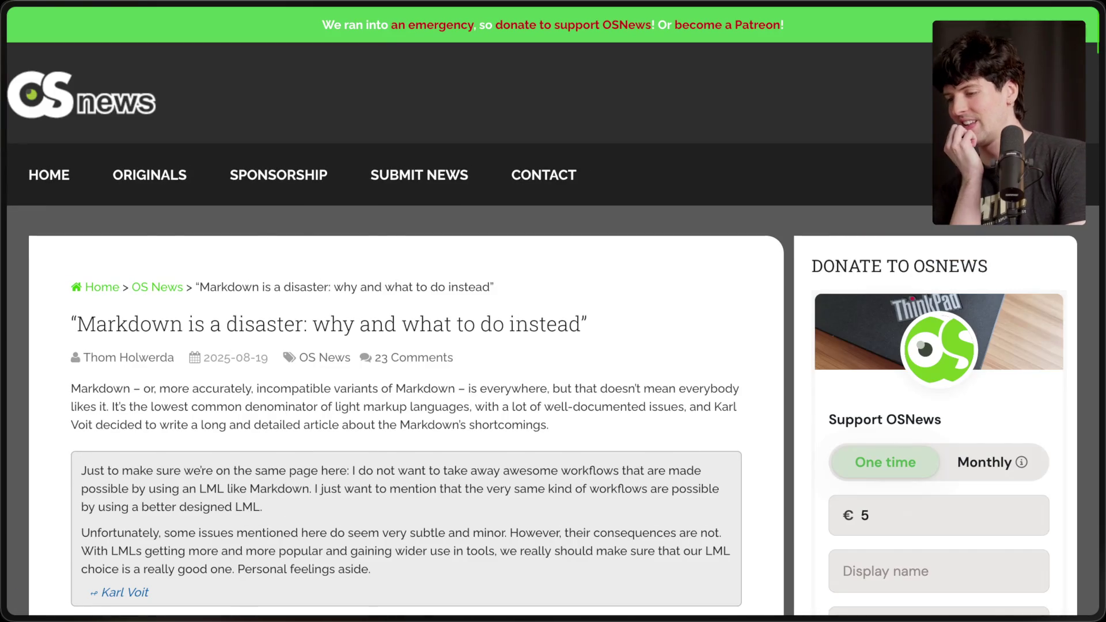
# Scroll through the OSNews 'Markdown is a disaster: why and what to do instead' article.
pyautogui.scroll(-3, 553, 311)
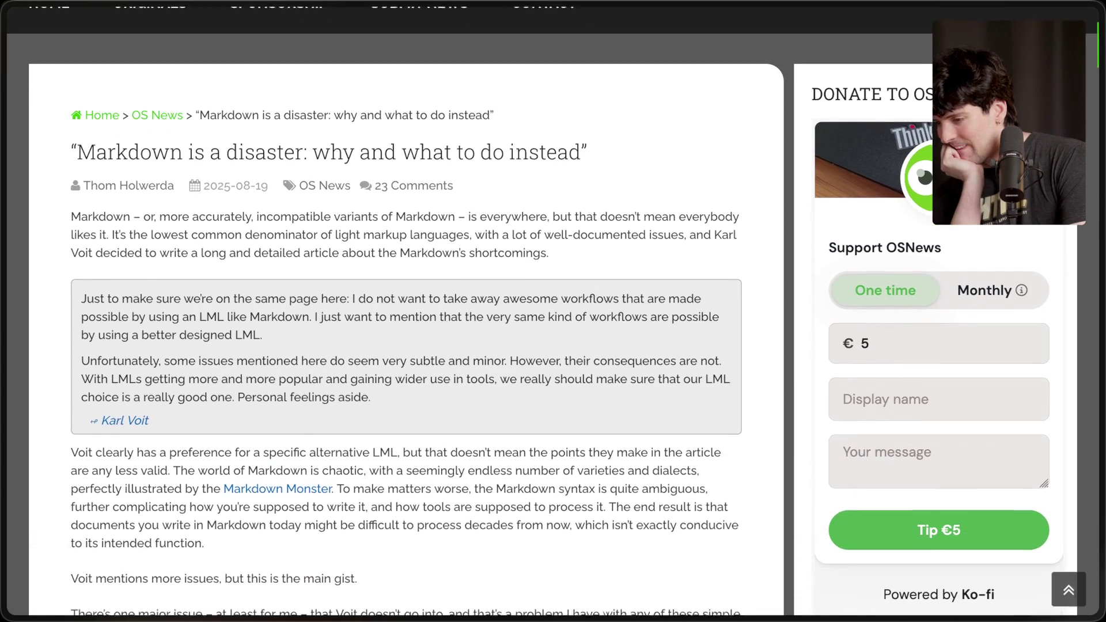
pyautogui.scroll(-1, 553, 311)
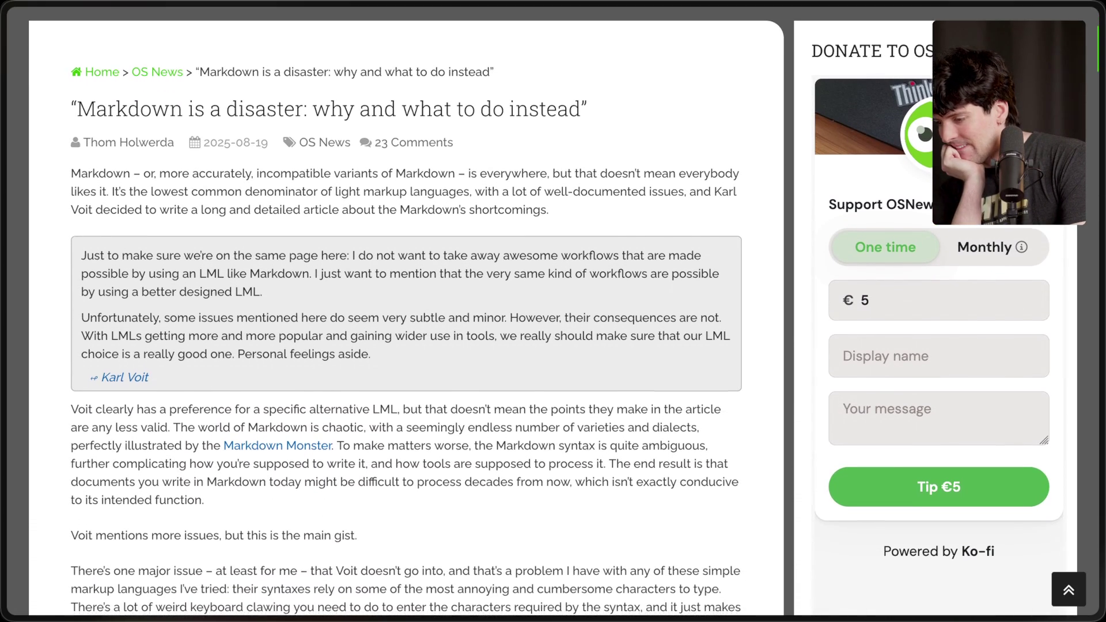
pyautogui.scroll(-3, 553, 311)
pyautogui.scroll(-5, 553, 311)
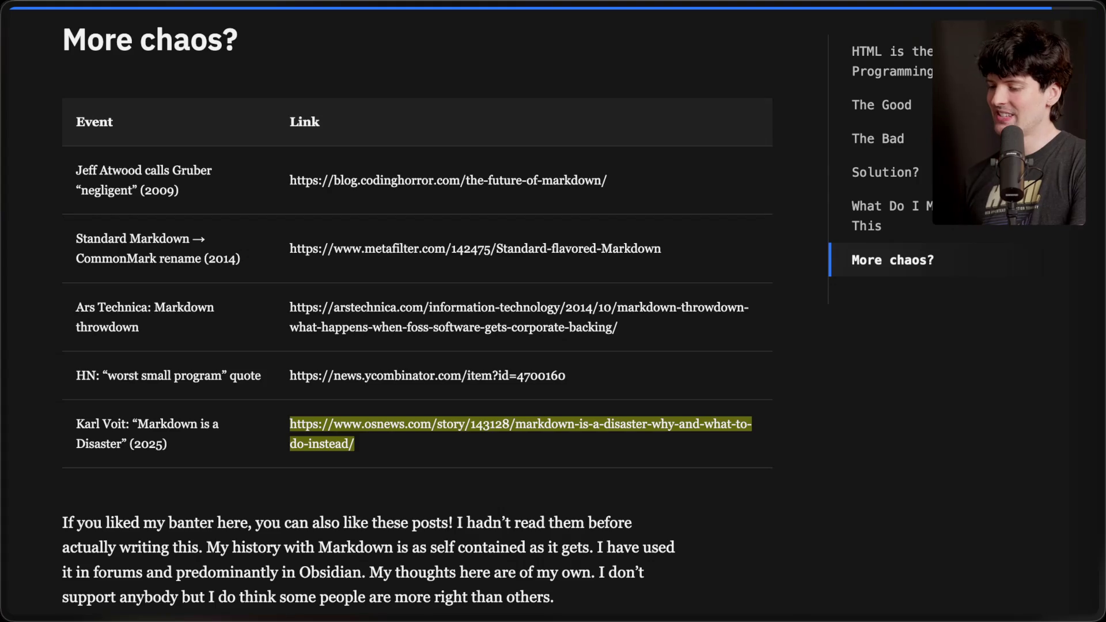
pyautogui.scroll(-2, 185, 575)
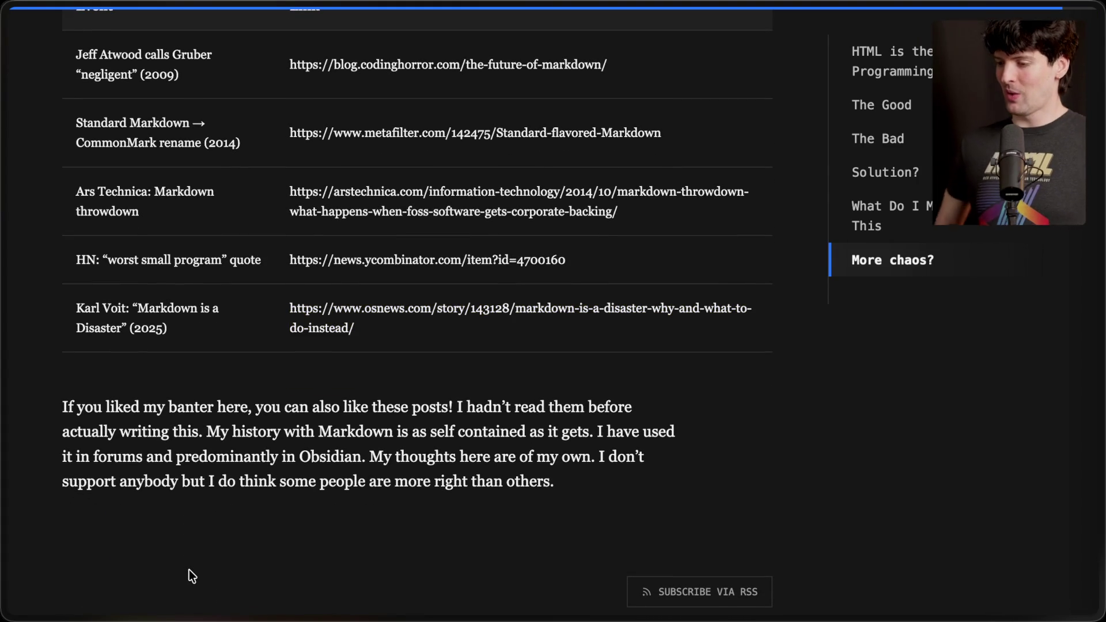
# Open the GITHUB footer link in a background tab and switch to the author's profile.
pyautogui.scroll(-7, 189, 569)
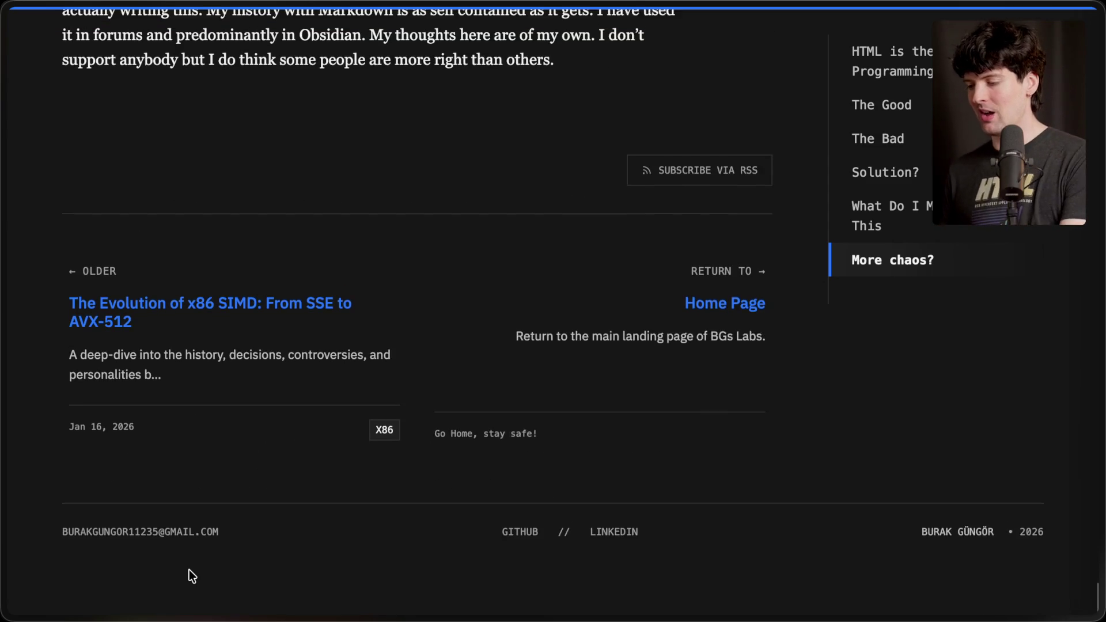
pyautogui.keyDown('super'); pyautogui.click(517, 561); pyautogui.keyUp('super')
pyautogui.moveTo(1099, 505)
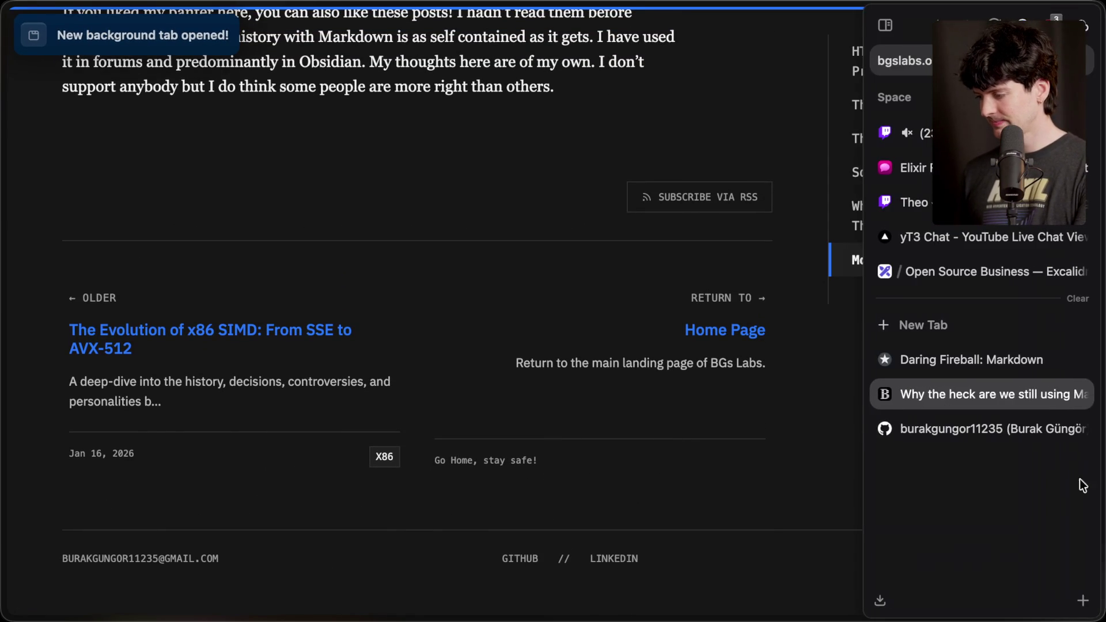
pyautogui.click(978, 427)
pyautogui.scroll(-3, 141, 410)
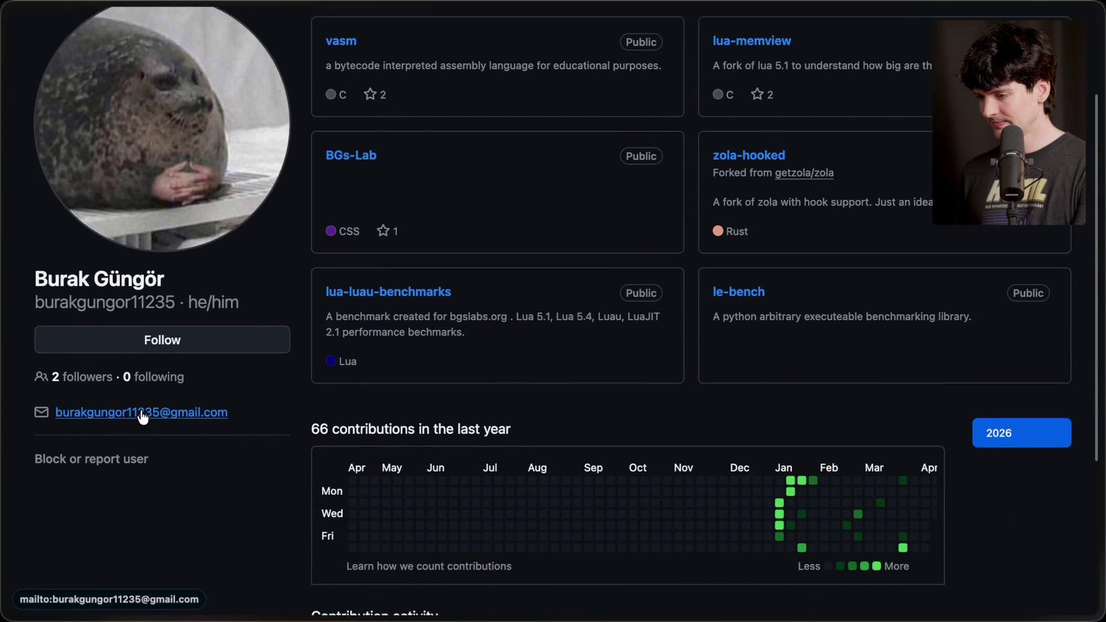
# Switch from the GitHub profile back to the 'Why the heck…' blog tab and select its address.
pyautogui.scroll(3, 141, 414)
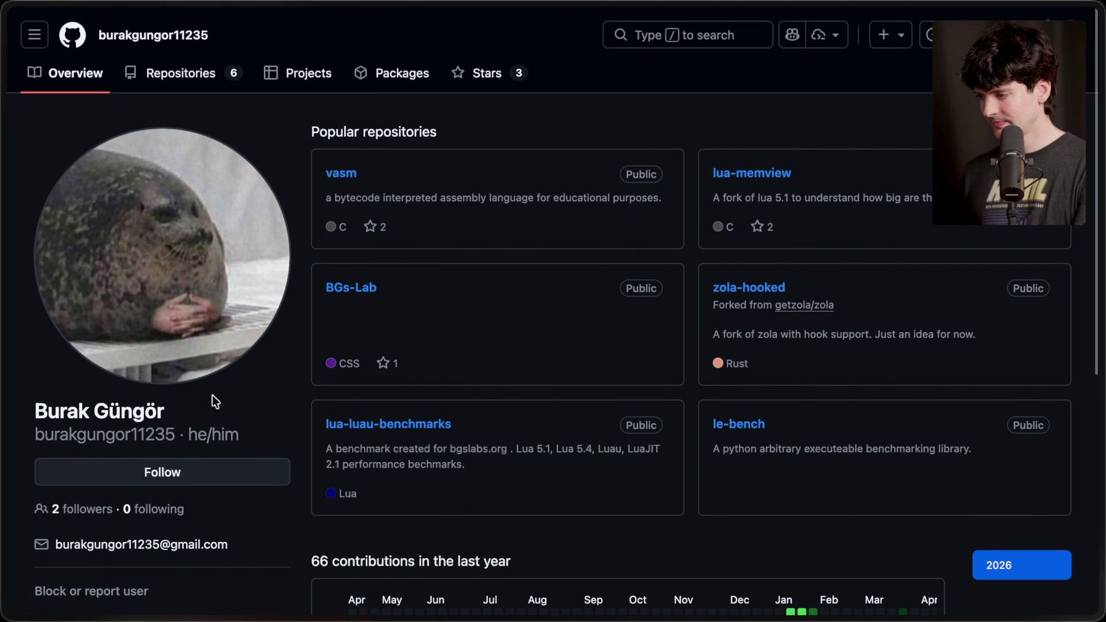
pyautogui.moveTo(1099, 409)
pyautogui.click(976, 396)
pyautogui.click(968, 422)
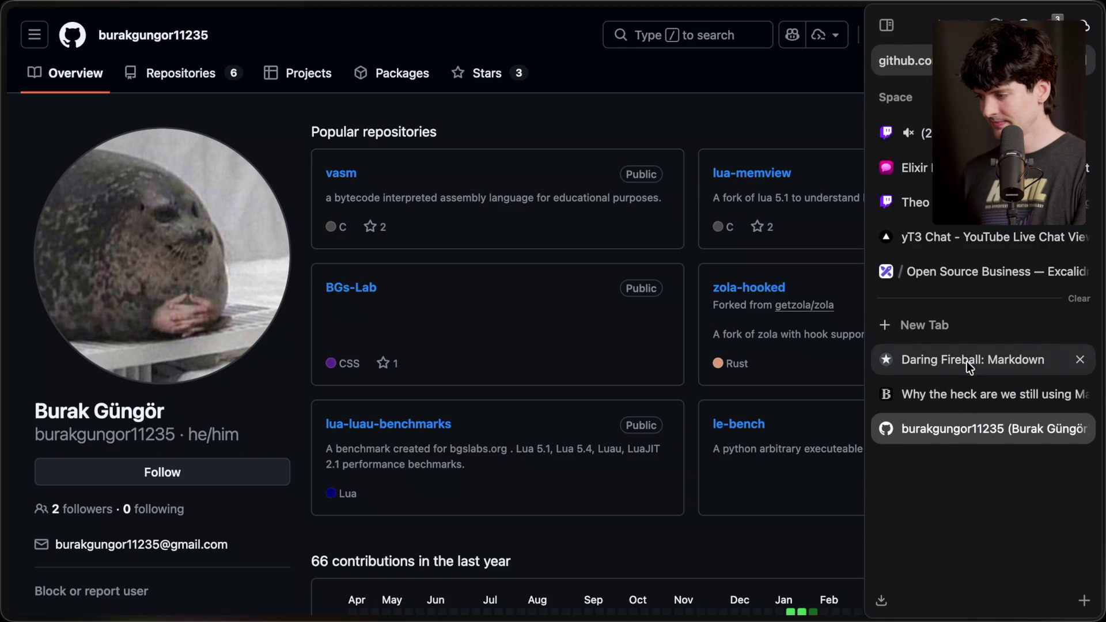
pyautogui.click(983, 402)
pyautogui.press('super+l')
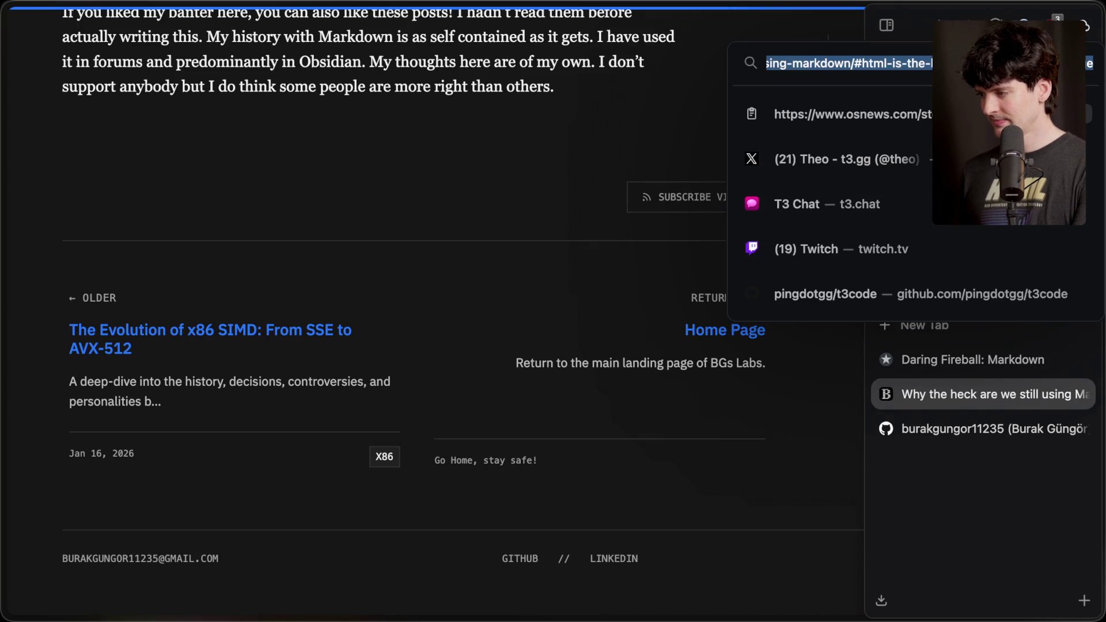
pyautogui.press('Home')
pyautogui.press('BackSpace')
pyautogui.press('Return')
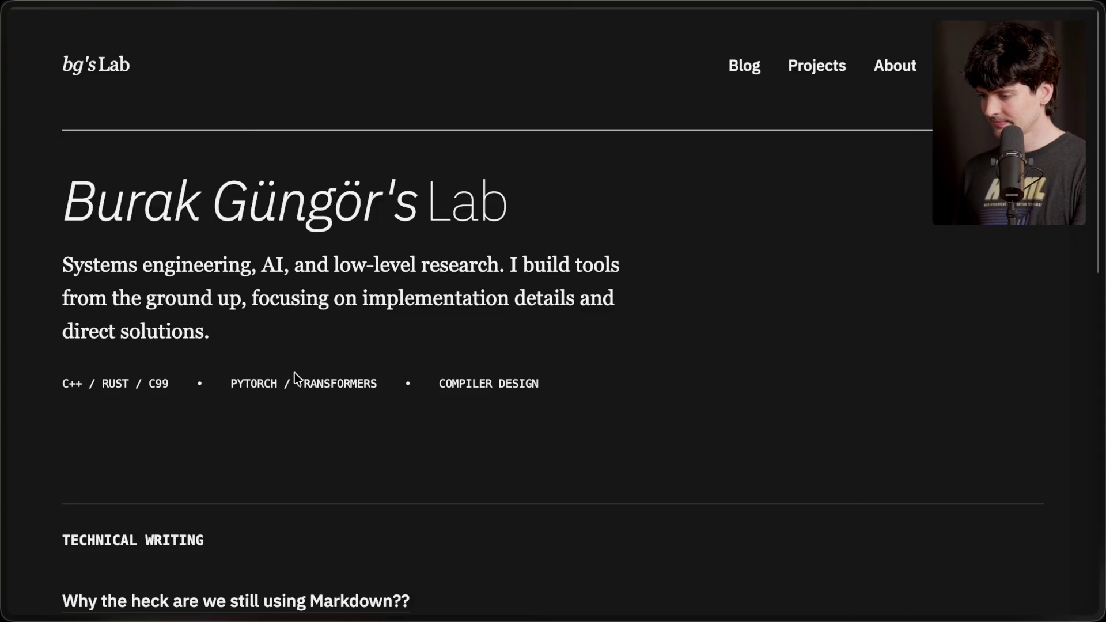
# Skim the home page's writing and projects, then open the About Me page.
pyautogui.scroll(-6, 370, 465)
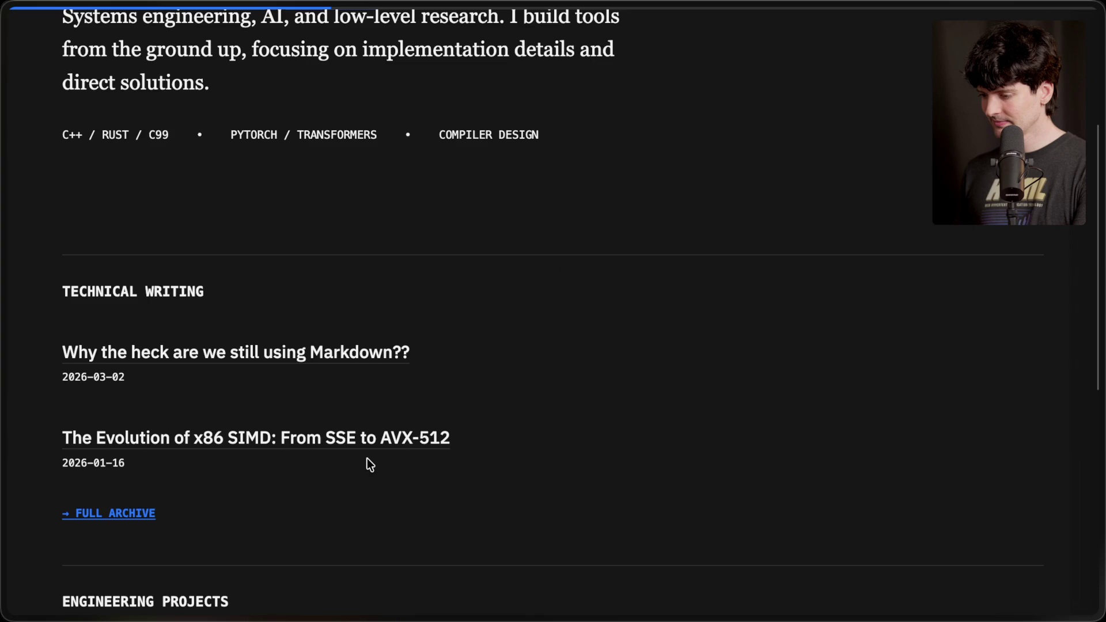
pyautogui.scroll(-7, 370, 465)
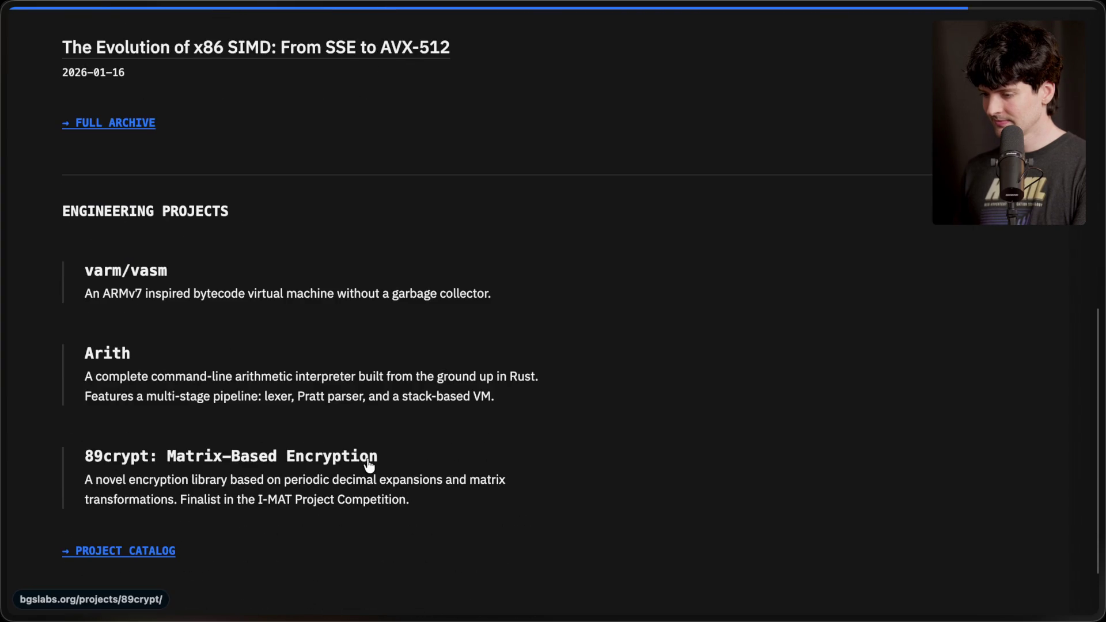
pyautogui.scroll(15, 370, 465)
pyautogui.scroll(-2, 368, 458)
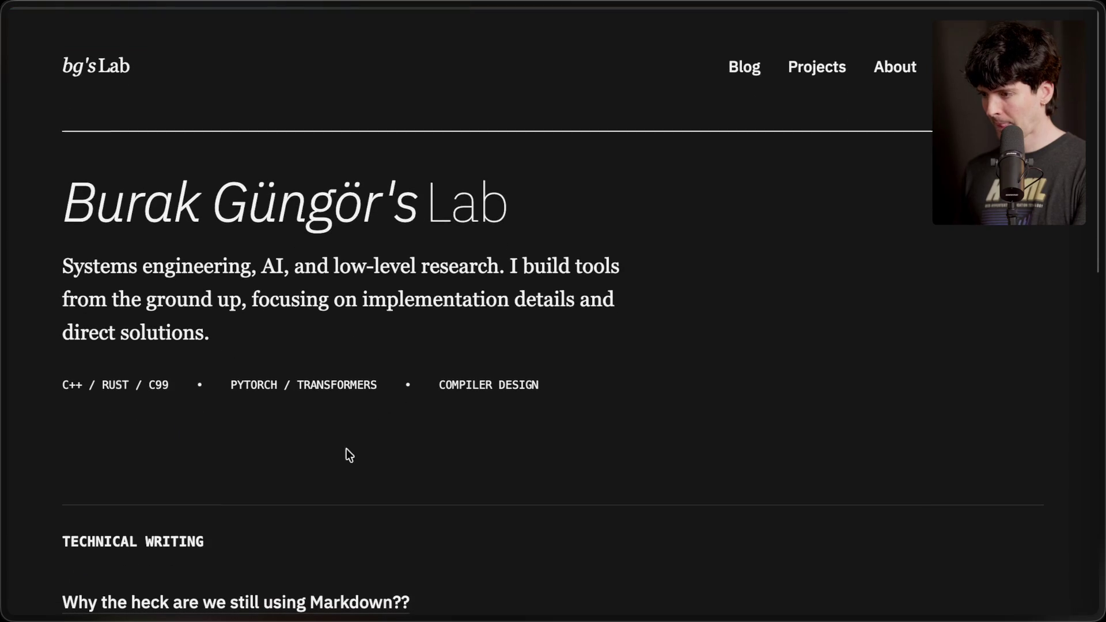
pyautogui.moveTo(1102, 438)
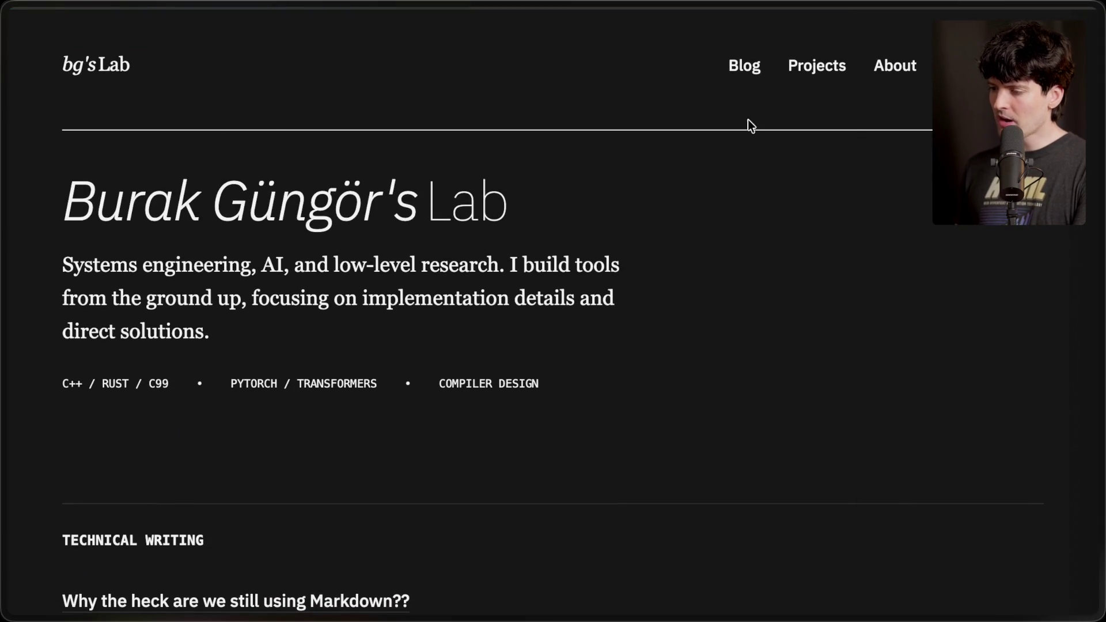
pyautogui.click(890, 68)
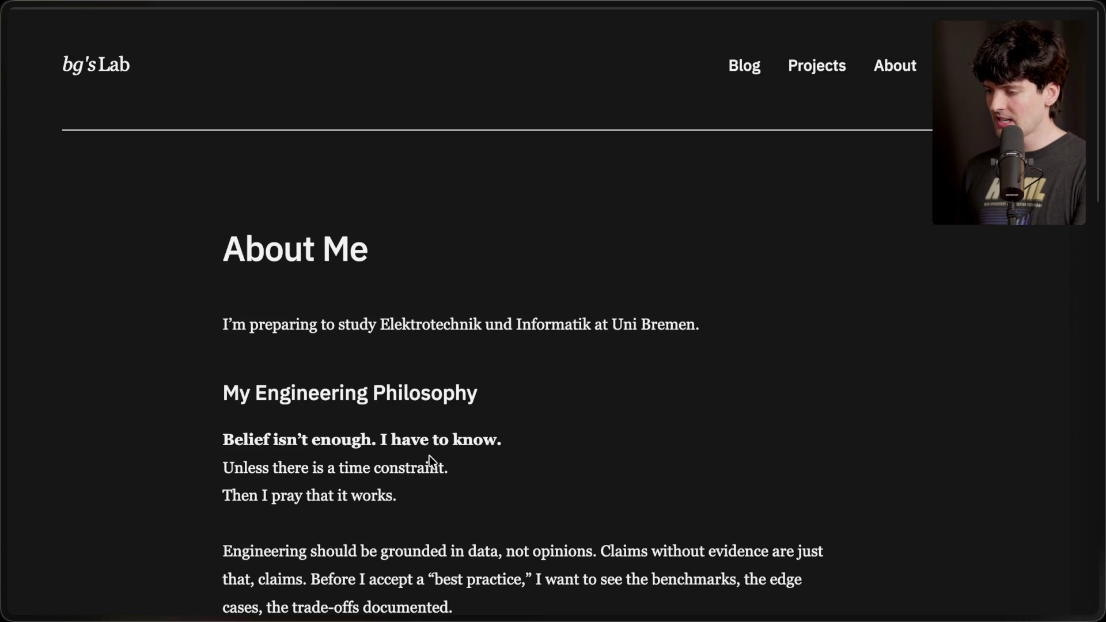
pyautogui.scroll(-8, 429, 455)
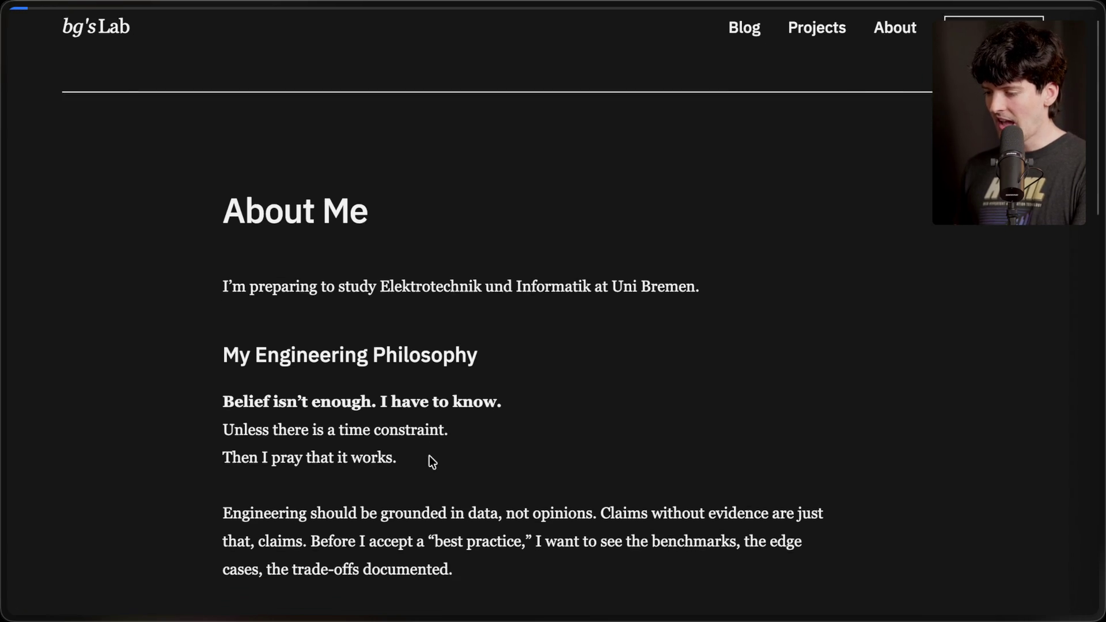